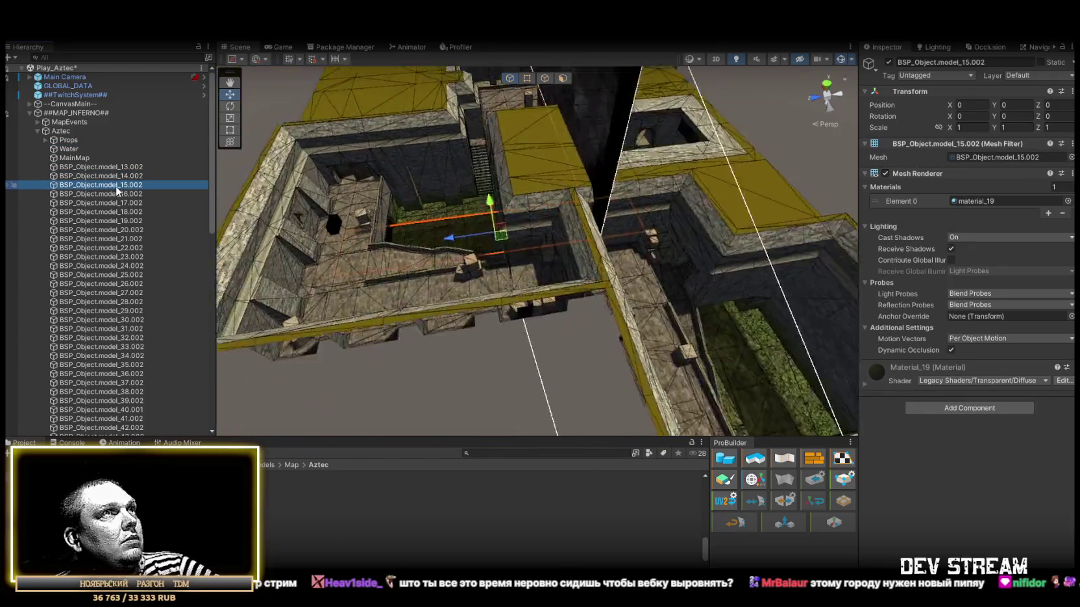
# Move water planes BSP_Object.model_13.002 through model_16.002 into the Water group.
pyautogui.doubleClick(117, 194)
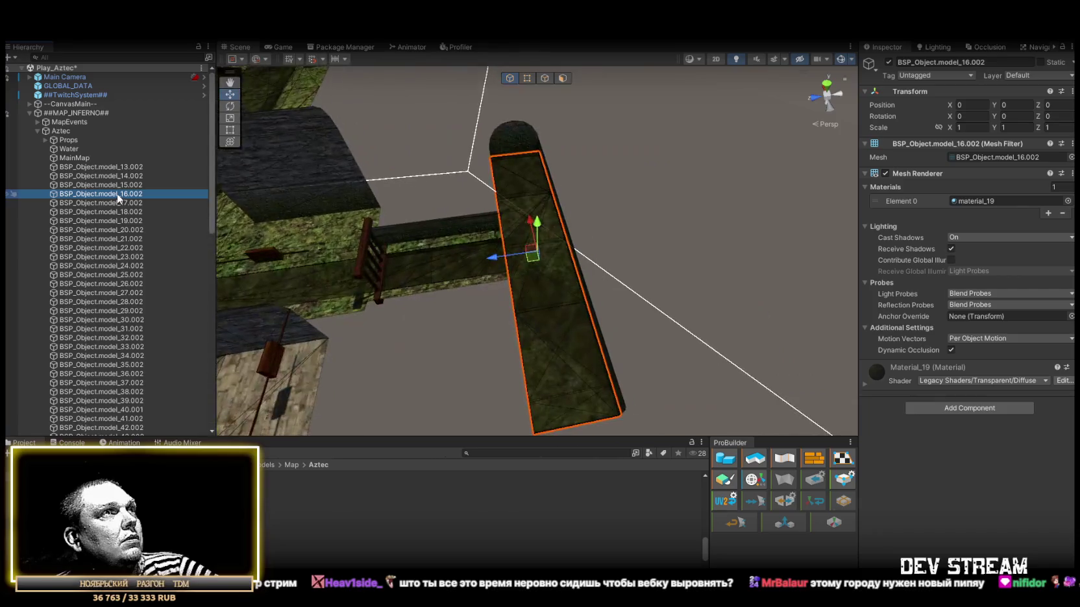
pyautogui.doubleClick(117, 203)
pyautogui.click(118, 193)
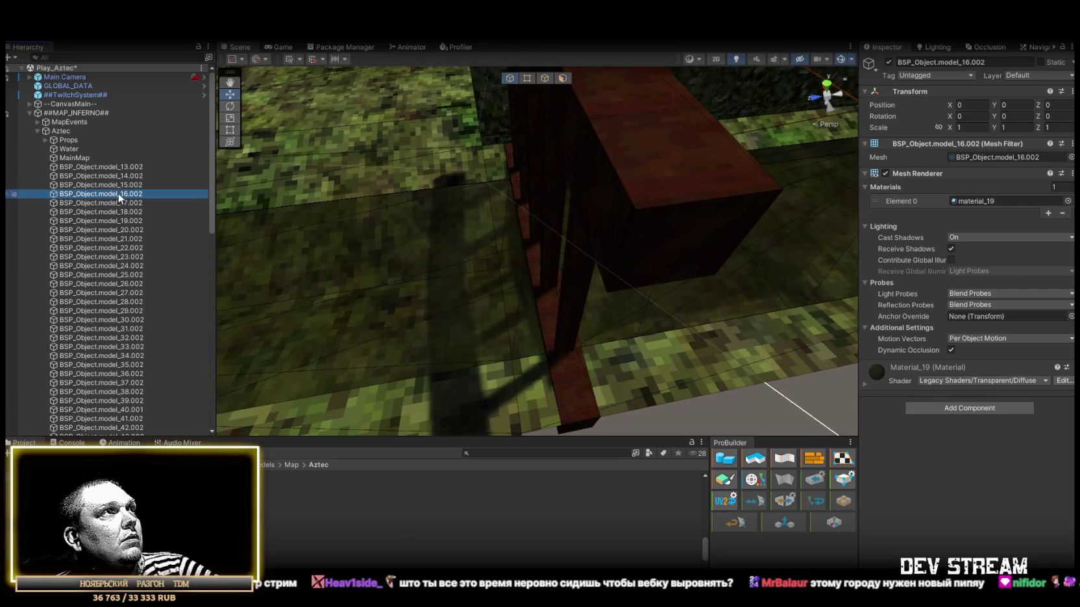
pyautogui.keyDown('shift'); pyautogui.click(104, 168); pyautogui.keyUp('shift')
pyautogui.moveTo(104, 170); pyautogui.dragTo(81, 149)
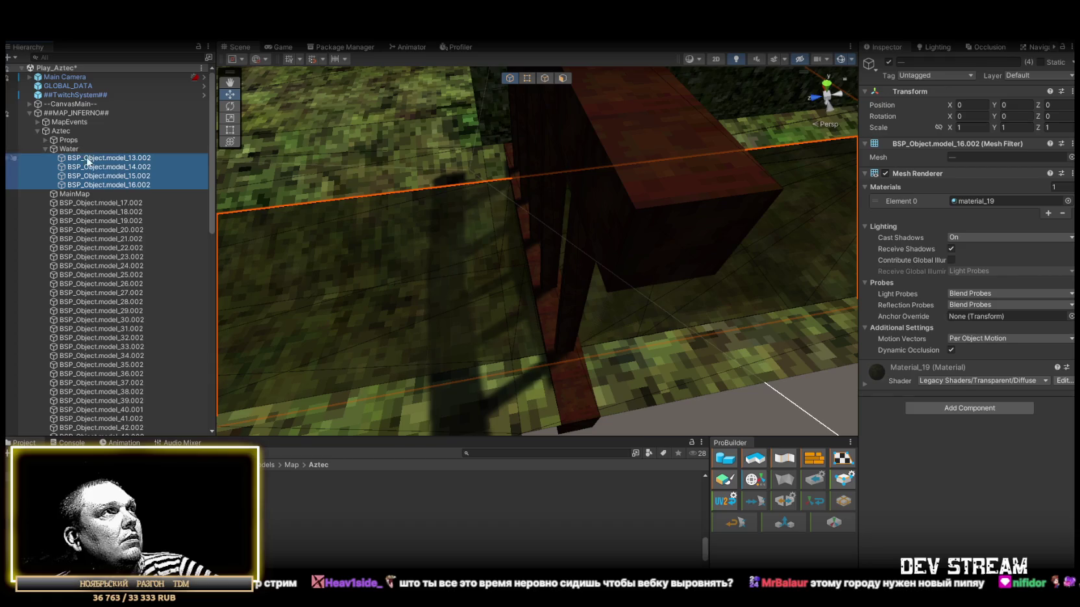
# Frame the barred gate model_18.002 and orbit the view to face it.
pyautogui.click(104, 202)
pyautogui.doubleClick(107, 212)
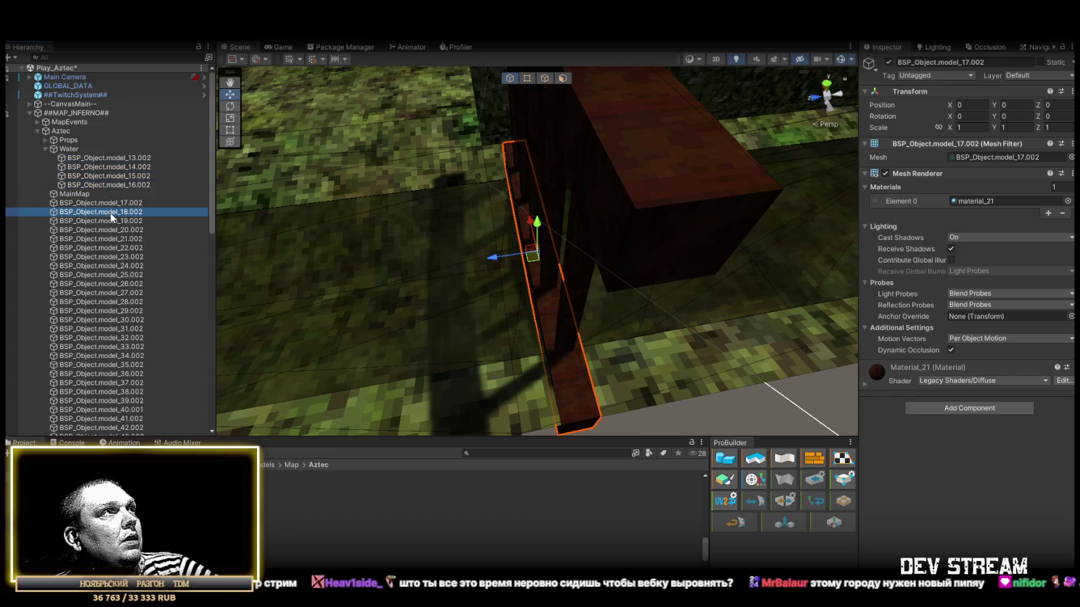
pyautogui.moveTo(257, 237)
pyautogui.mouseDown()
pyautogui.moveTo(426, 163)
pyautogui.moveTo(545, 149)
pyautogui.mouseUp()
# Add a Box Collider to gate model_18.002 and stretch its bottom down to cover the gate.
pyautogui.click(963, 407)
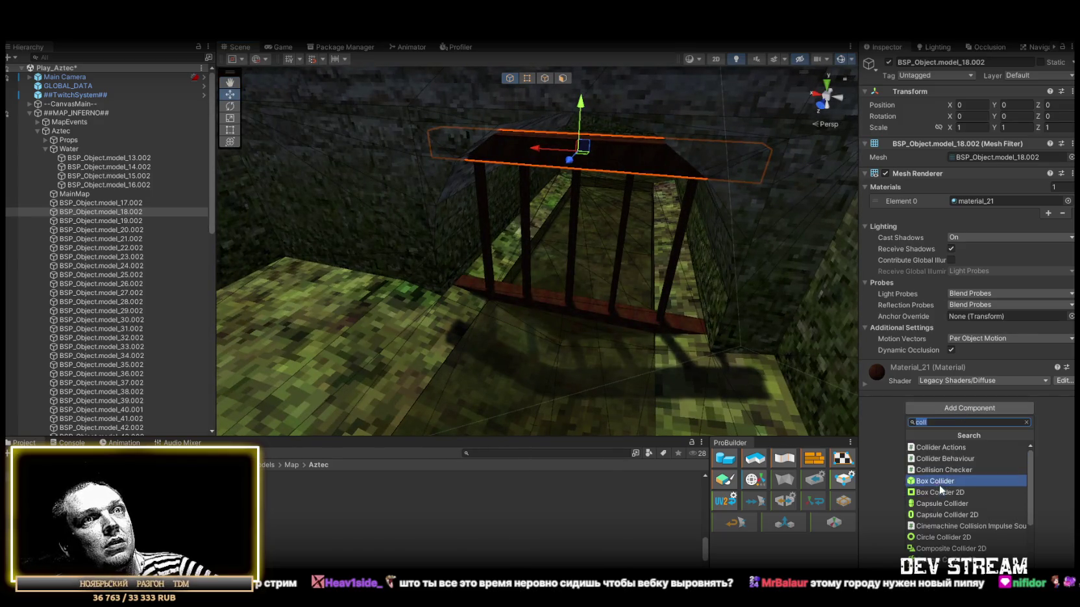
pyautogui.click(938, 482)
pyautogui.click(956, 381)
pyautogui.moveTo(577, 166); pyautogui.dragTo(576, 338)
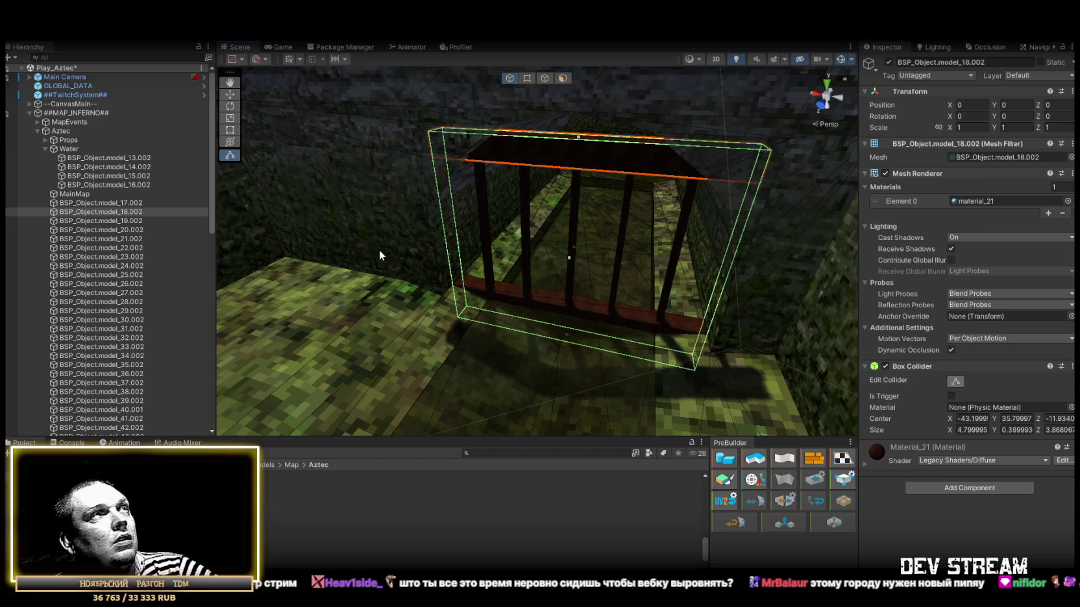
# Inspect bars model_19.002 to model_23.002, ending on plane model_24.002 viewed from the front.
pyautogui.click(97, 203)
pyautogui.doubleClick(105, 221)
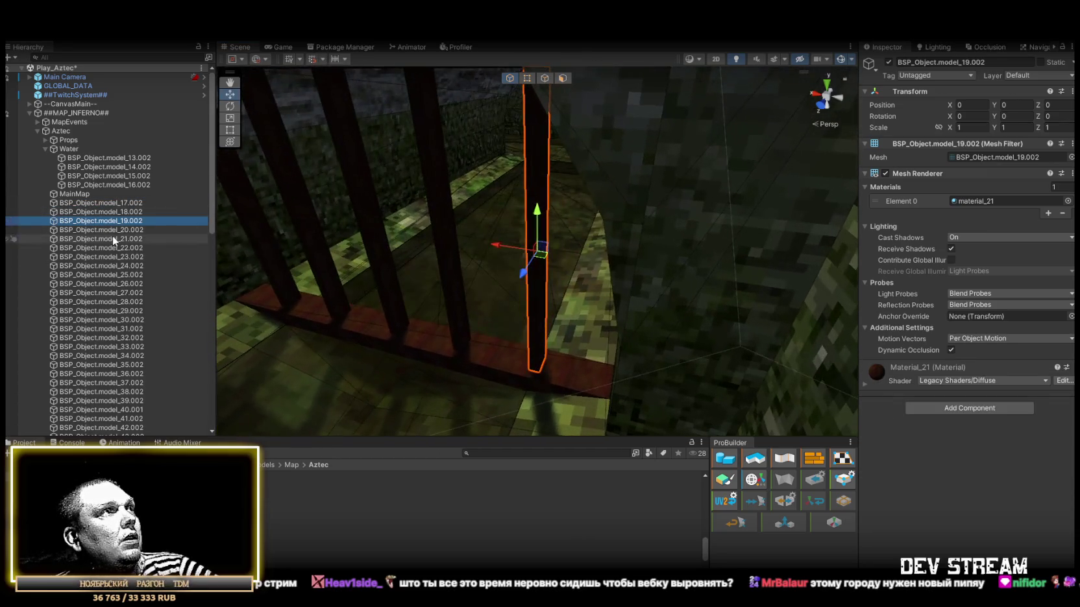
pyautogui.doubleClick(116, 238)
pyautogui.doubleClick(122, 248)
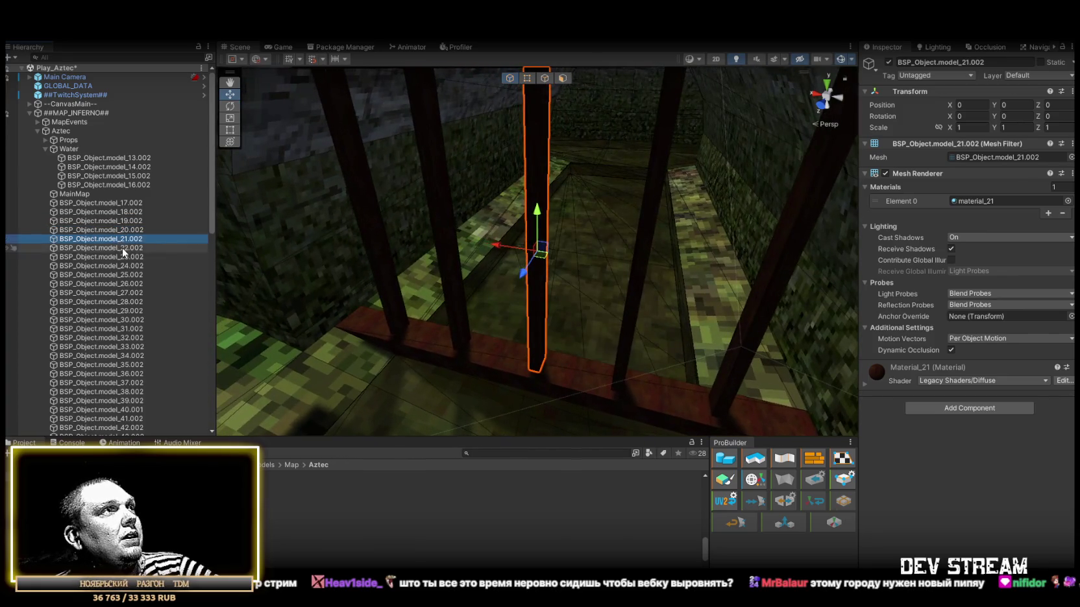
pyautogui.doubleClick(122, 257)
pyautogui.doubleClick(123, 266)
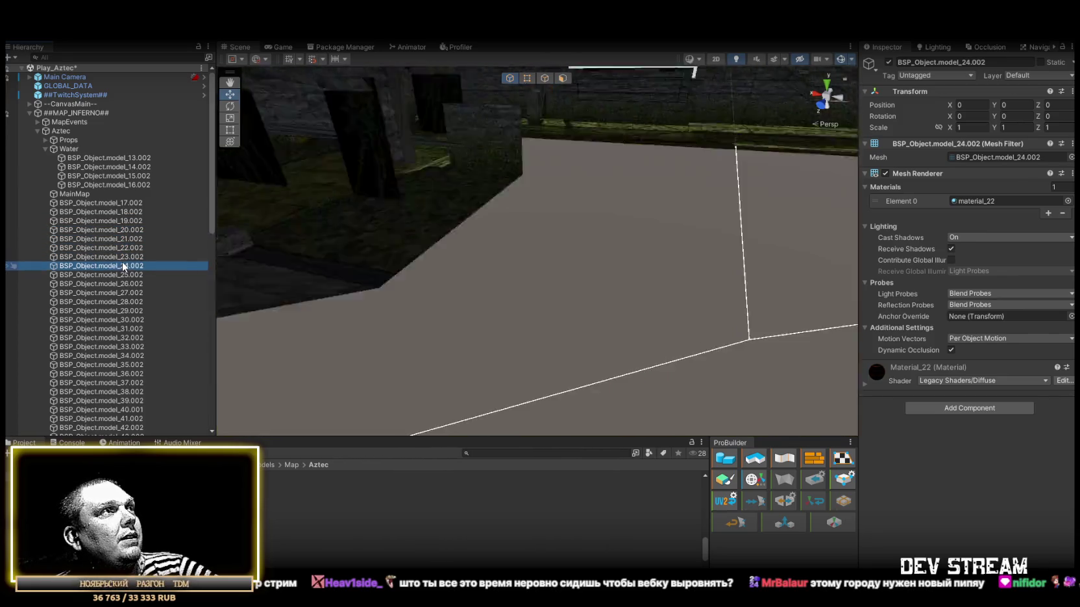
pyautogui.moveTo(401, 265); pyautogui.dragTo(519, 262)
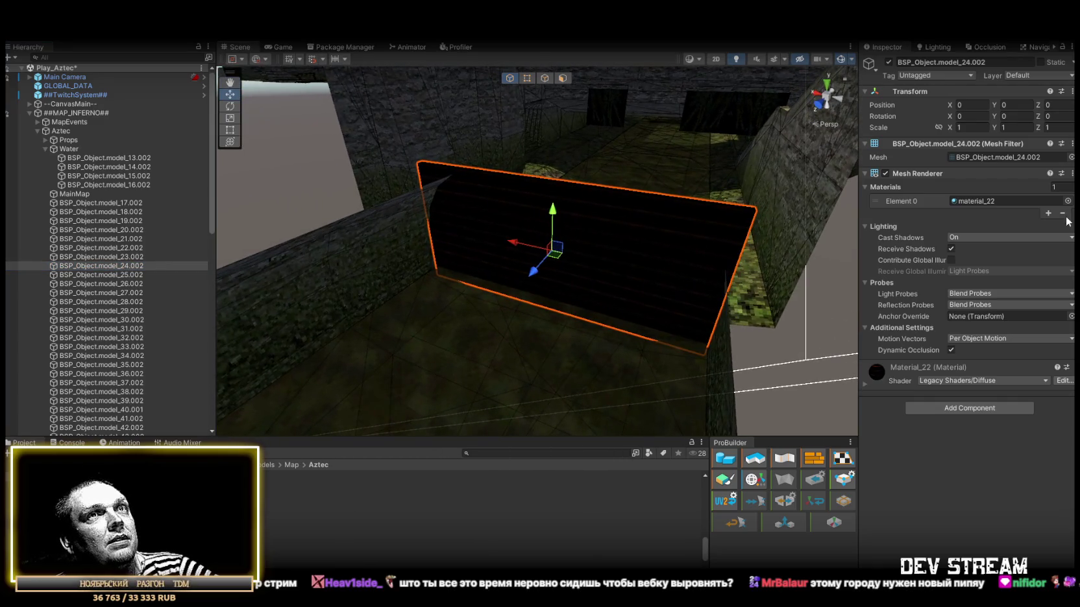
# Switch material_22 to the Unlit/Transparent Cutout shader with alpha cutoff 0.5.
pyautogui.click(990, 202)
pyautogui.click(277, 527)
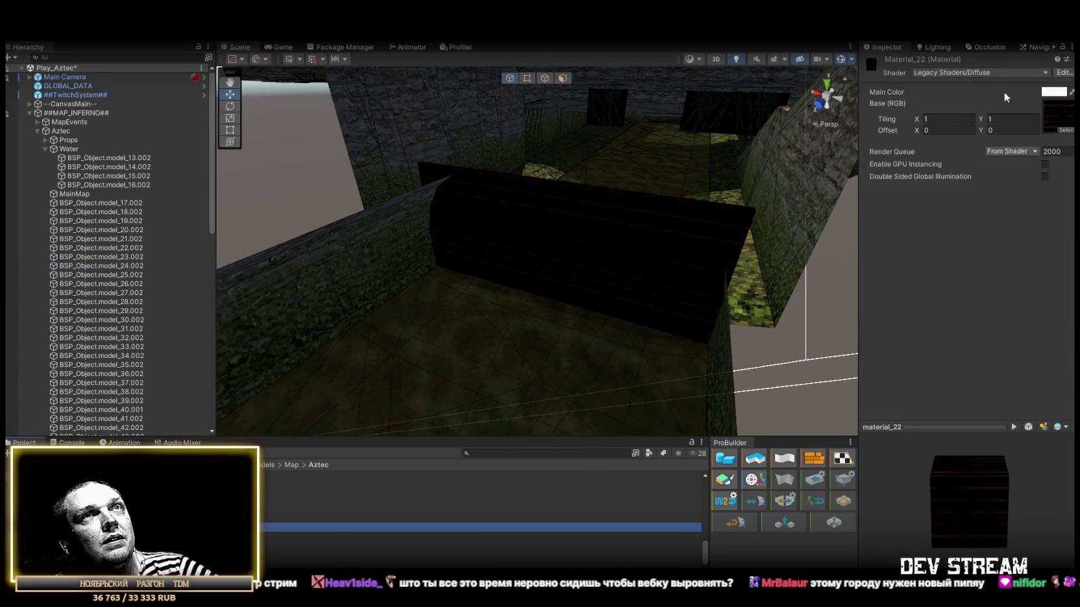
pyautogui.click(969, 71)
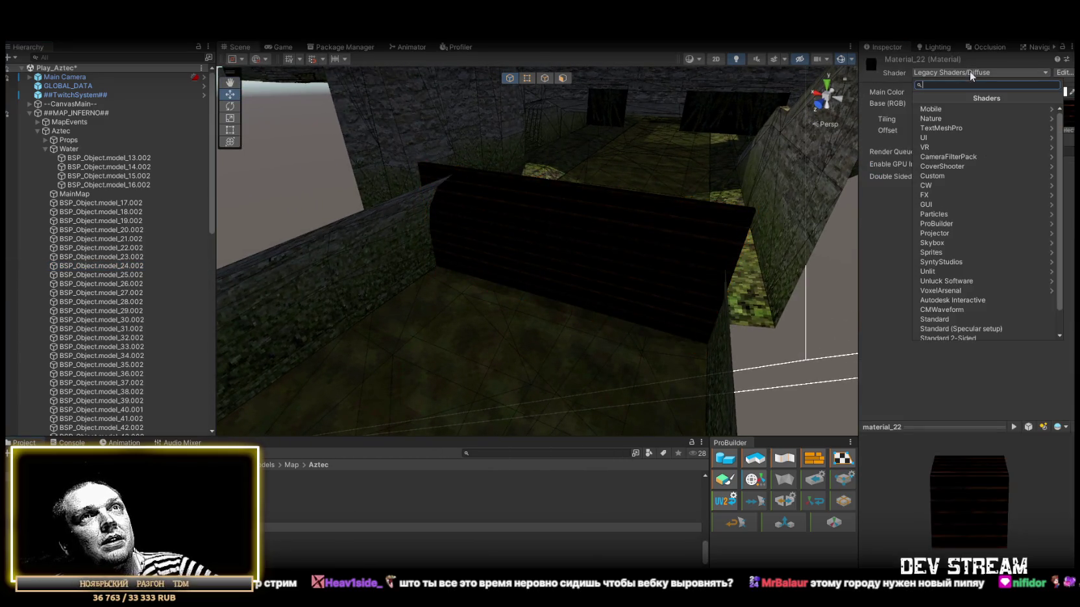
pyautogui.click(940, 273)
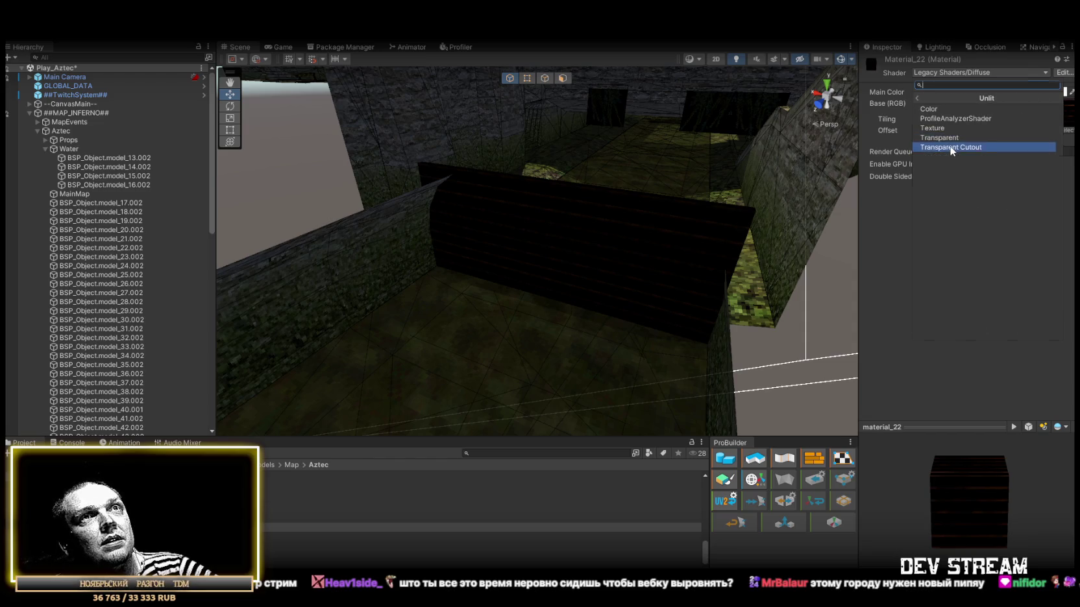
pyautogui.click(948, 146)
pyautogui.moveTo(643, 201); pyautogui.dragTo(699, 209)
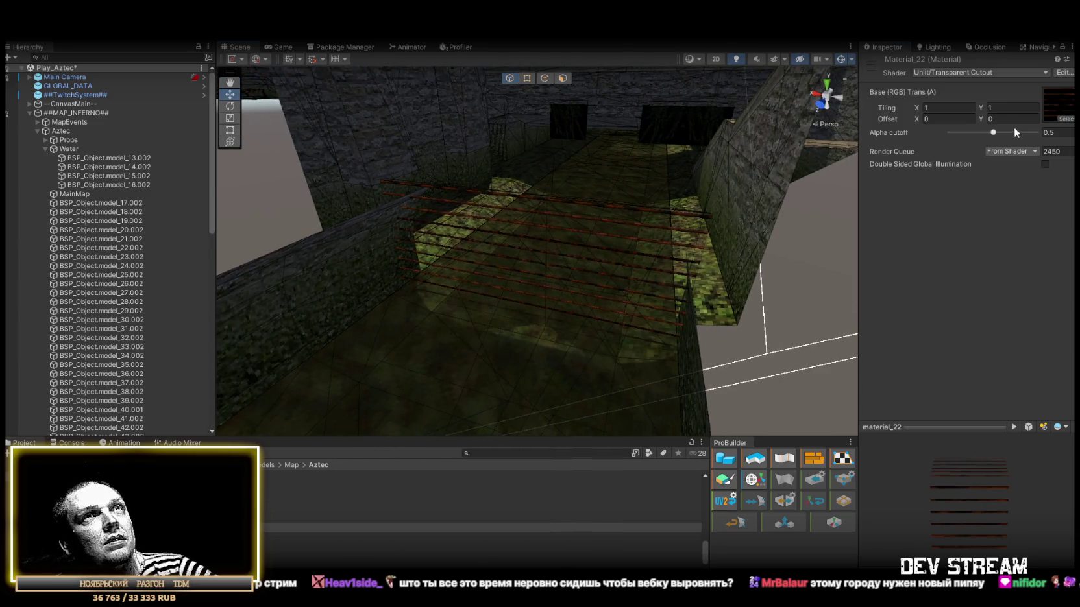
pyautogui.moveTo(993, 134)
pyautogui.mouseDown()
pyautogui.moveTo(948, 137)
pyautogui.moveTo(965, 141)
pyautogui.mouseUp()
pyautogui.write('0.5')
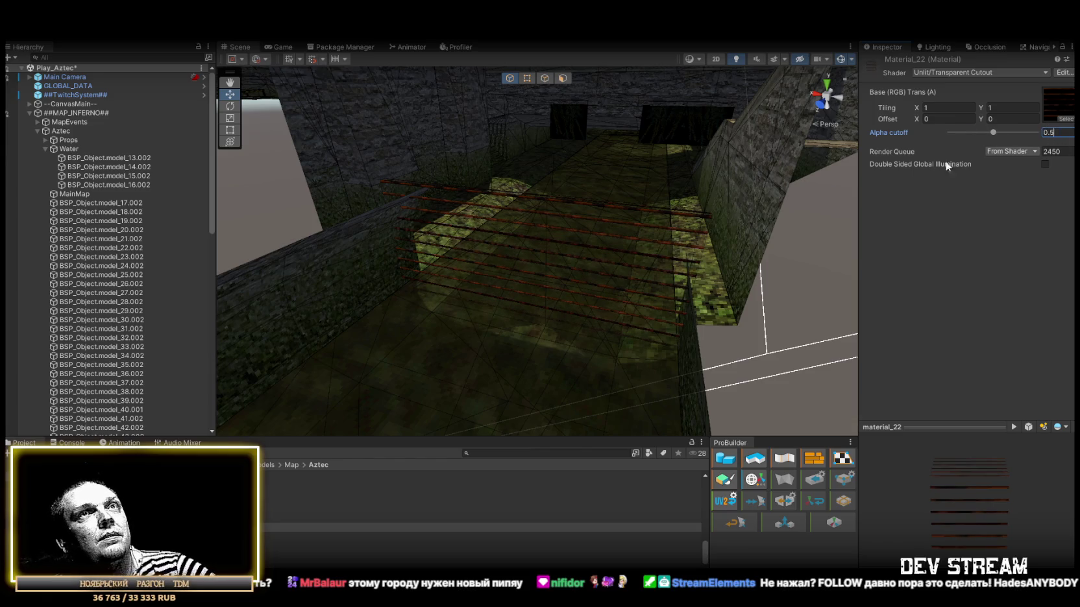
pyautogui.doubleClick(123, 239)
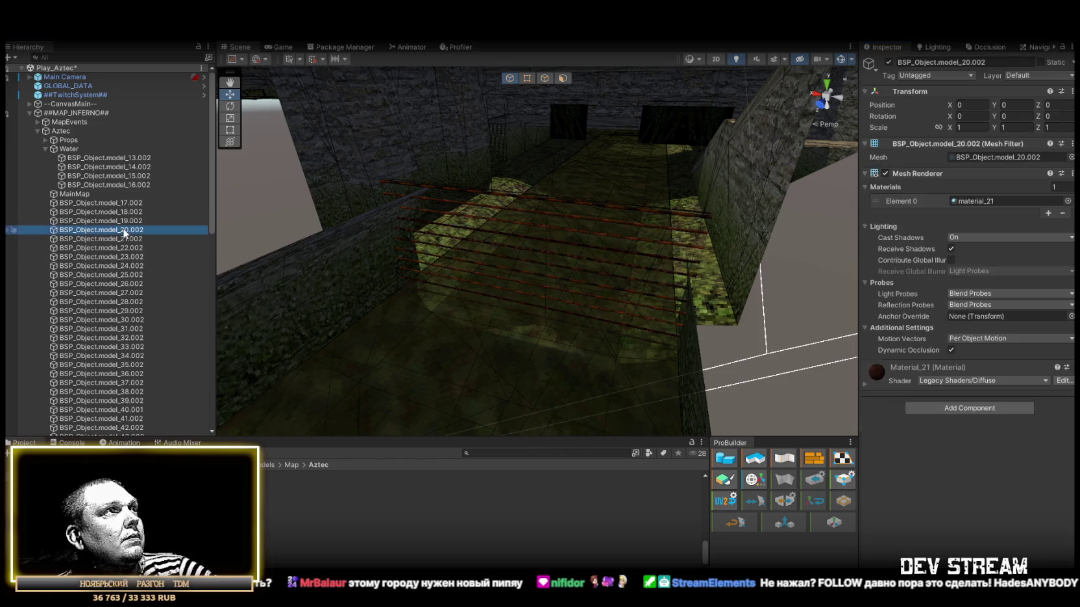
# Move objects model_17.002 through model_24.002 into Props and collapse the group.
pyautogui.doubleClick(124, 248)
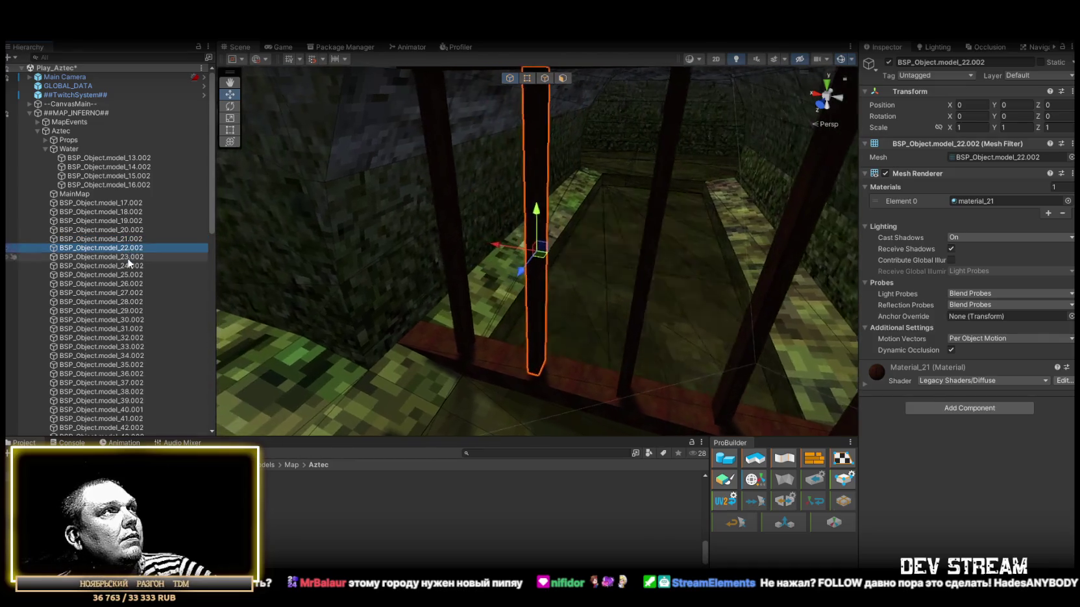
pyautogui.doubleClick(128, 257)
pyautogui.doubleClick(129, 266)
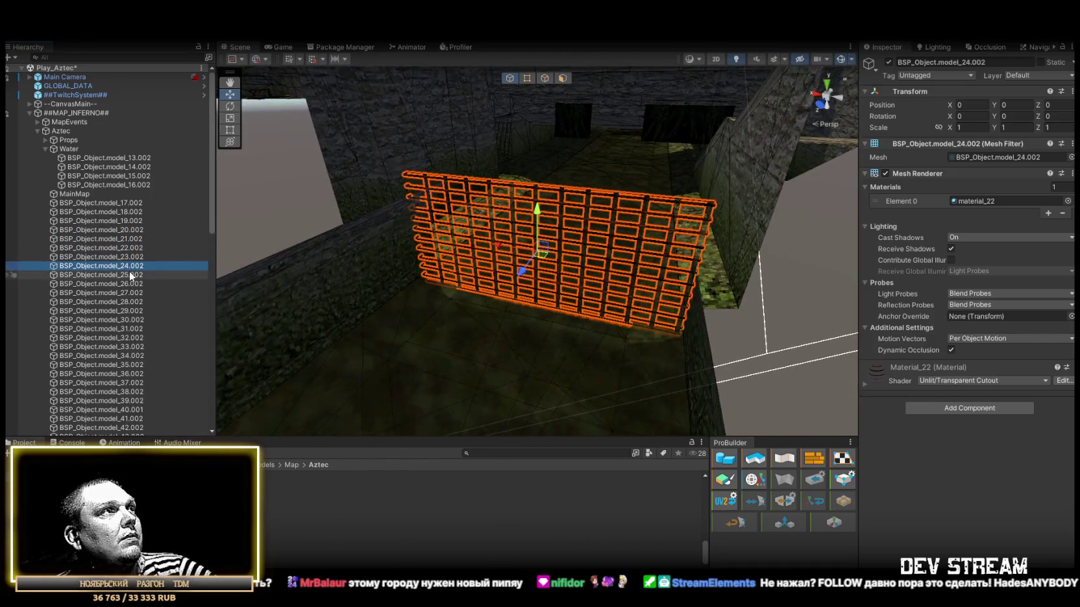
pyautogui.keyDown('shift'); pyautogui.click(127, 206); pyautogui.keyUp('shift')
pyautogui.moveTo(120, 207); pyautogui.dragTo(70, 140)
pyautogui.click(44, 139)
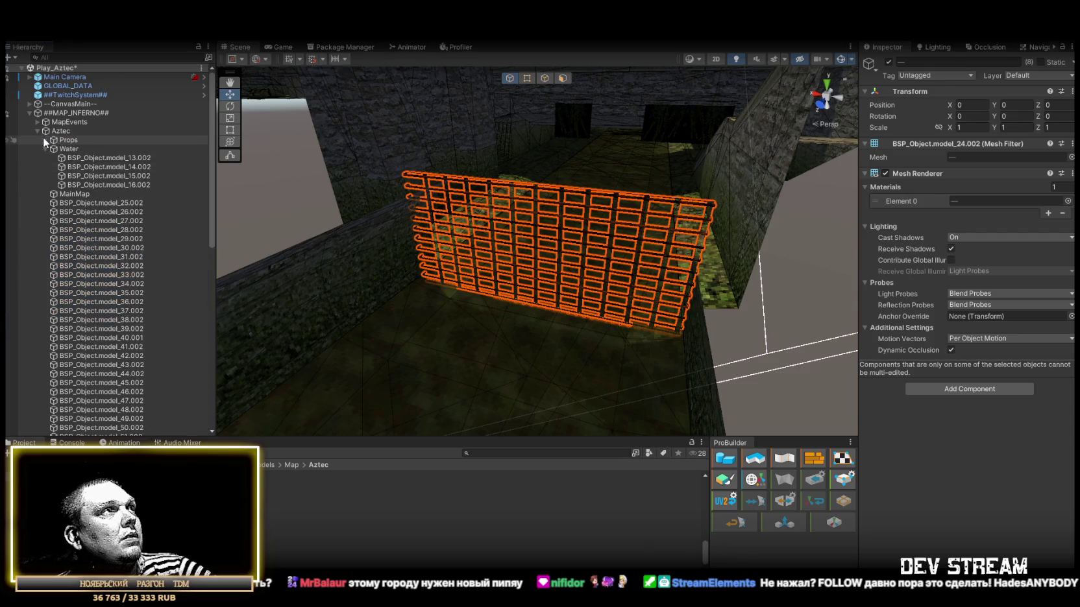
# Frame the planks model_25.002 and model_26.002 in the Scene view.
pyautogui.doubleClick(107, 205)
pyautogui.moveTo(268, 242); pyautogui.dragTo(302, 305)
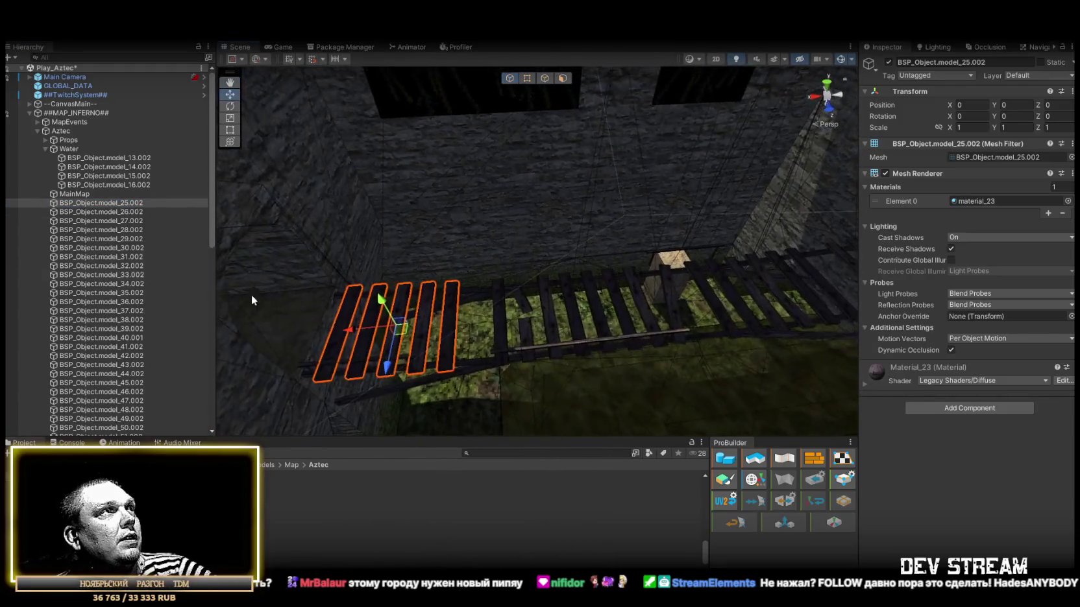
pyautogui.doubleClick(113, 212)
# Add a Box Collider to planks model_26.002 and widen it along X to 21.5.
pyautogui.click(942, 409)
pyautogui.click(943, 482)
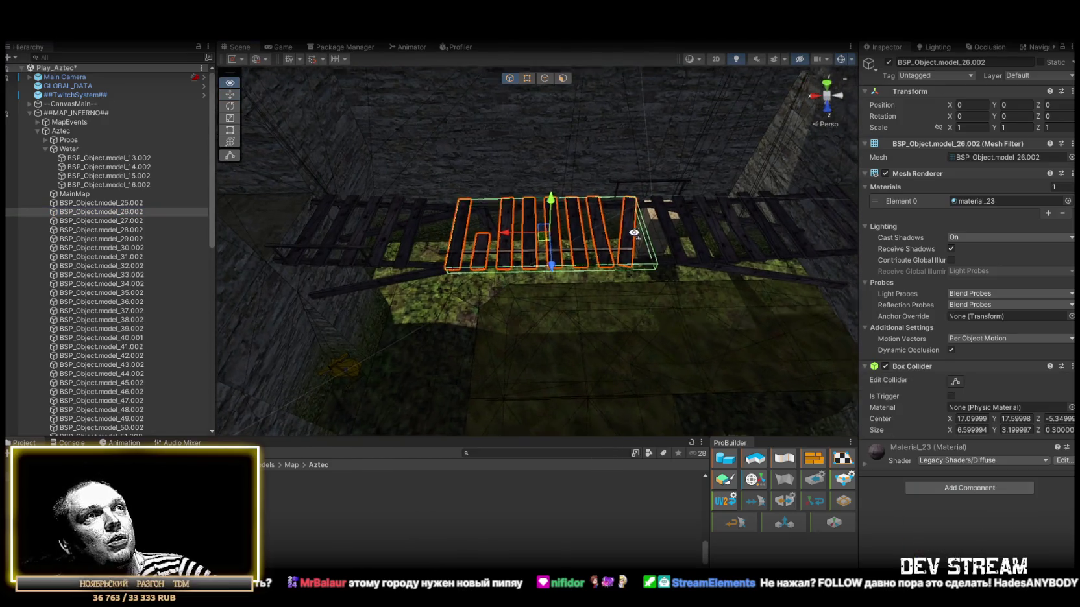
pyautogui.moveTo(632, 231); pyautogui.dragTo(604, 231)
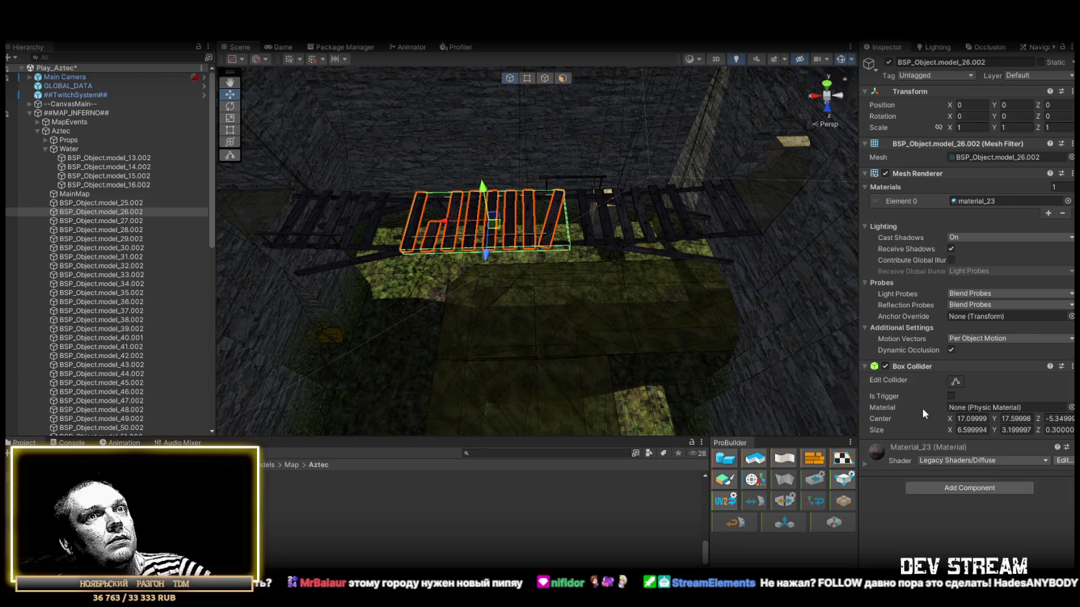
pyautogui.moveTo(953, 429); pyautogui.dragTo(996, 427)
pyautogui.moveTo(776, 358)
pyautogui.mouseDown()
pyautogui.moveTo(709, 295)
pyautogui.moveTo(682, 227)
pyautogui.moveTo(622, 193)
pyautogui.moveTo(651, 188)
pyautogui.moveTo(639, 180)
pyautogui.moveTo(565, 168)
pyautogui.moveTo(667, 221)
pyautogui.moveTo(420, 205)
pyautogui.mouseUp()
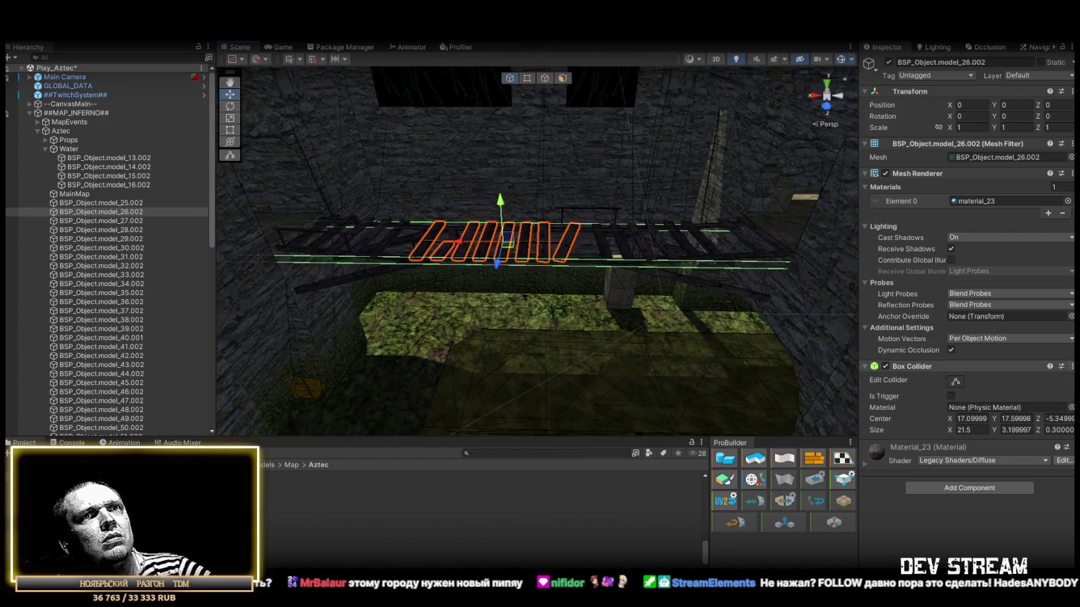
# Remove the planks' Box Collider, then undo to restore it.
pyautogui.rightClick(905, 367)
pyautogui.click(935, 184)
pyautogui.moveTo(597, 234)
pyautogui.mouseDown()
pyautogui.moveTo(612, 235)
pyautogui.moveTo(625, 259)
pyautogui.mouseUp()
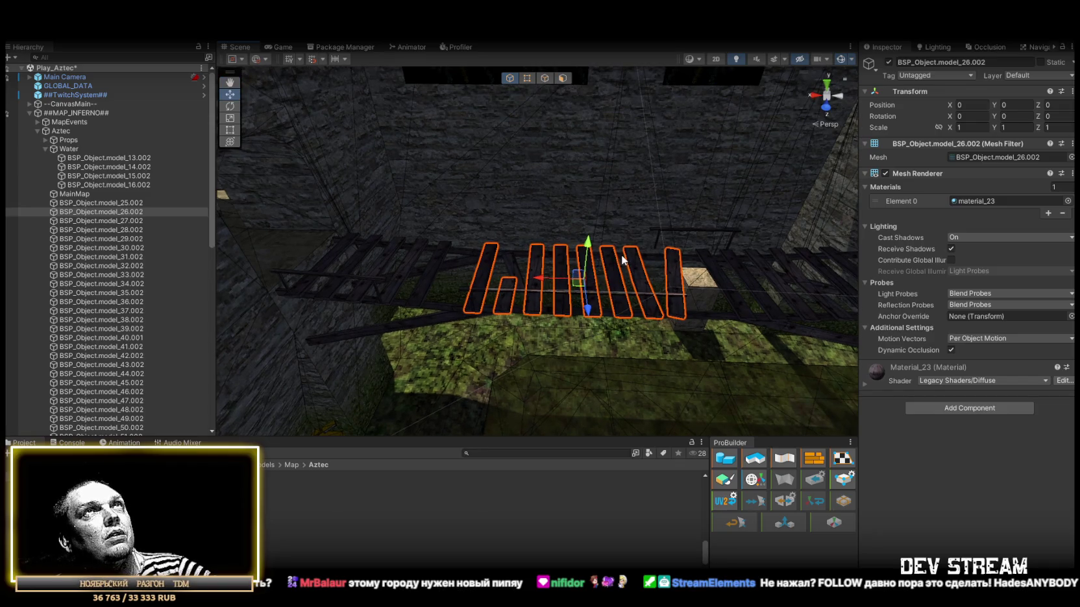
pyautogui.hotkey('ctrl', 'z')
pyautogui.moveTo(610, 249)
pyautogui.mouseDown()
pyautogui.moveTo(606, 199)
pyautogui.moveTo(604, 272)
pyautogui.mouseUp()
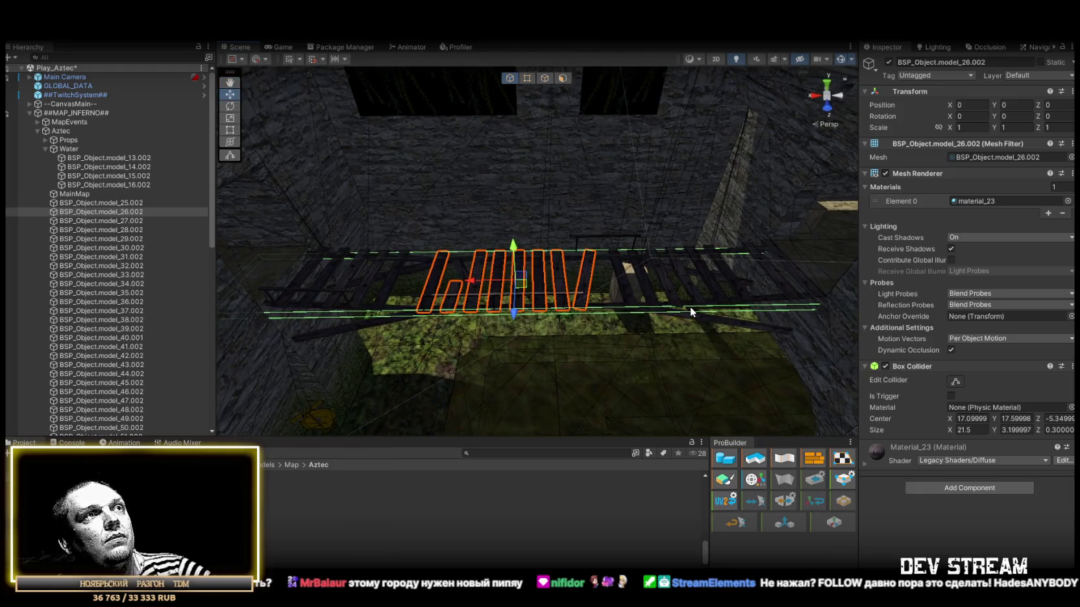
# Reset the plank collider to its default fitted size and view the planks up close.
pyautogui.click(1072, 366)
pyautogui.click(974, 356)
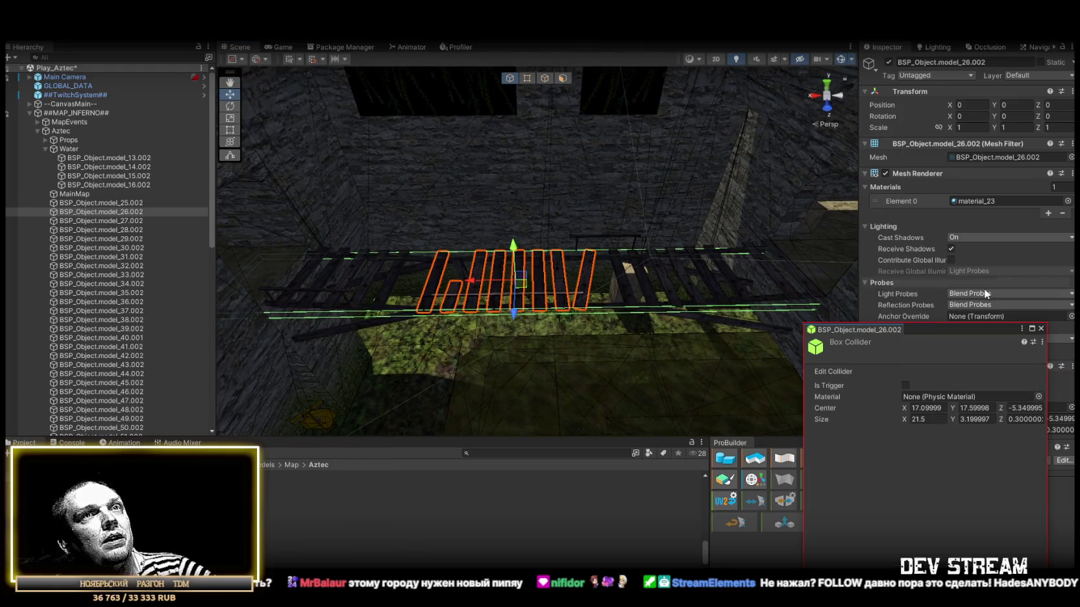
pyautogui.click(1041, 330)
pyautogui.rightClick(906, 136)
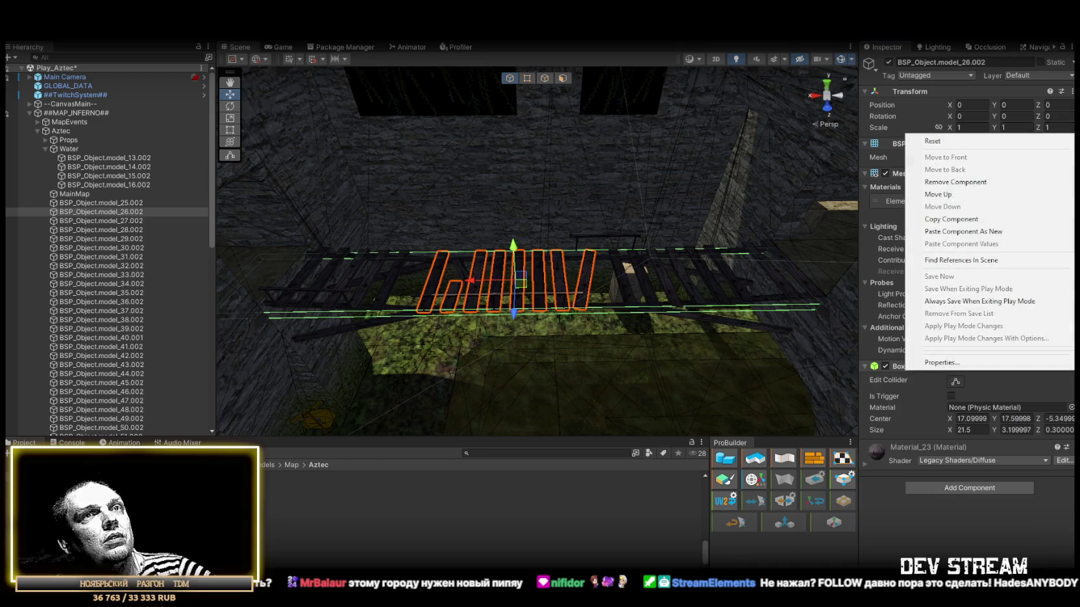
pyautogui.click(958, 142)
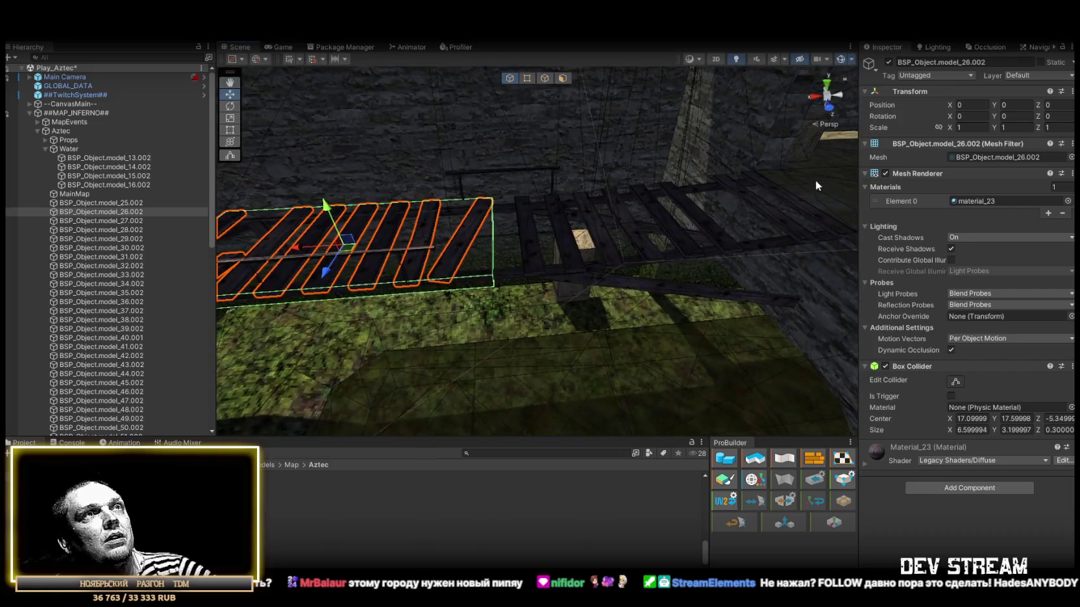
pyautogui.press('f')
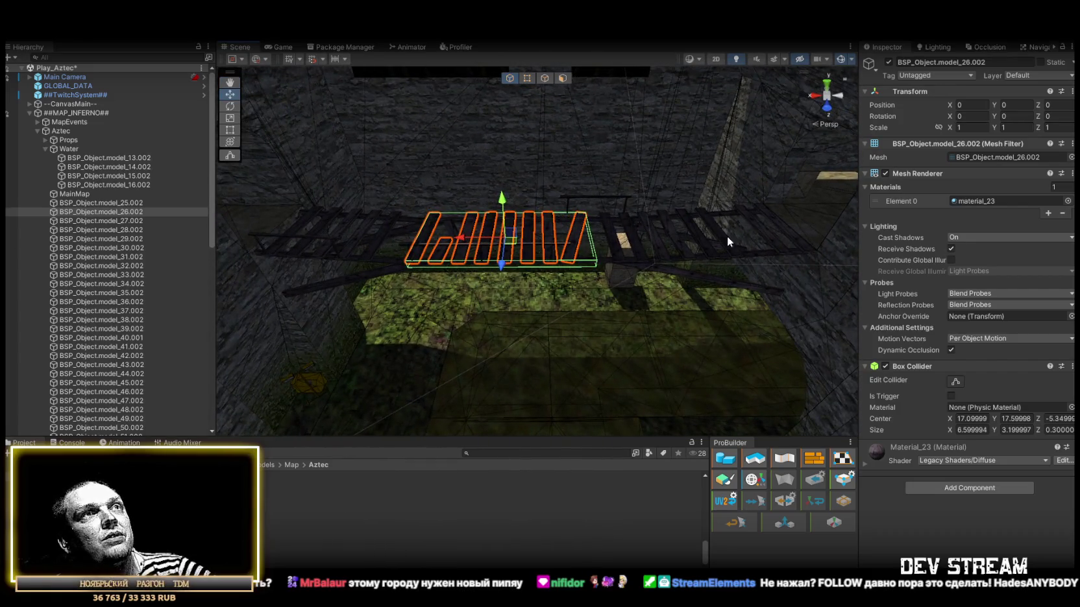
pyautogui.moveTo(728, 236); pyautogui.dragTo(649, 161)
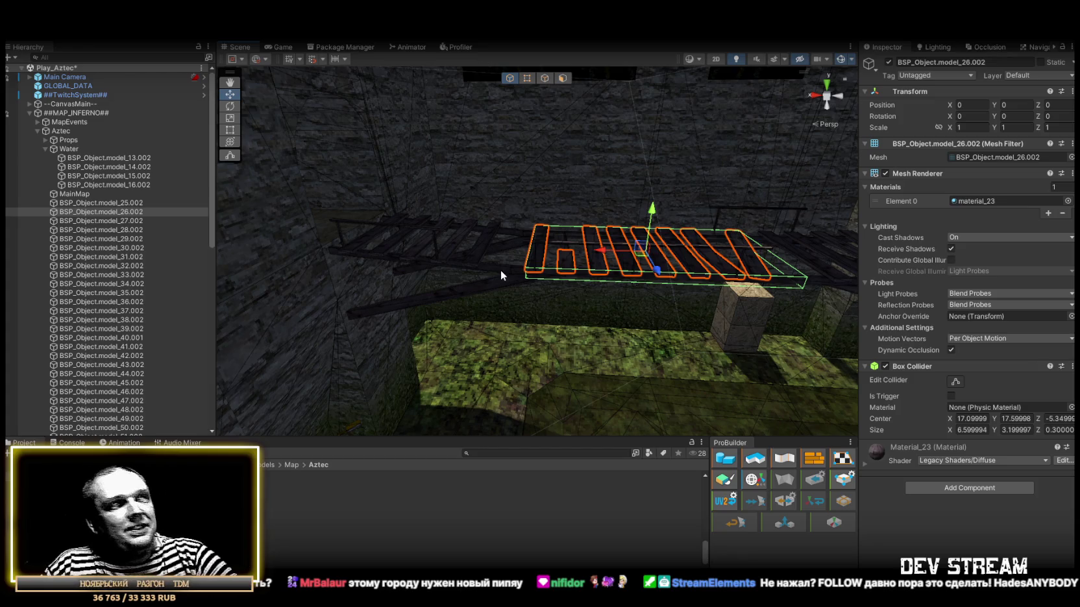
pyautogui.doubleClick(125, 222)
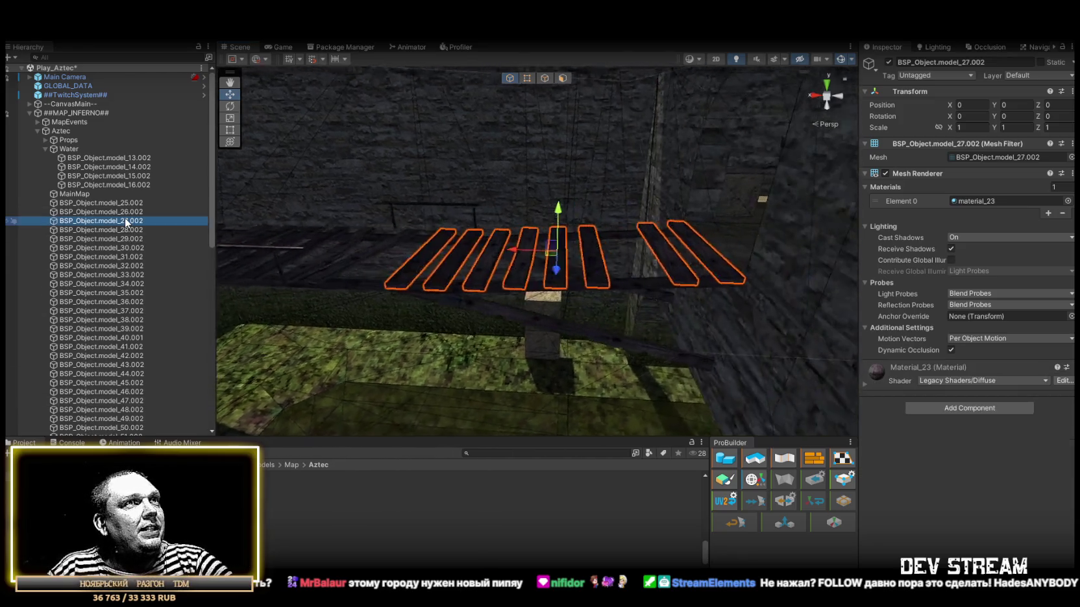
# Mark the Aztec group and all its children as Static.
pyautogui.doubleClick(117, 230)
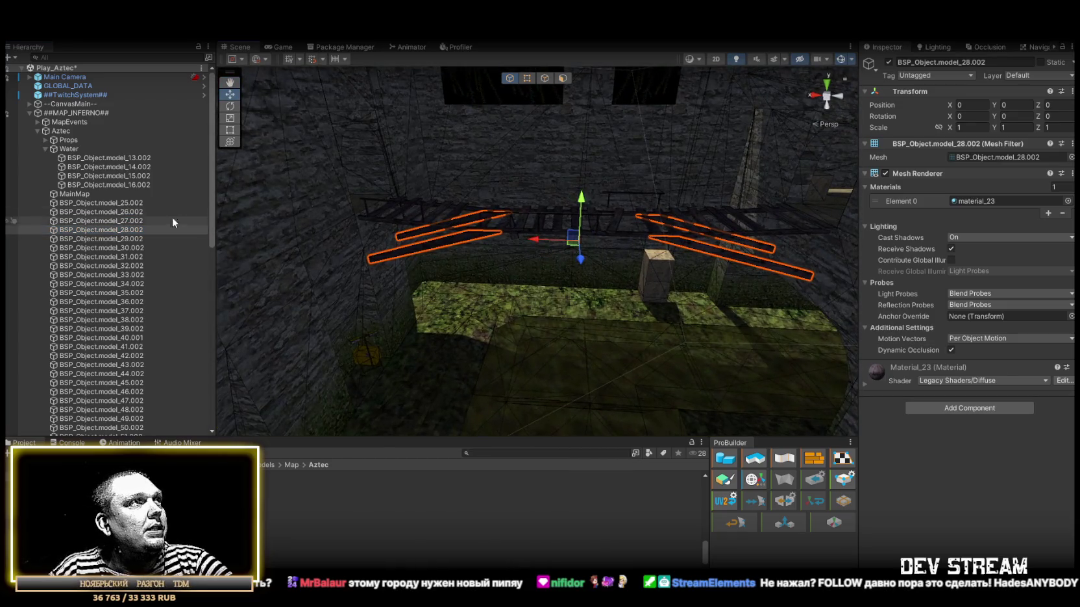
pyautogui.doubleClick(130, 239)
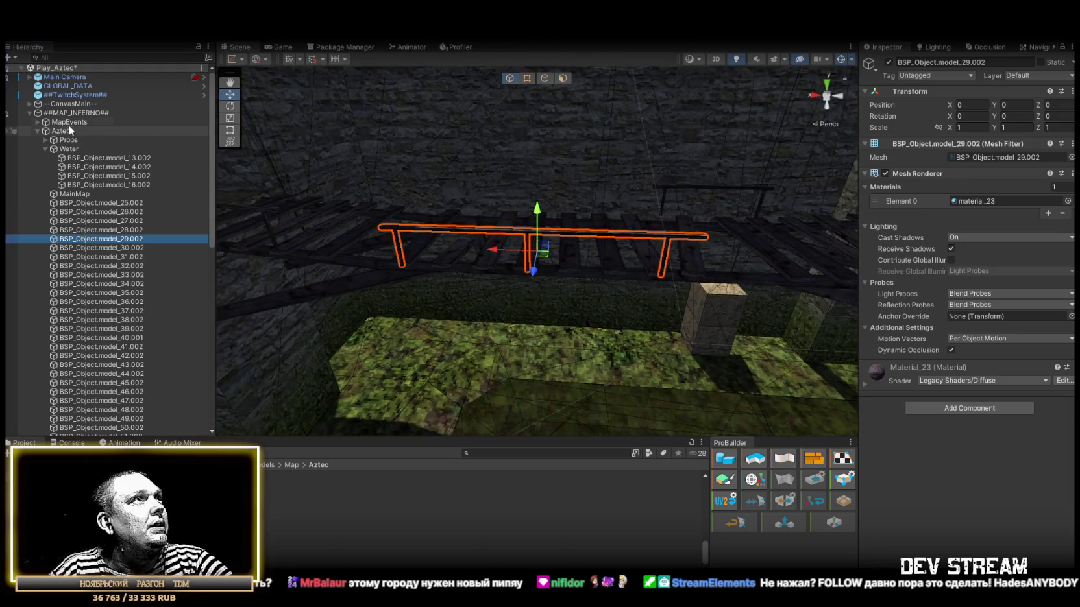
pyautogui.click(67, 129)
pyautogui.click(1041, 62)
pyautogui.press('Return')
# Select railings model_29.002 through model_31.002 together and frame them.
pyautogui.doubleClick(103, 257)
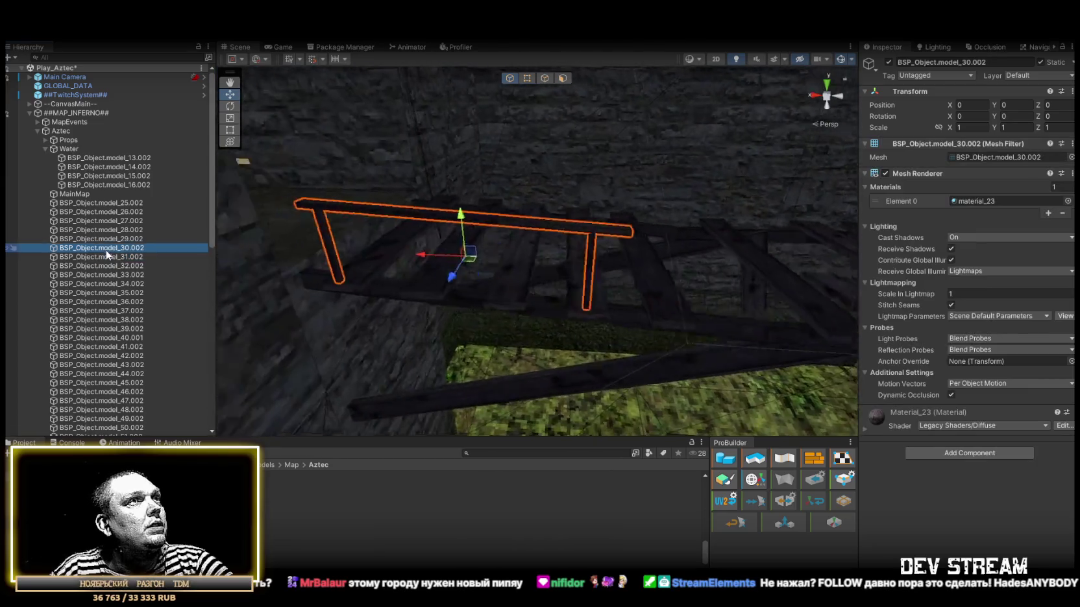
pyautogui.doubleClick(125, 239)
pyautogui.moveTo(255, 238)
pyautogui.mouseDown()
pyautogui.moveTo(338, 220)
pyautogui.moveTo(373, 205)
pyautogui.moveTo(281, 234)
pyautogui.moveTo(426, 181)
pyautogui.moveTo(415, 179)
pyautogui.moveTo(418, 192)
pyautogui.moveTo(552, 223)
pyautogui.moveTo(657, 233)
pyautogui.moveTo(216, 248)
pyautogui.mouseUp()
pyautogui.doubleClick(104, 229)
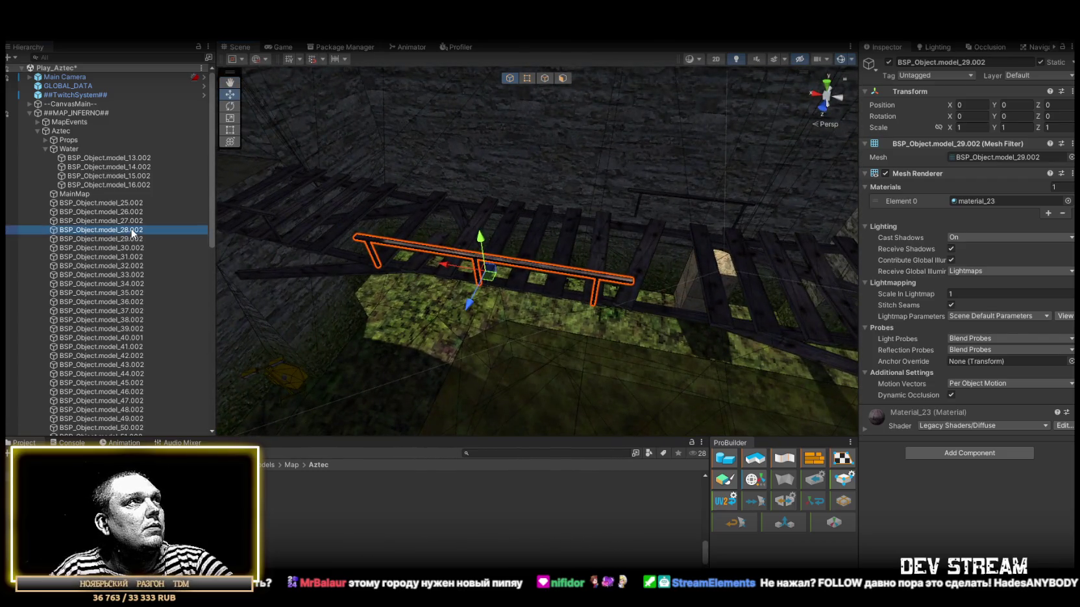
pyautogui.click(129, 240)
pyautogui.doubleClick(128, 242)
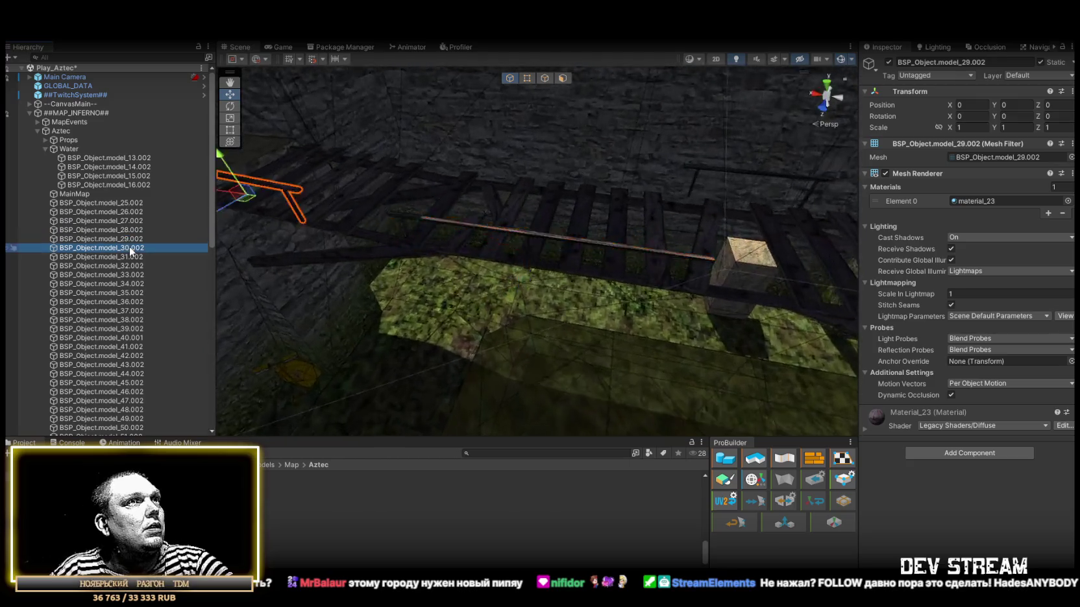
pyautogui.doubleClick(131, 257)
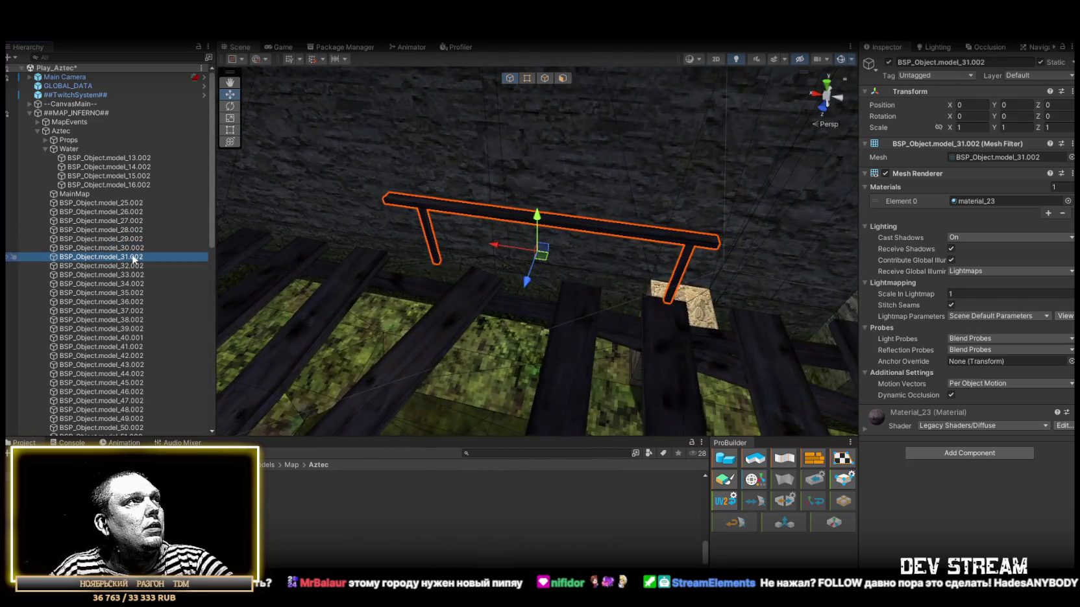
pyautogui.keyDown('shift'); pyautogui.click(104, 239); pyautogui.keyUp('shift')
pyautogui.press('f')
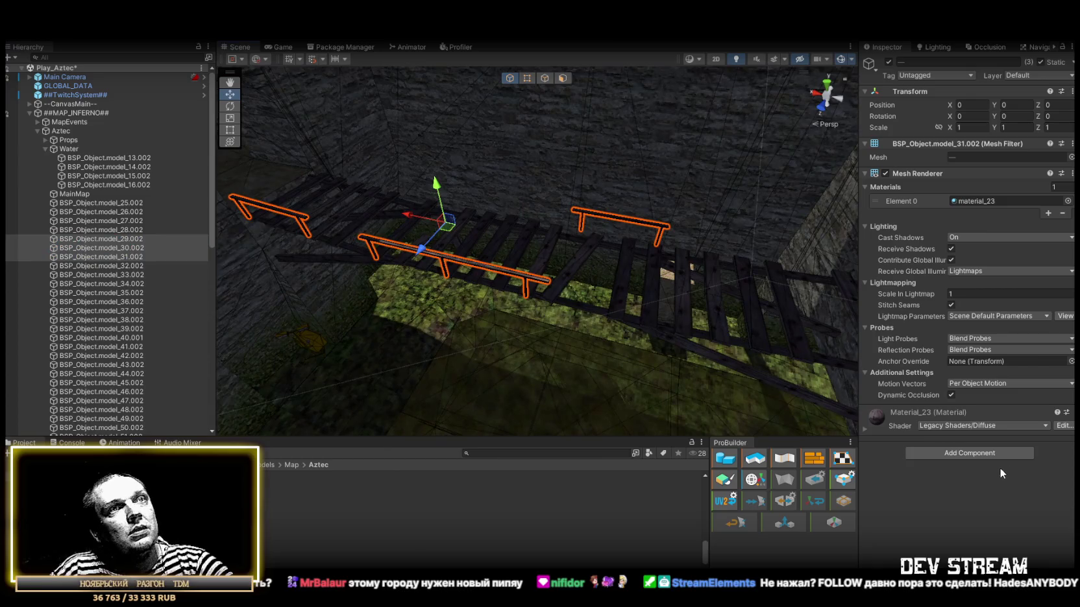
# Add a Box Collider to the three railings via the 'coll' component search.
pyautogui.click(983, 451)
pyautogui.write('coll')
pyautogui.click(945, 496)
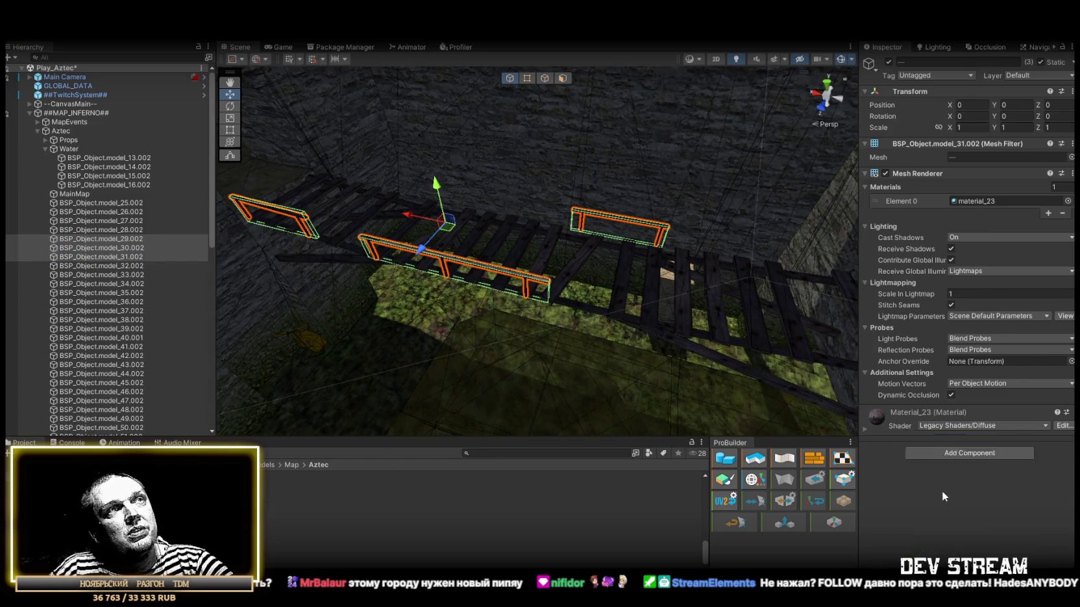
pyautogui.moveTo(592, 281); pyautogui.dragTo(690, 191)
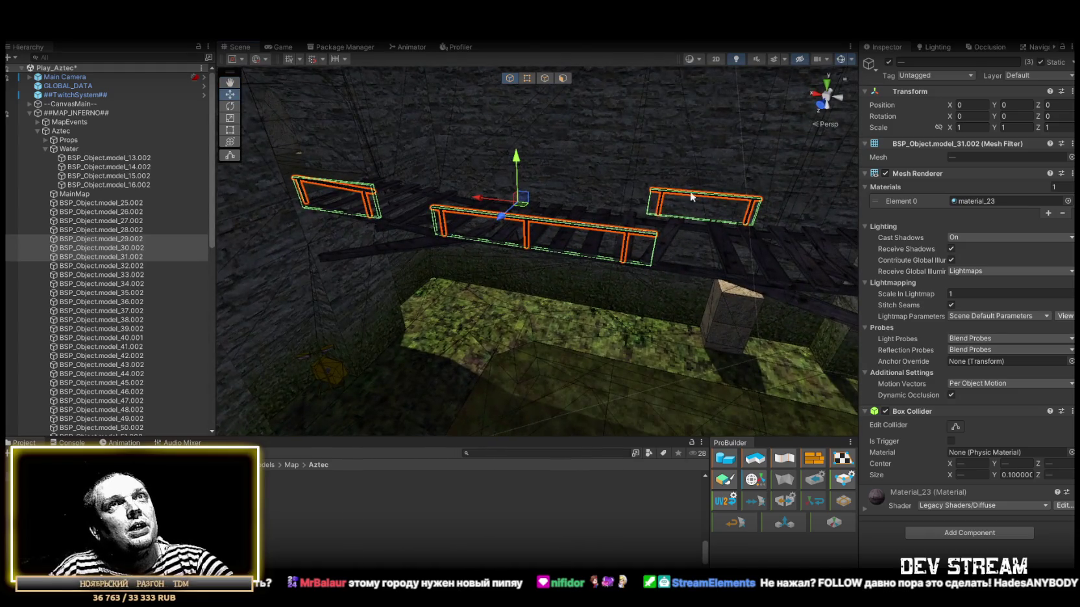
# Open the Layers list and rotate the view around the railings.
pyautogui.click(1015, 76)
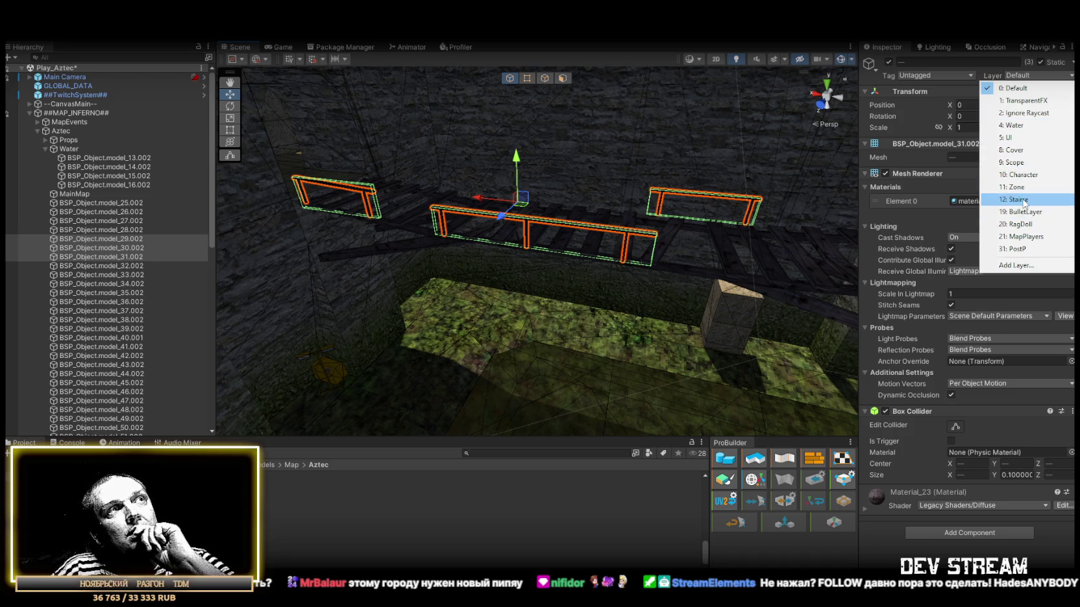
pyautogui.moveTo(588, 188); pyautogui.dragTo(608, 182)
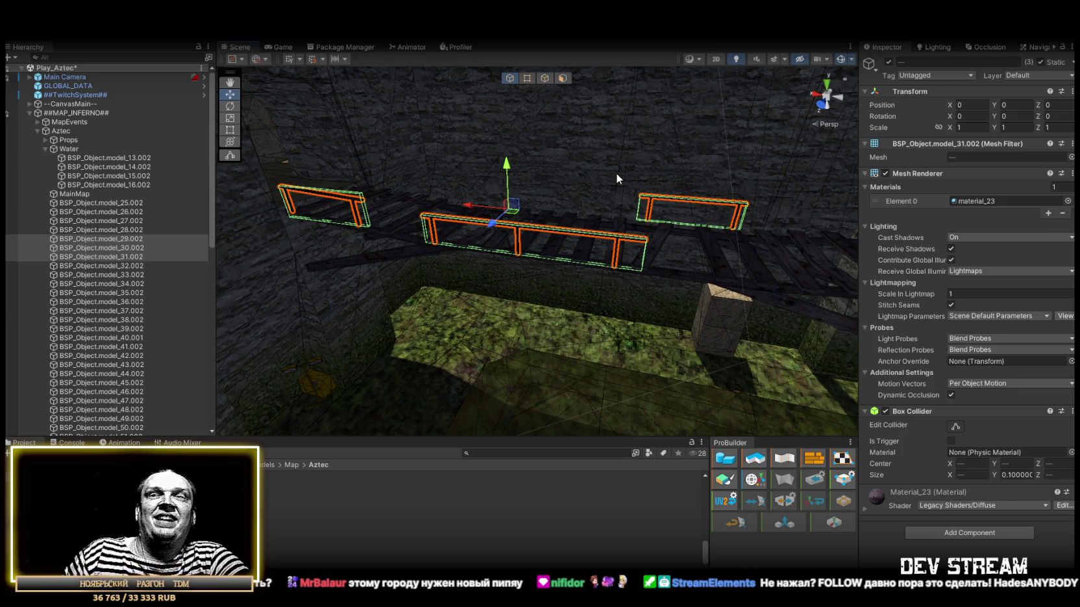
pyautogui.moveTo(619, 216)
pyautogui.mouseDown()
pyautogui.moveTo(693, 240)
pyautogui.moveTo(639, 239)
pyautogui.moveTo(458, 321)
pyautogui.moveTo(553, 225)
pyautogui.moveTo(506, 260)
pyautogui.moveTo(470, 198)
pyautogui.moveTo(542, 239)
pyautogui.moveTo(614, 242)
pyautogui.moveTo(515, 218)
pyautogui.moveTo(525, 234)
pyautogui.moveTo(513, 294)
pyautogui.moveTo(539, 286)
pyautogui.moveTo(570, 252)
pyautogui.mouseUp()
# Pick individual railings in the Scene view and fly toward the stone pillar.
pyautogui.click(543, 211)
pyautogui.click(525, 236)
pyautogui.click(504, 305)
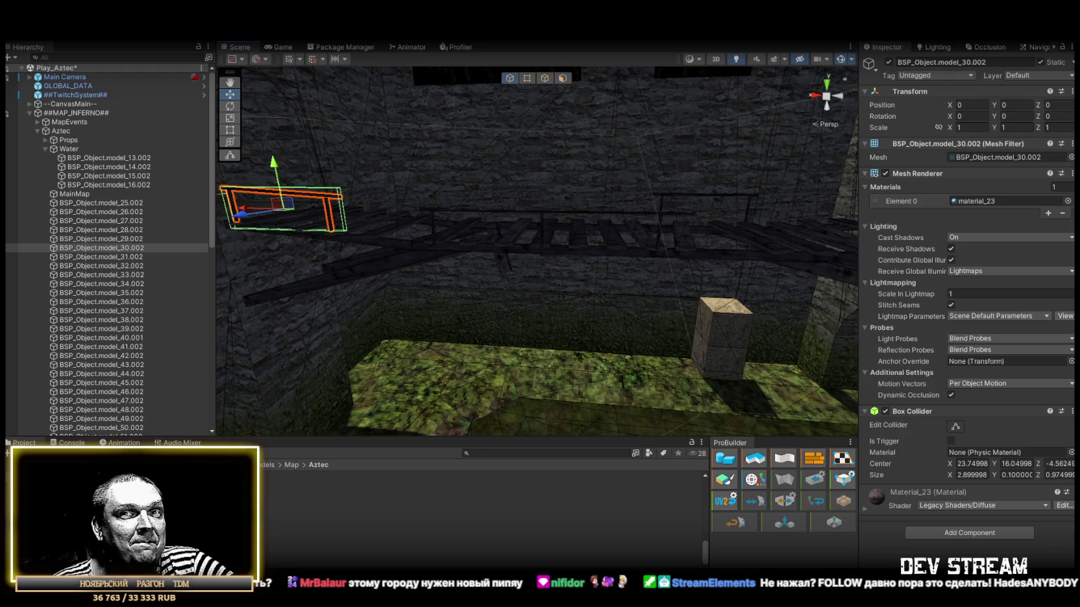
pyautogui.moveTo(620, 347); pyautogui.dragTo(550, 331)
pyautogui.moveTo(567, 324)
pyautogui.mouseDown()
pyautogui.moveTo(491, 289)
pyautogui.moveTo(482, 306)
pyautogui.moveTo(543, 311)
pyautogui.mouseUp()
pyautogui.click(491, 289)
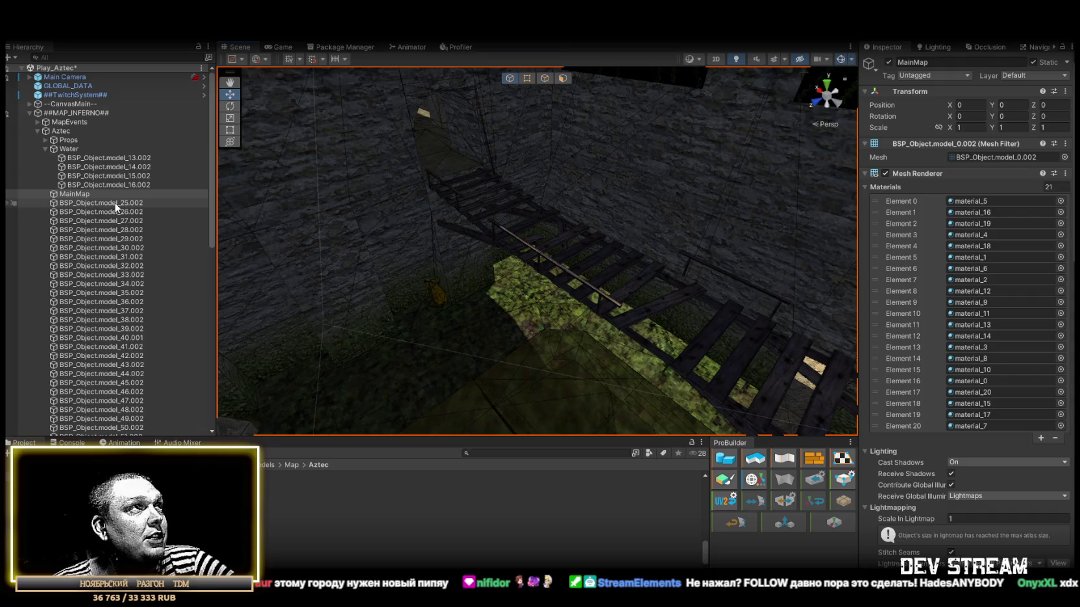
# Review planks model_26.002 through railing model_30.002 from a level side view.
pyautogui.click(130, 212)
pyautogui.doubleClick(120, 213)
pyautogui.doubleClick(119, 220)
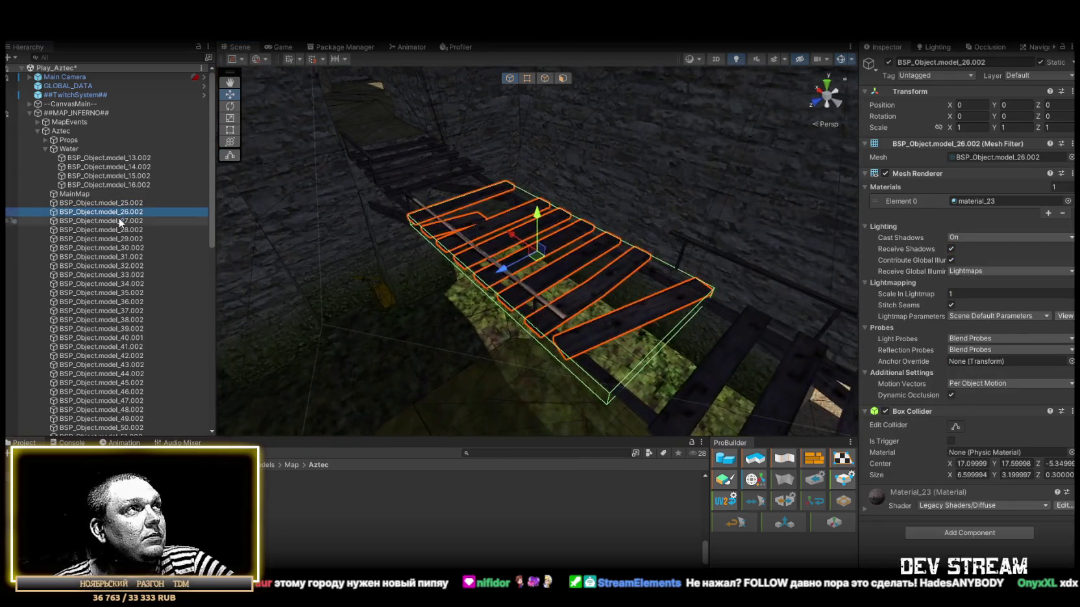
pyautogui.doubleClick(127, 230)
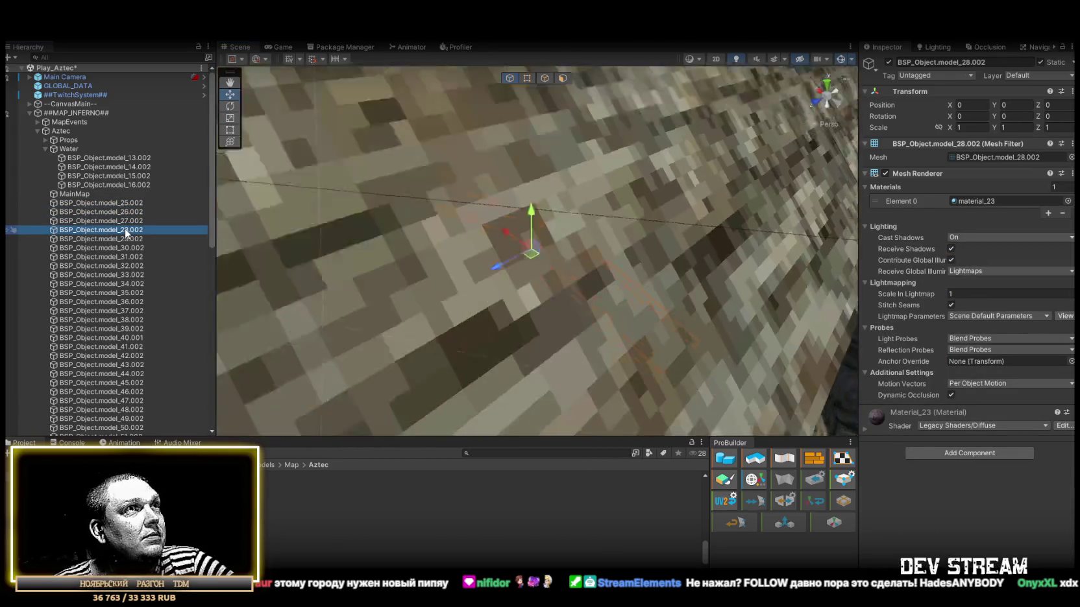
pyautogui.doubleClick(130, 238)
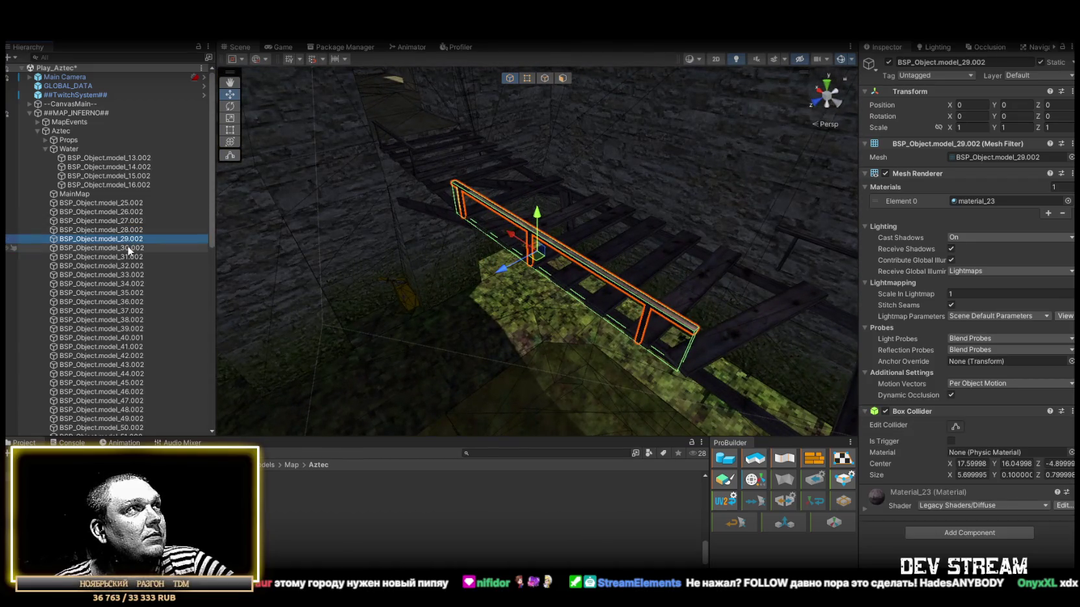
pyautogui.moveTo(357, 271); pyautogui.dragTo(612, 251)
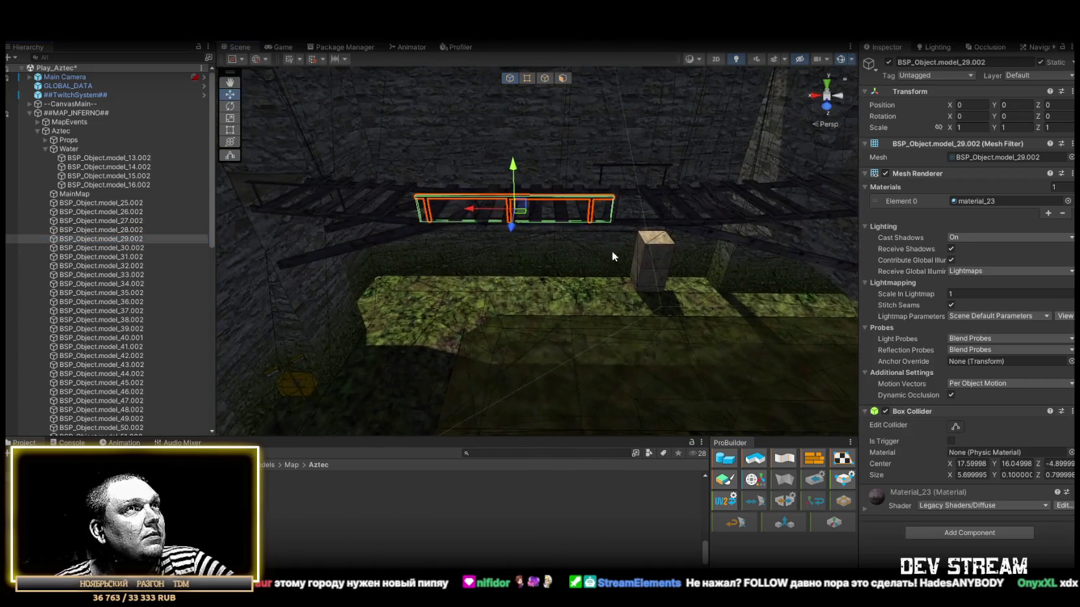
pyautogui.doubleClick(132, 247)
pyautogui.moveTo(238, 258)
pyautogui.mouseDown()
pyautogui.moveTo(609, 253)
pyautogui.moveTo(544, 274)
pyautogui.mouseUp()
pyautogui.doubleClick(124, 231)
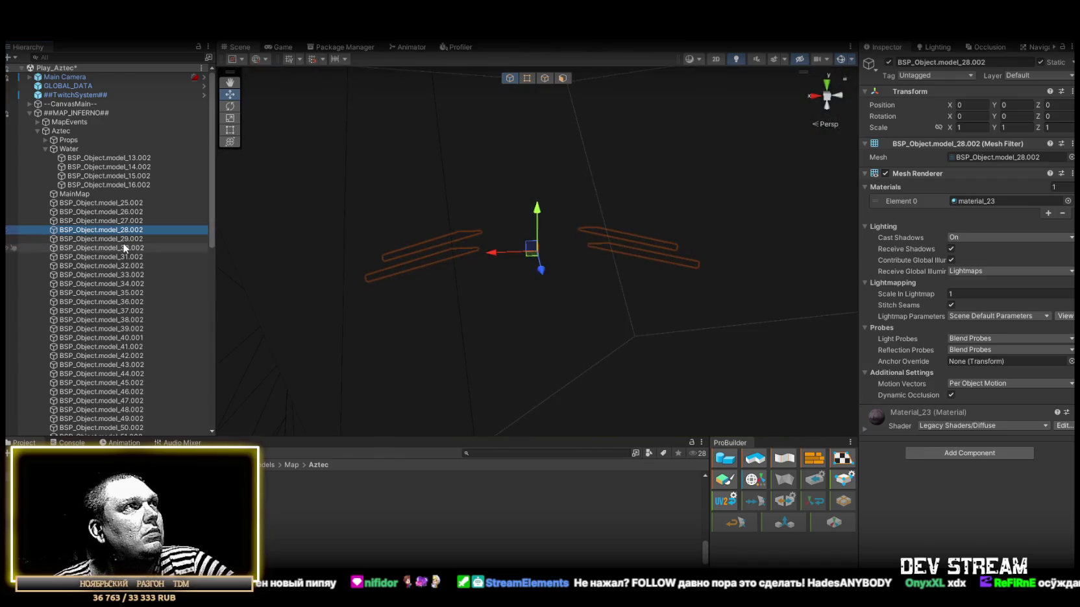
pyautogui.doubleClick(123, 239)
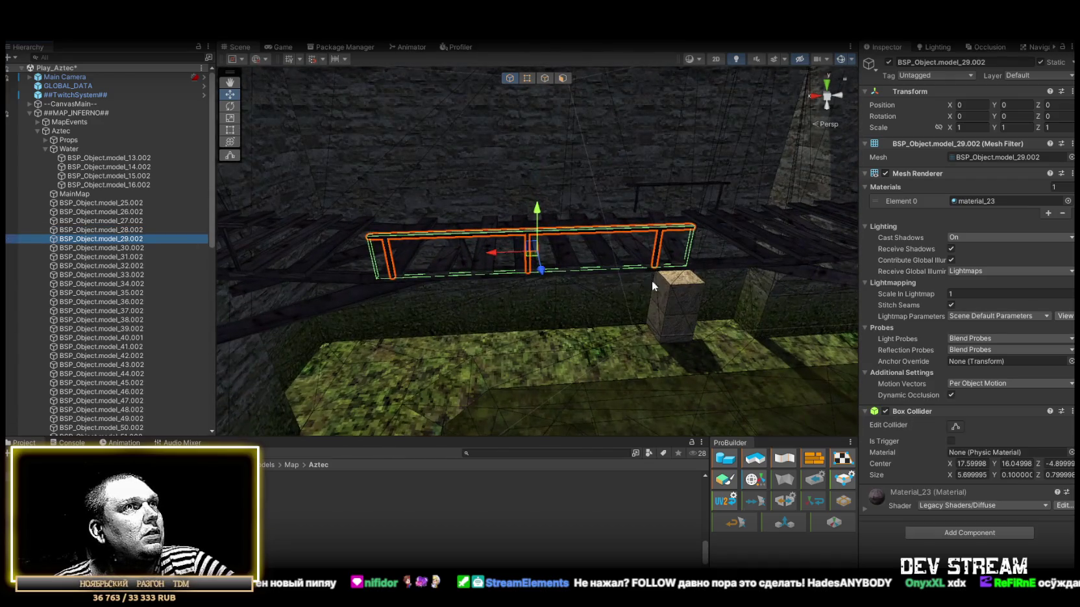
# Raise the collider bottoms of railings model_29.002, model_30.002 and model_31.002 to their top rails.
pyautogui.click(956, 426)
pyautogui.scroll(5, 607, 298)
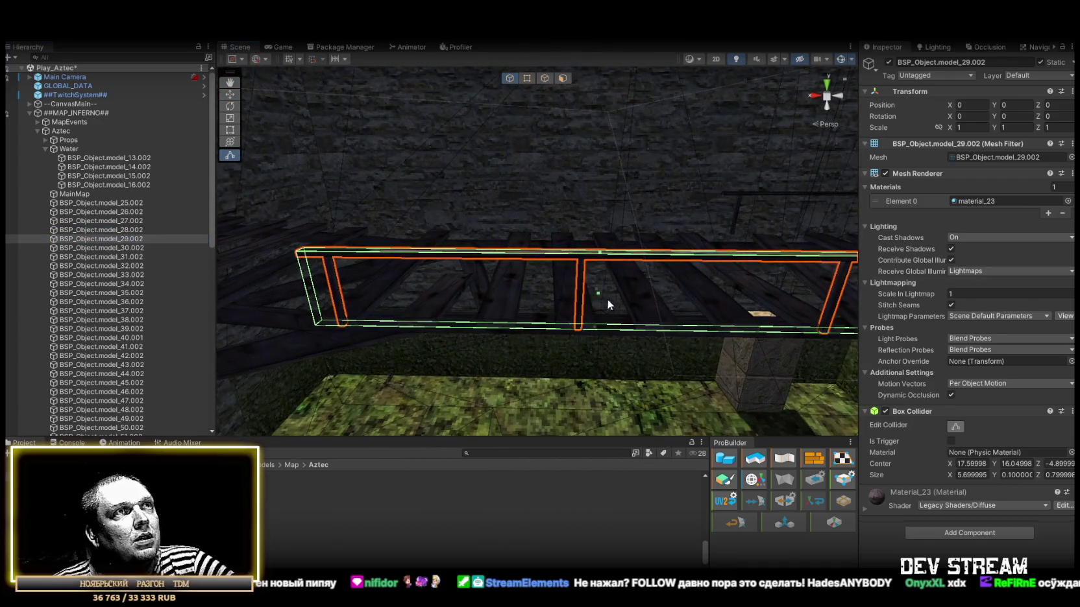
pyautogui.moveTo(595, 333)
pyautogui.mouseDown()
pyautogui.moveTo(588, 273)
pyautogui.moveTo(563, 269)
pyautogui.mouseUp()
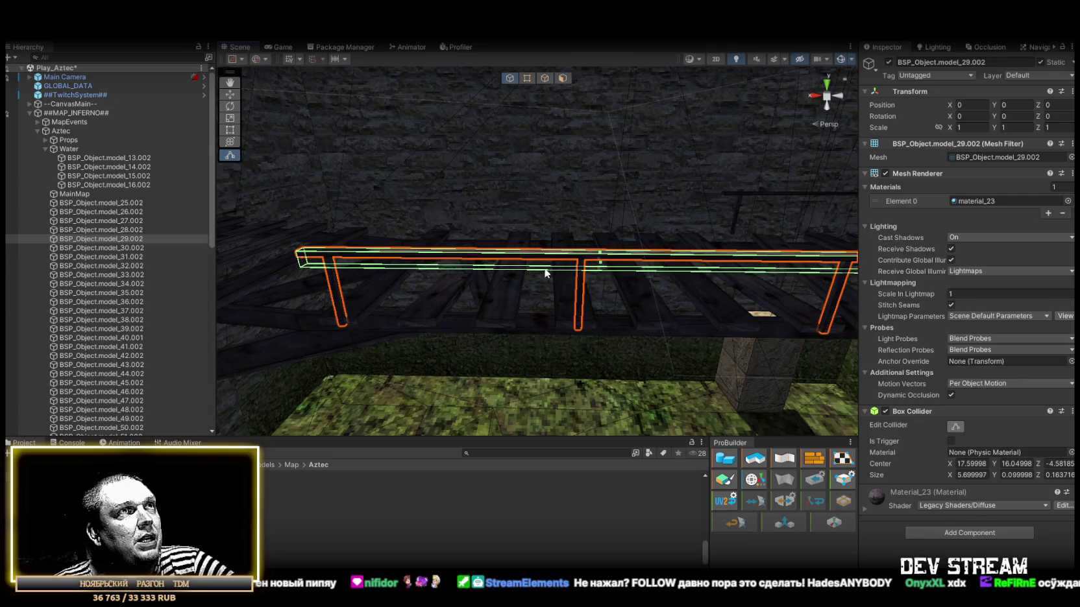
pyautogui.doubleClick(112, 247)
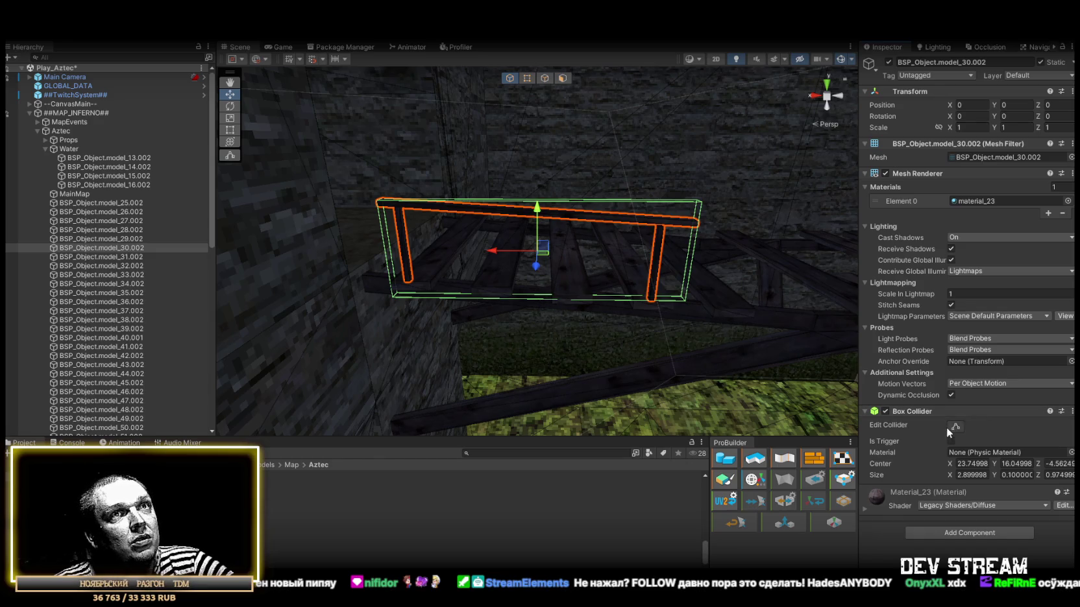
pyautogui.click(947, 427)
pyautogui.moveTo(544, 299); pyautogui.dragTo(534, 236)
pyautogui.doubleClick(117, 256)
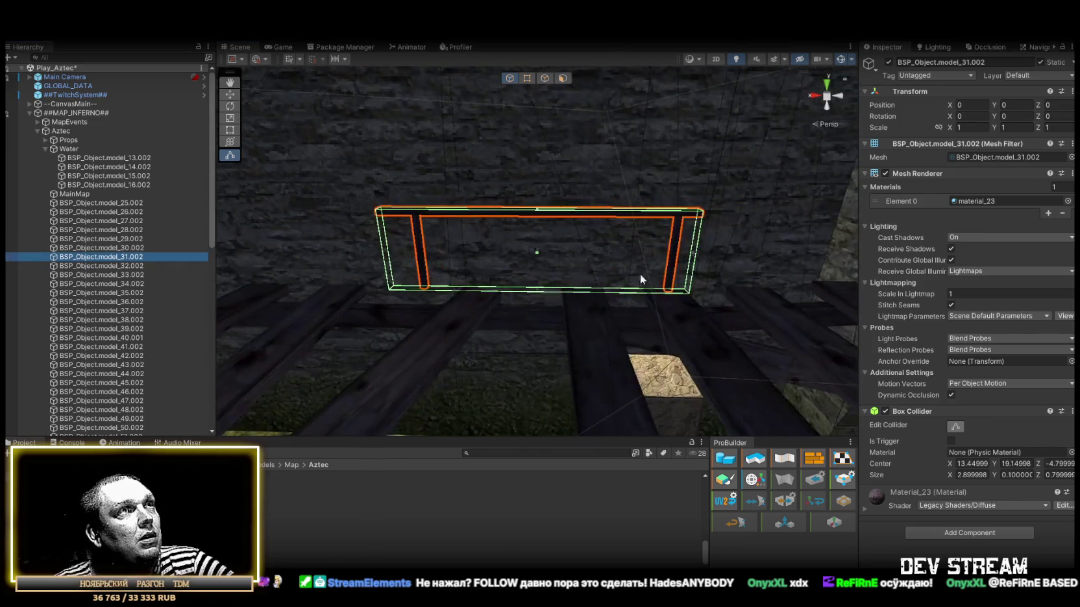
pyautogui.click(956, 425)
pyautogui.moveTo(538, 289); pyautogui.dragTo(540, 225)
pyautogui.doubleClick(133, 265)
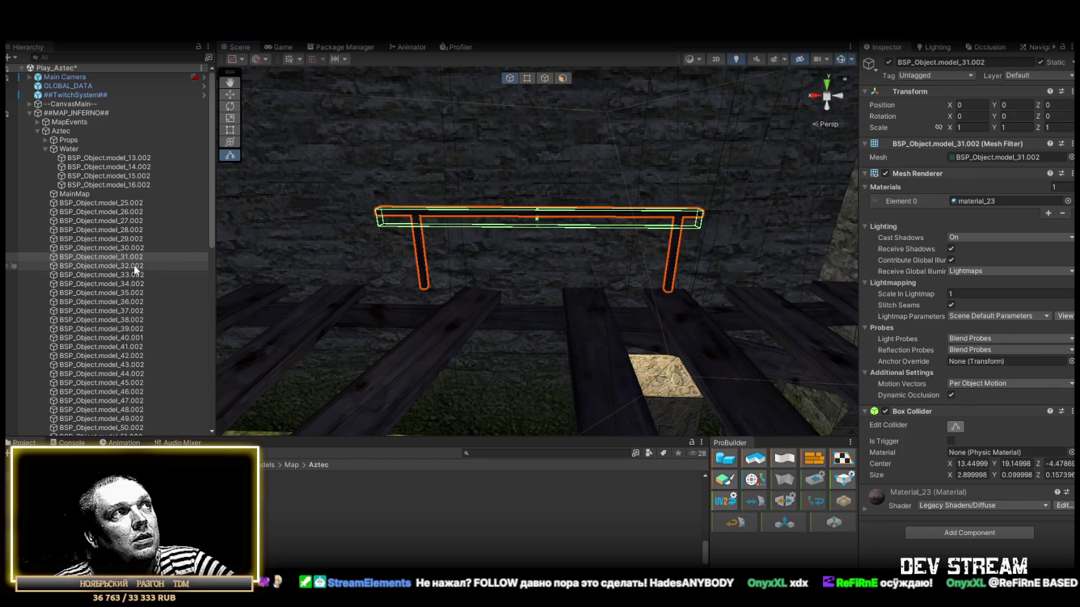
pyautogui.doubleClick(135, 275)
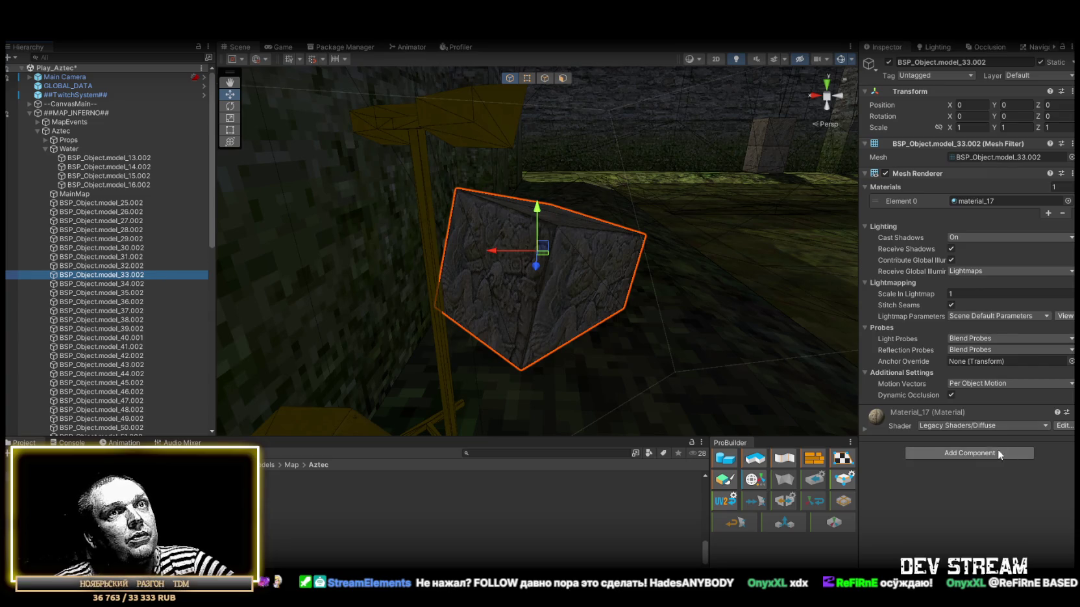
# Add a Mesh Collider to cube model_33.002 via the 'coll' search.
pyautogui.click(973, 453)
pyautogui.write('coll')
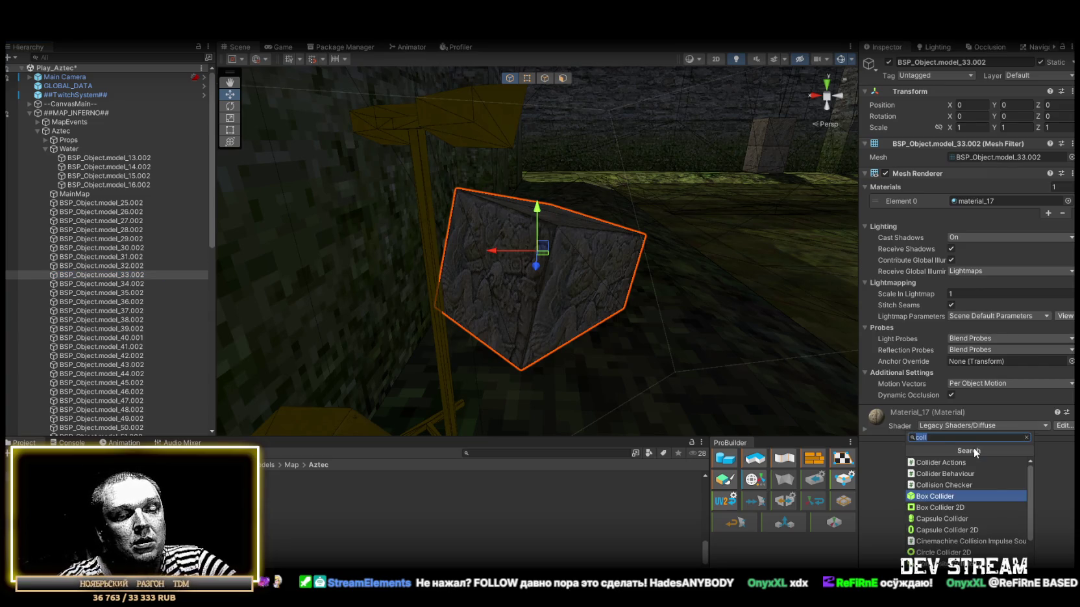
pyautogui.scroll(-3, 974, 448)
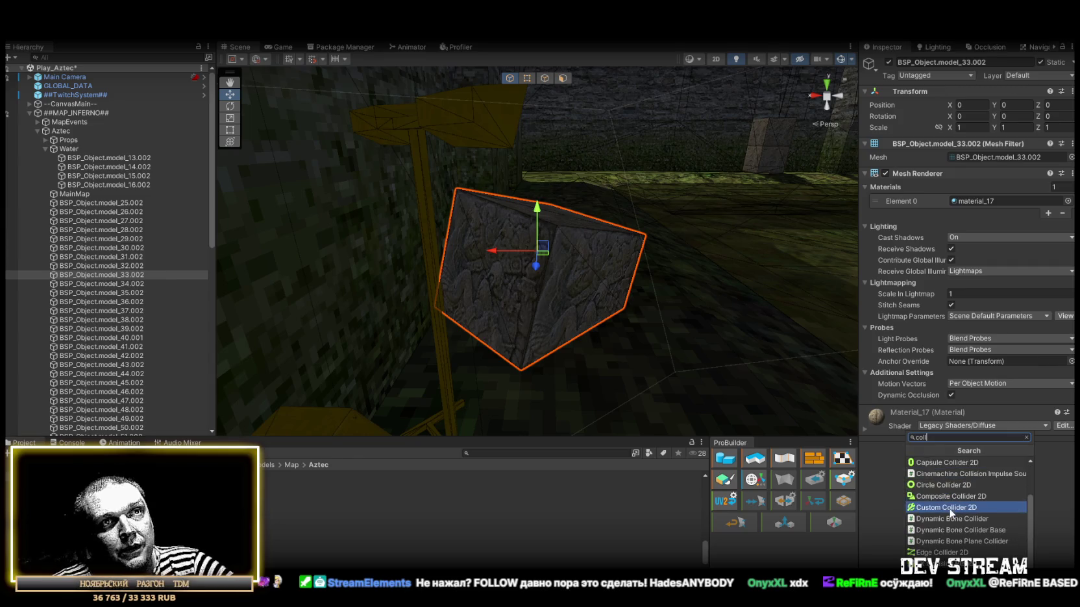
pyautogui.click(954, 541)
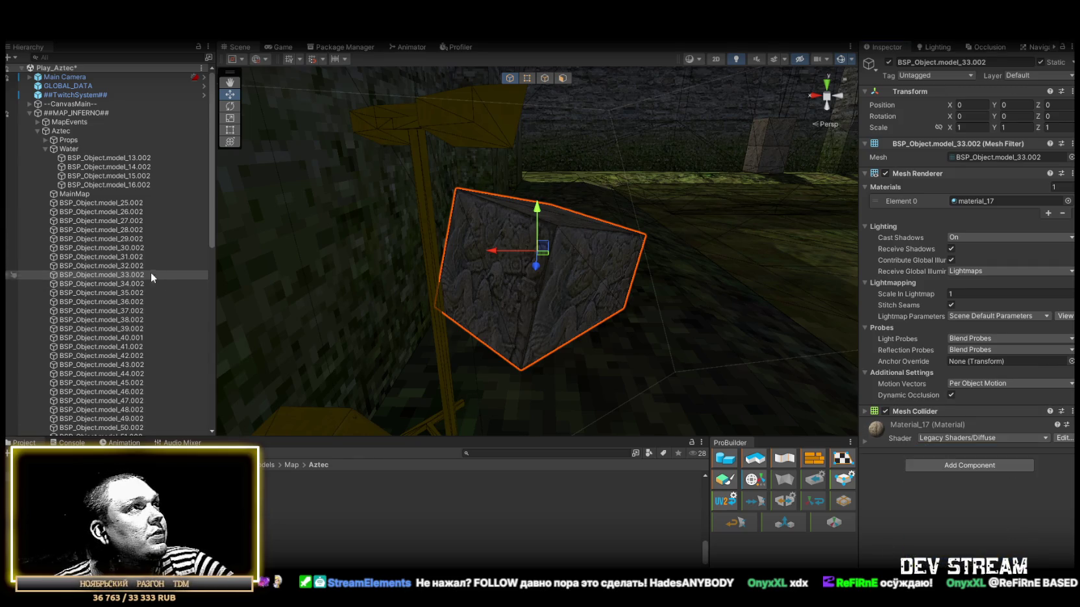
# Frame cubes model_34.002 and model_35.002 and select the stacked cubes.
pyautogui.doubleClick(116, 284)
pyautogui.moveTo(582, 208)
pyautogui.mouseDown()
pyautogui.moveTo(621, 222)
pyautogui.moveTo(417, 306)
pyautogui.moveTo(165, 243)
pyautogui.moveTo(125, 285)
pyautogui.mouseUp()
pyautogui.doubleClick(126, 293)
pyautogui.moveTo(272, 311); pyautogui.dragTo(473, 368)
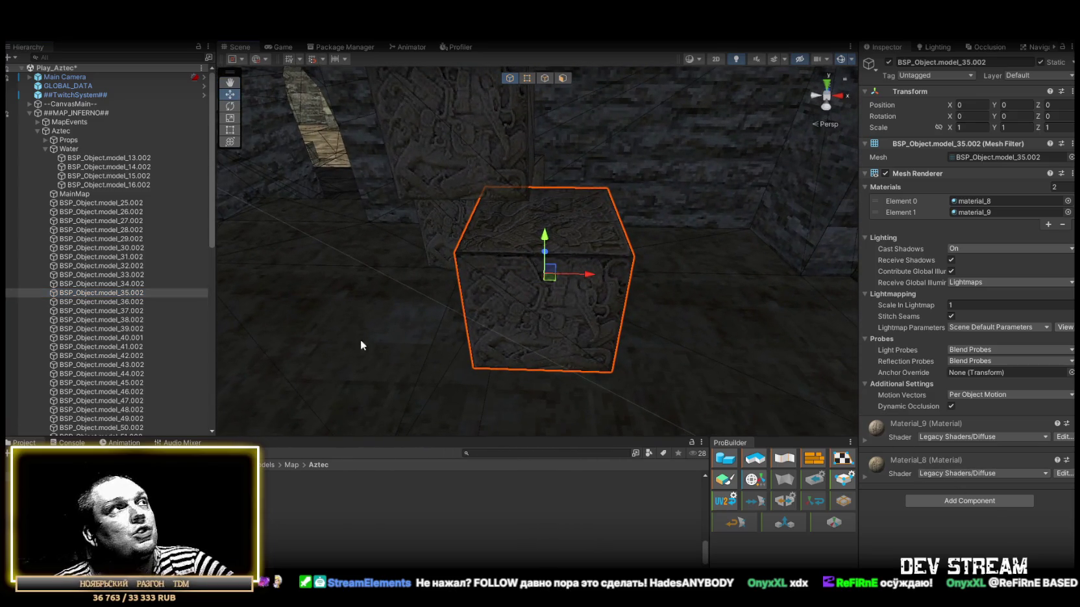
pyautogui.click(127, 284)
pyautogui.keyDown('ctrl'); pyautogui.click(126, 301); pyautogui.keyUp('ctrl')
pyautogui.moveTo(363, 273)
pyautogui.mouseDown()
pyautogui.moveTo(394, 261)
pyautogui.moveTo(503, 258)
pyautogui.moveTo(689, 200)
pyautogui.moveTo(511, 241)
pyautogui.moveTo(530, 260)
pyautogui.moveTo(389, 263)
pyautogui.mouseUp()
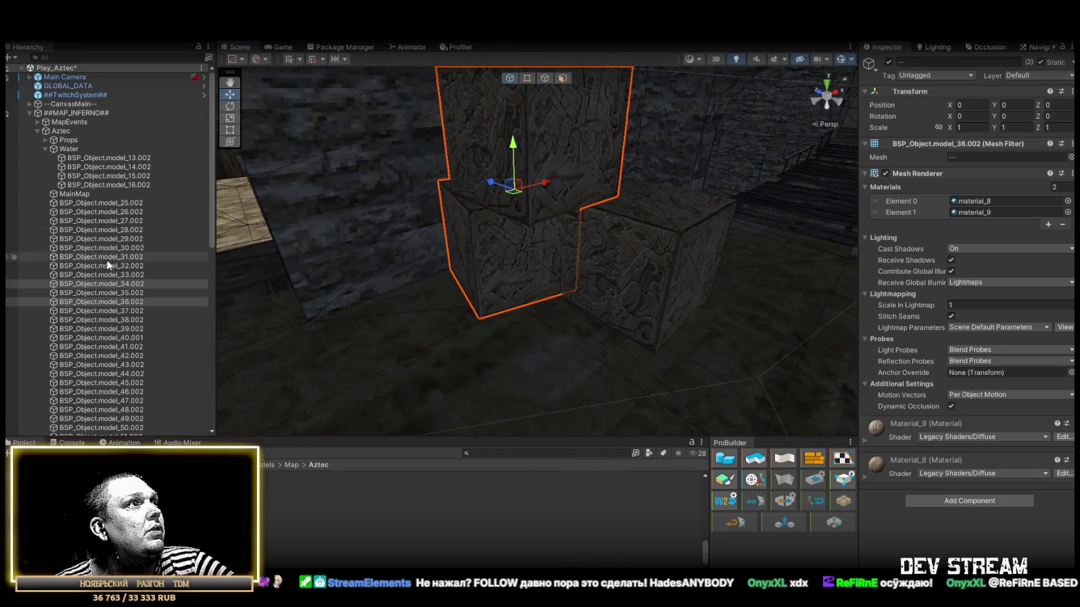
pyautogui.click(121, 284)
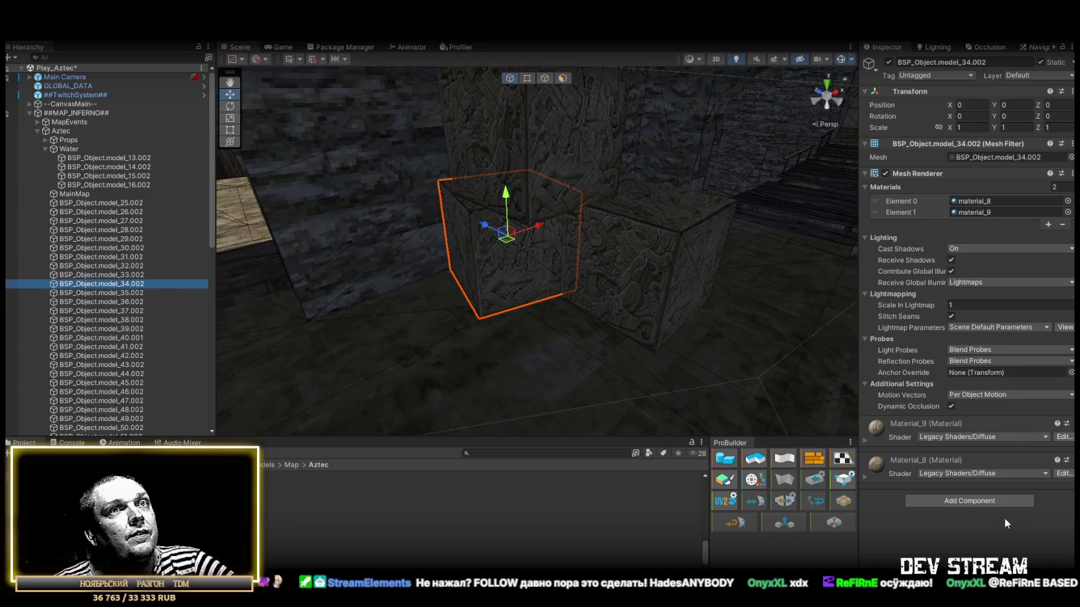
# Add a Box Collider to stacked cubes model_35.002 and model_36.002.
pyautogui.click(982, 503)
pyautogui.write('coll')
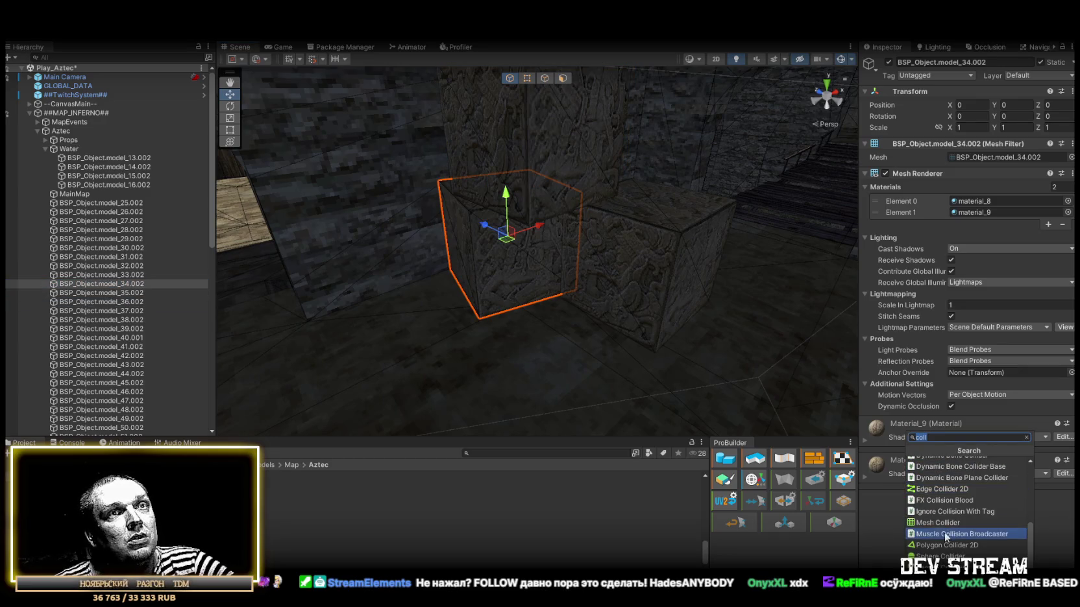
pyautogui.click(945, 525)
pyautogui.press('Down')
pyautogui.hotkey('shift', 'Down')
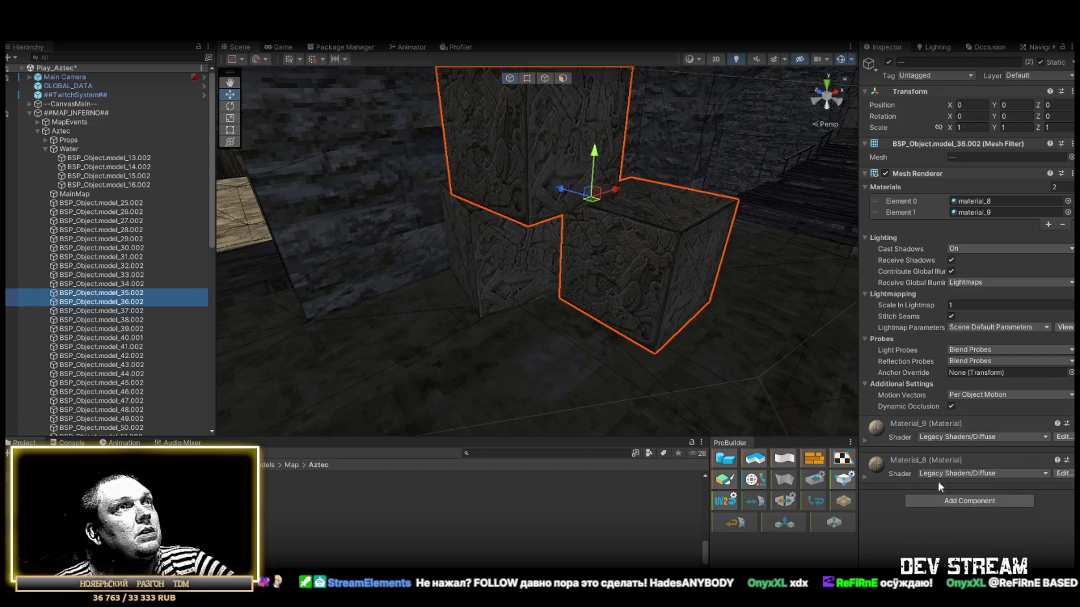
pyautogui.click(978, 501)
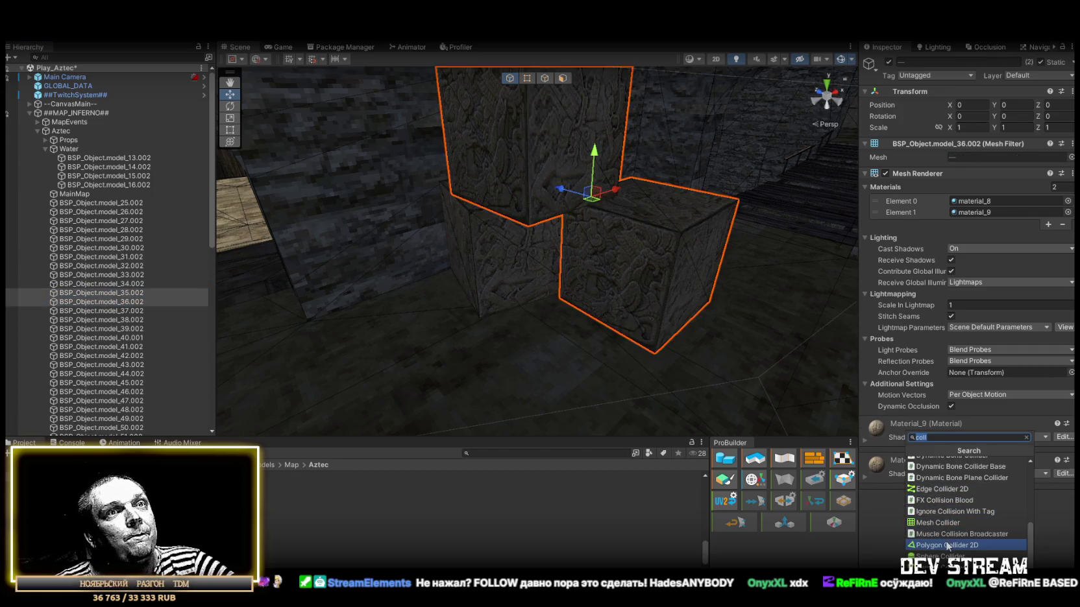
pyautogui.scroll(3, 941, 538)
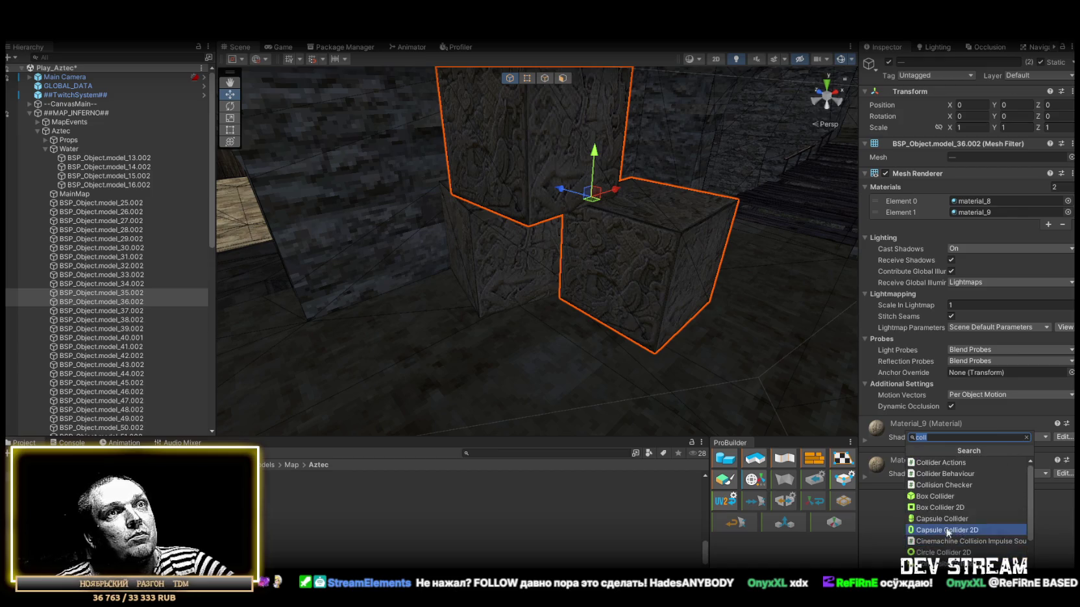
pyautogui.click(924, 489)
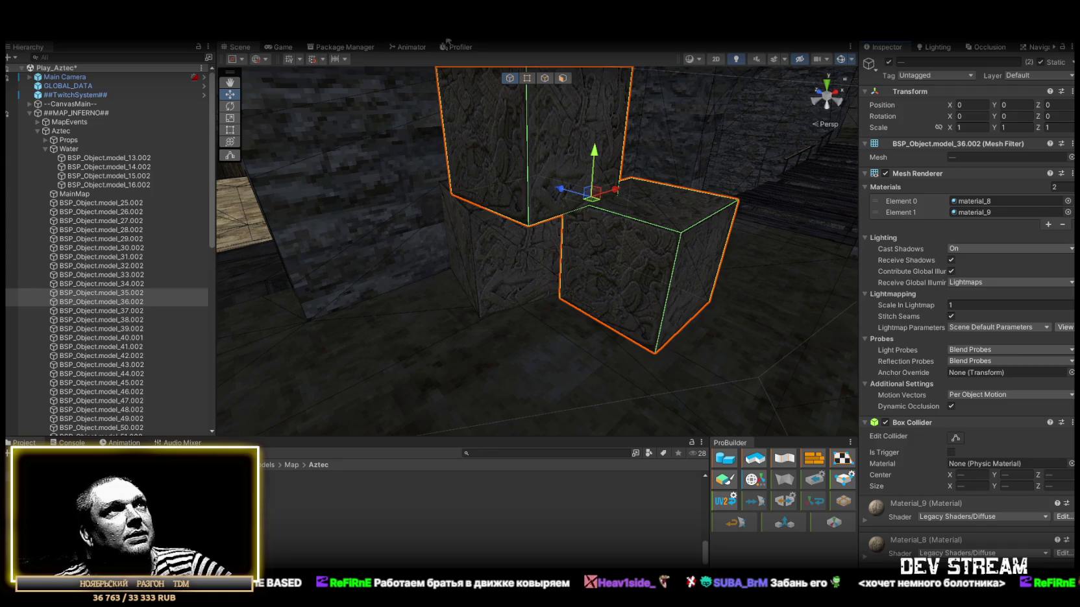
# Add Box Colliders to cubes model_37.002 and model_38.002.
pyautogui.doubleClick(124, 311)
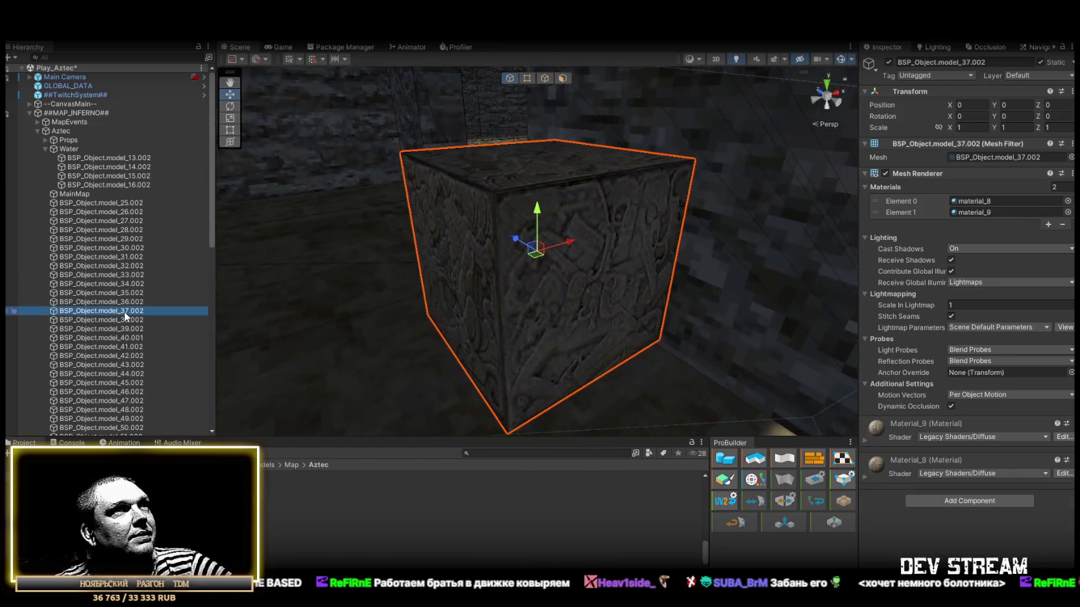
pyautogui.click(1000, 496)
pyautogui.write('coll')
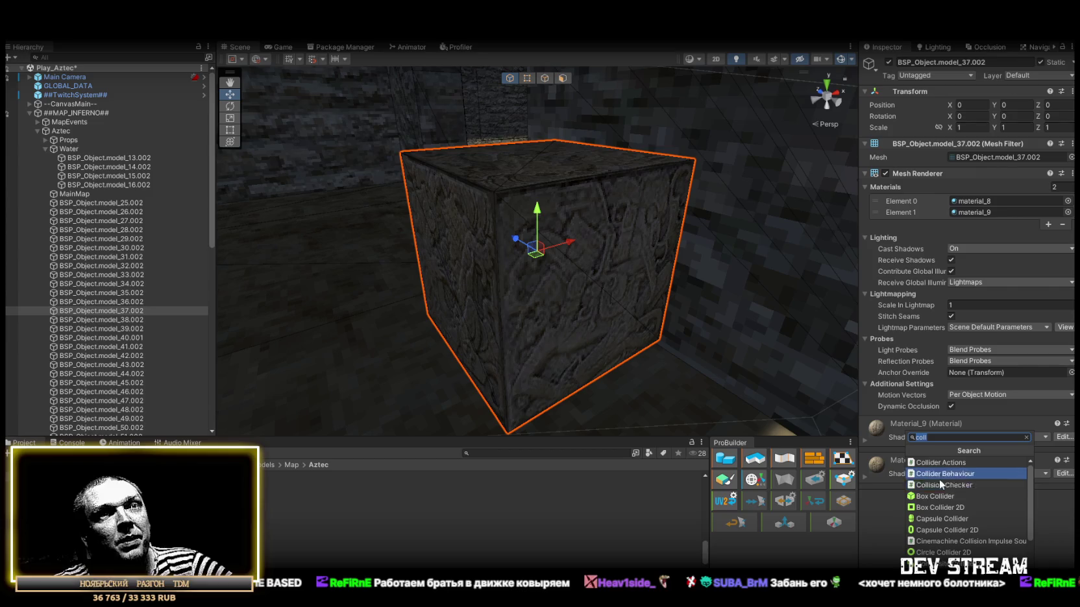
pyautogui.click(928, 495)
pyautogui.doubleClick(116, 322)
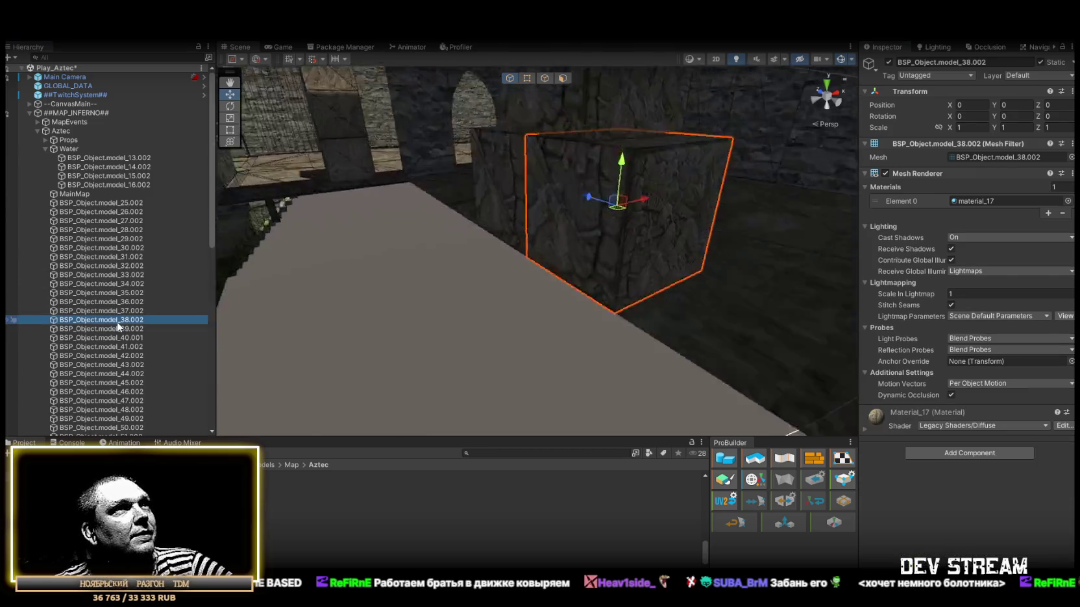
pyautogui.click(965, 453)
pyautogui.click(950, 499)
pyautogui.moveTo(409, 213); pyautogui.dragTo(175, 197)
# Add Box Colliders to model_39.002, model_40.001 and the carved slab model_41.002.
pyautogui.doubleClick(99, 329)
pyautogui.click(967, 453)
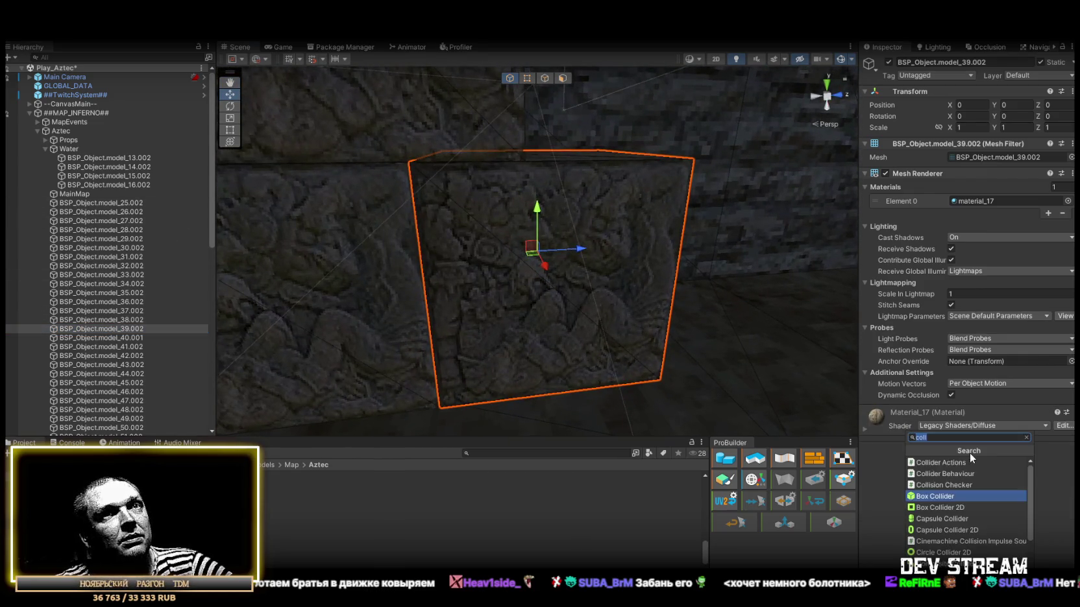
pyautogui.click(938, 497)
pyautogui.scroll(-3, 584, 272)
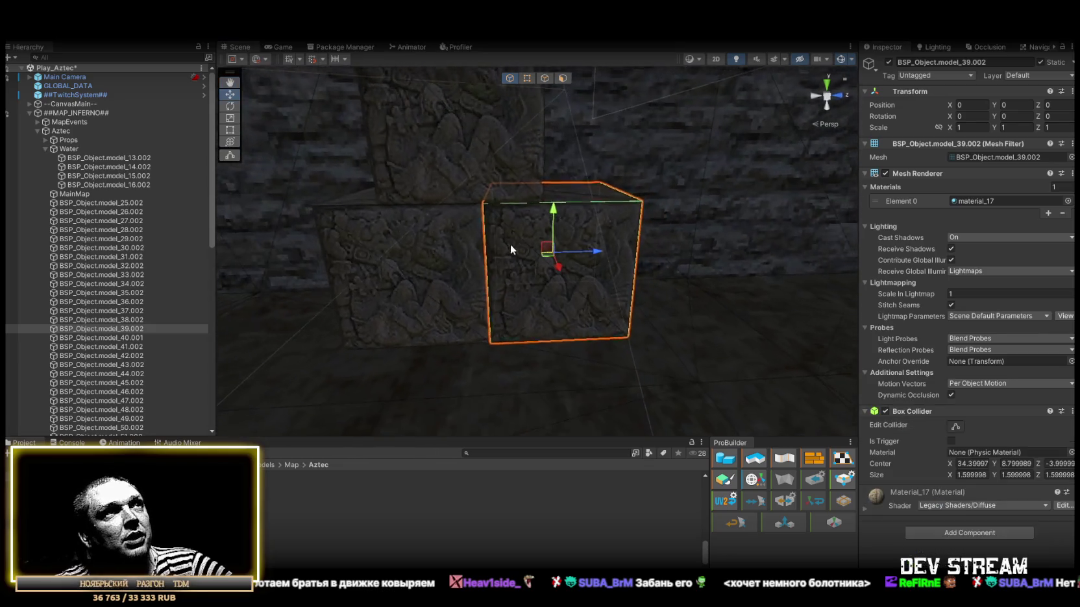
pyautogui.doubleClick(132, 337)
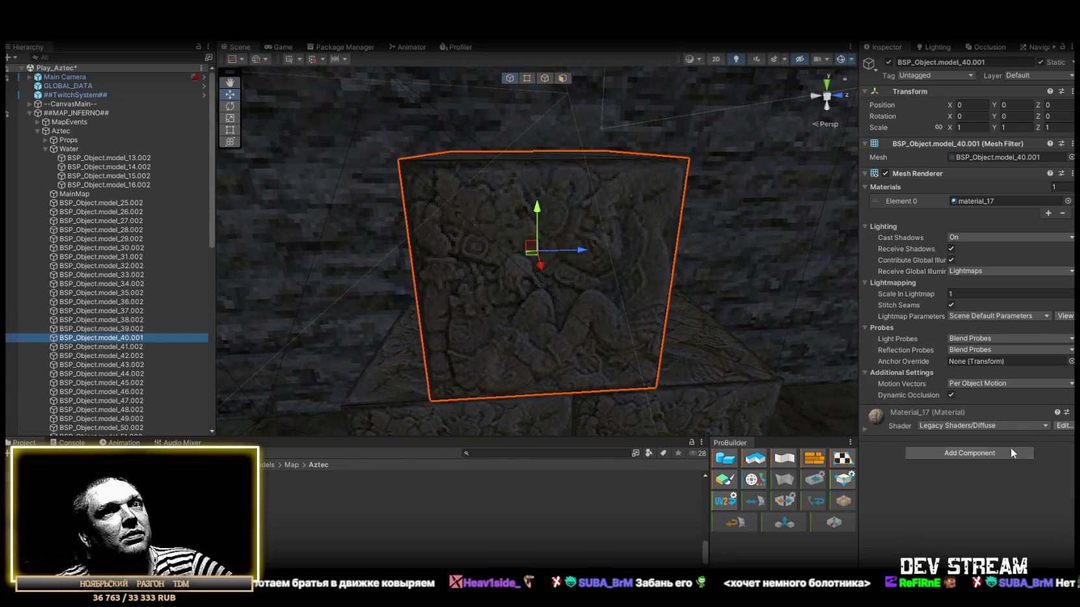
pyautogui.click(999, 453)
pyautogui.click(938, 496)
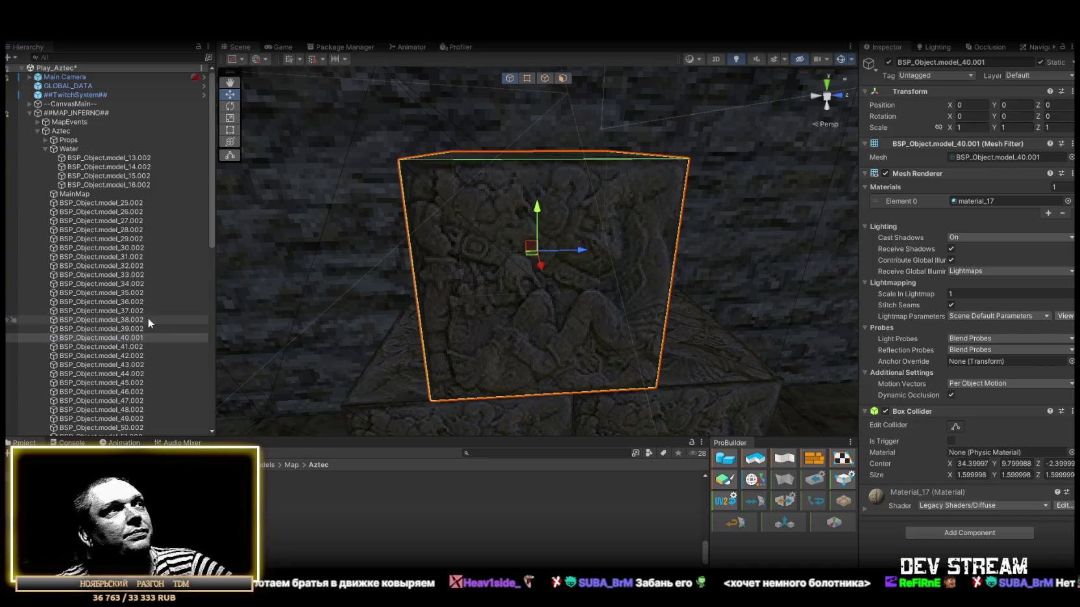
pyautogui.doubleClick(118, 347)
pyautogui.moveTo(617, 324); pyautogui.dragTo(739, 357)
pyautogui.click(962, 501)
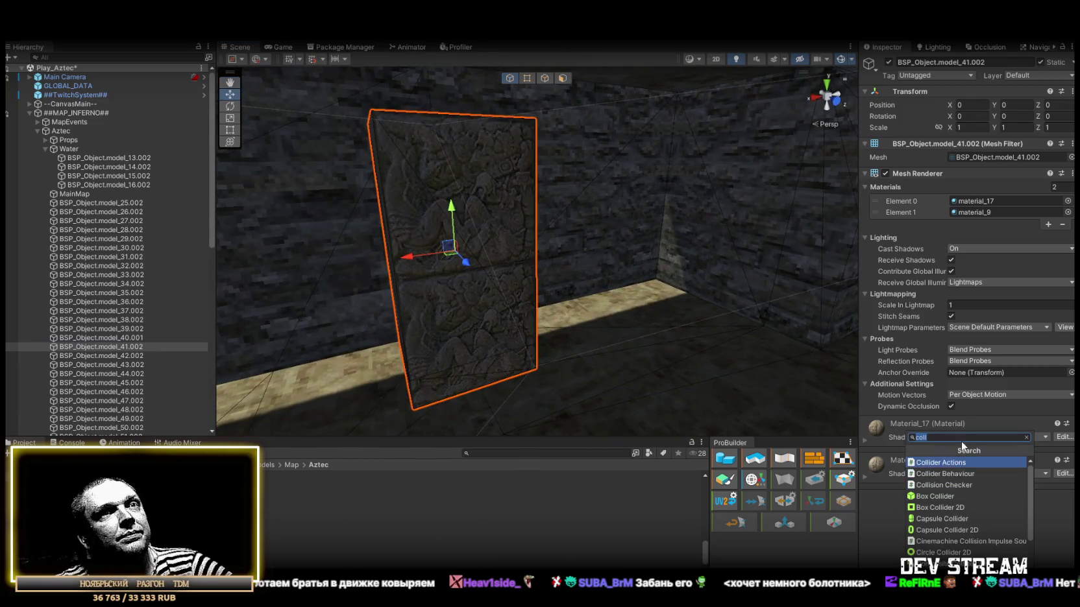
pyautogui.click(948, 484)
# Add Mesh Colliders to model_42.002 and the model_43.002 cube.
pyautogui.doubleClick(104, 355)
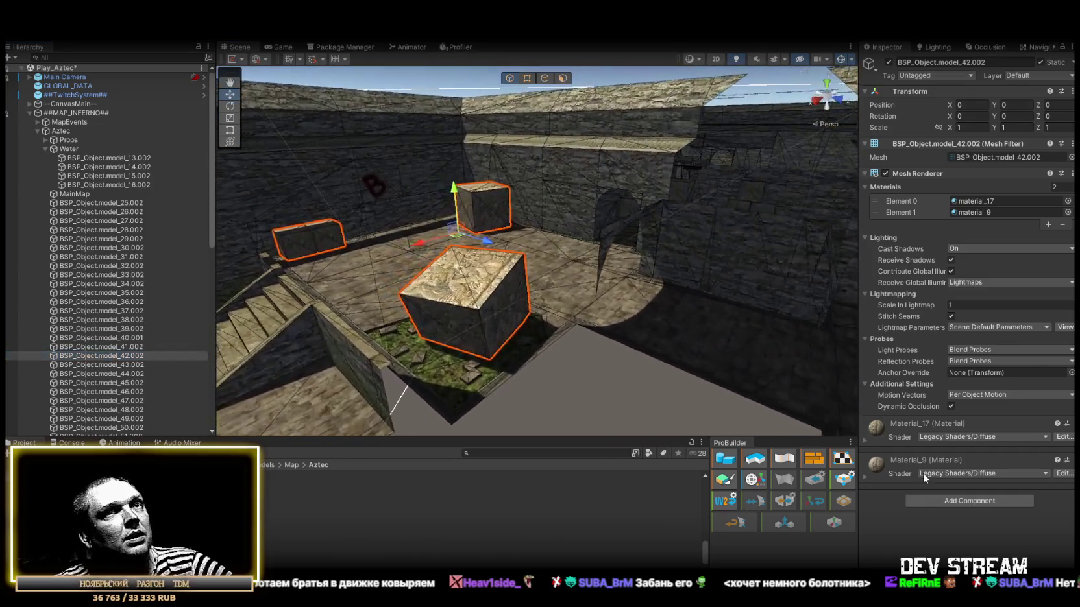
pyautogui.click(945, 501)
pyautogui.scroll(-5, 952, 519)
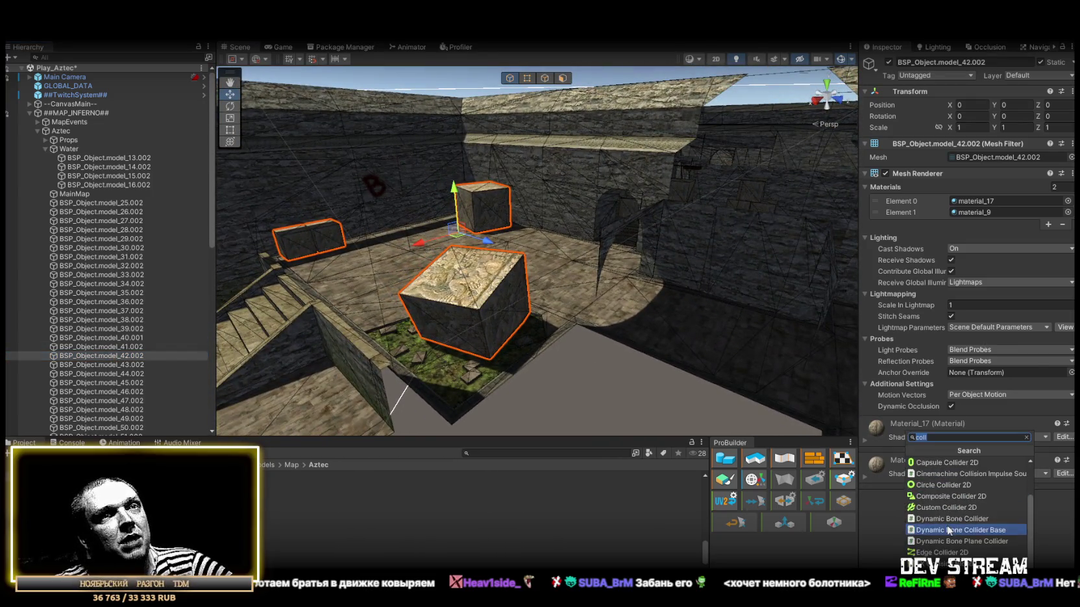
pyautogui.click(932, 552)
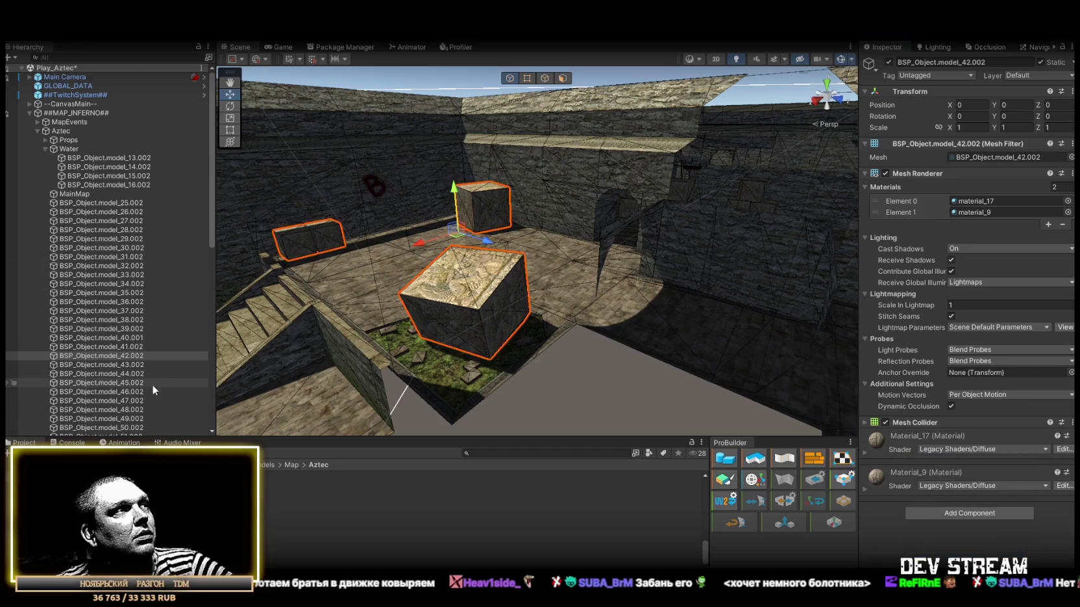
pyautogui.doubleClick(128, 365)
pyautogui.moveTo(643, 324); pyautogui.dragTo(551, 308)
pyautogui.click(984, 454)
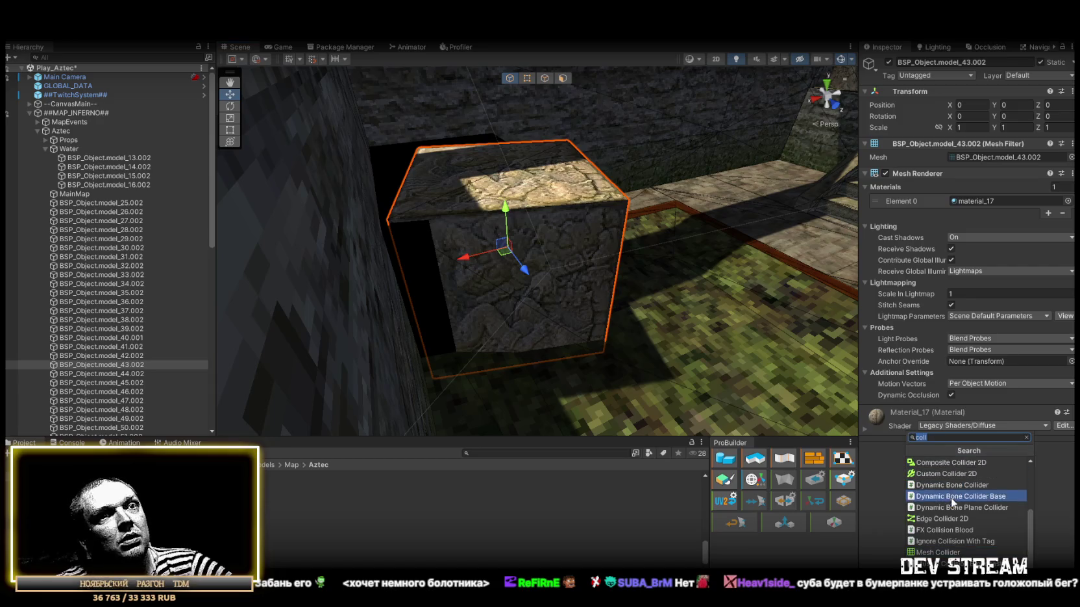
pyautogui.click(941, 552)
pyautogui.moveTo(563, 243)
pyautogui.mouseDown()
pyautogui.moveTo(378, 273)
pyautogui.moveTo(617, 217)
pyautogui.moveTo(554, 173)
pyautogui.moveTo(432, 152)
pyautogui.moveTo(312, 227)
pyautogui.mouseUp()
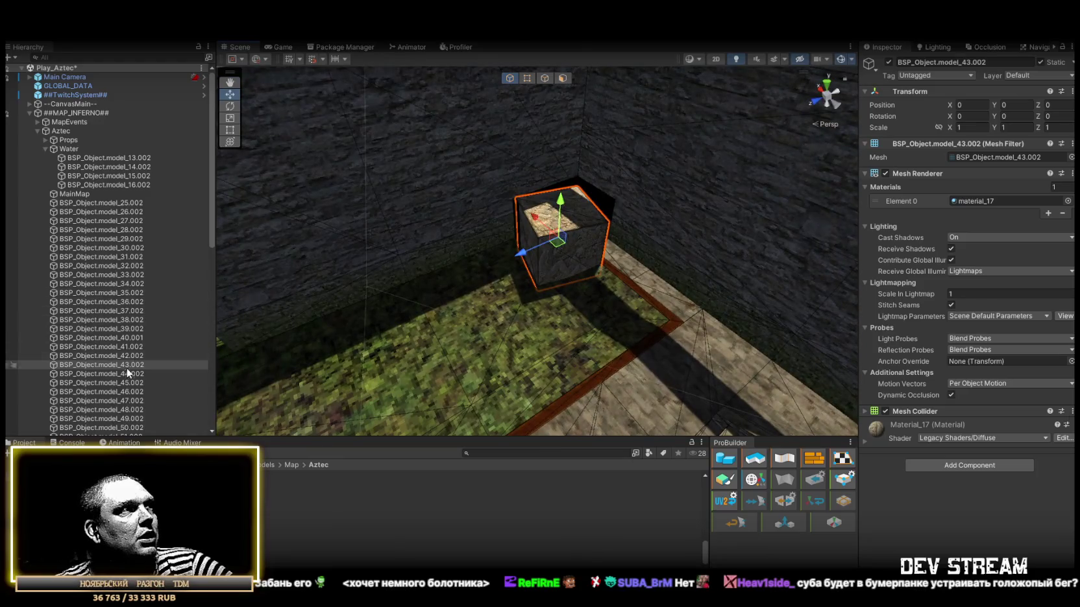
# Add Mesh Colliders to cubes model_44.002, model_45.002 and model_46.002.
pyautogui.doubleClick(107, 374)
pyautogui.moveTo(468, 312)
pyautogui.mouseDown()
pyautogui.moveTo(683, 335)
pyautogui.moveTo(686, 259)
pyautogui.moveTo(650, 199)
pyautogui.moveTo(606, 192)
pyautogui.moveTo(619, 201)
pyautogui.moveTo(584, 224)
pyautogui.mouseUp()
pyautogui.click(955, 456)
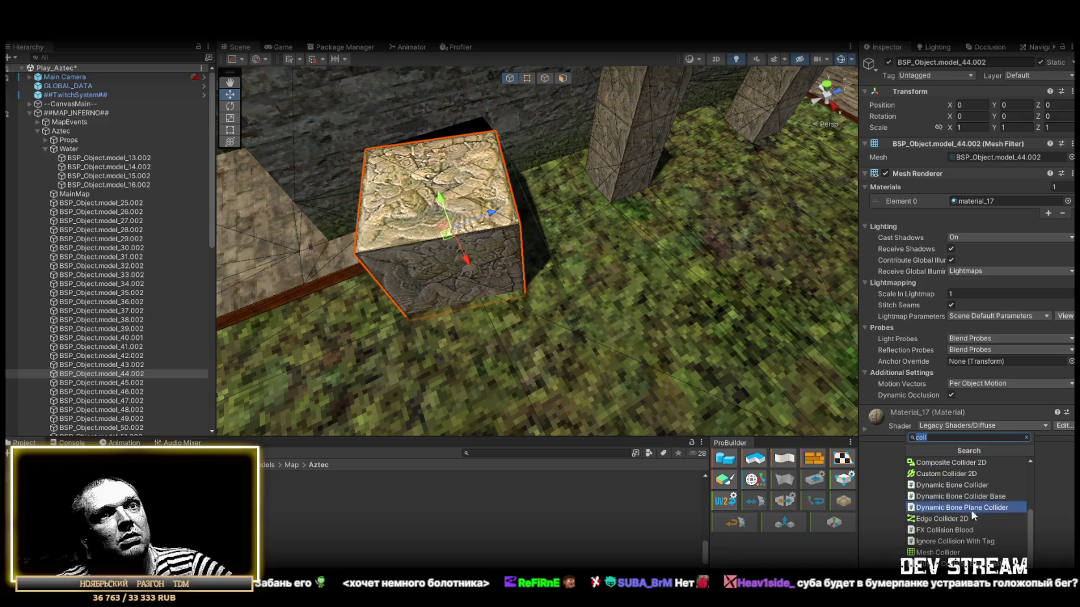
pyautogui.click(973, 507)
pyautogui.doubleClick(125, 382)
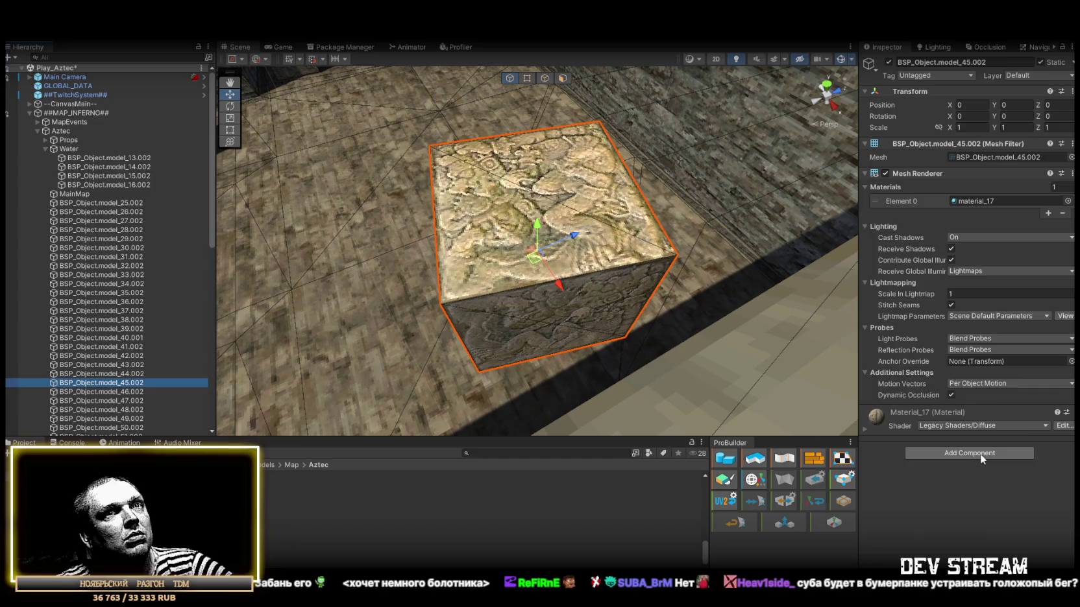
pyautogui.click(969, 453)
pyautogui.click(940, 559)
pyautogui.doubleClick(100, 391)
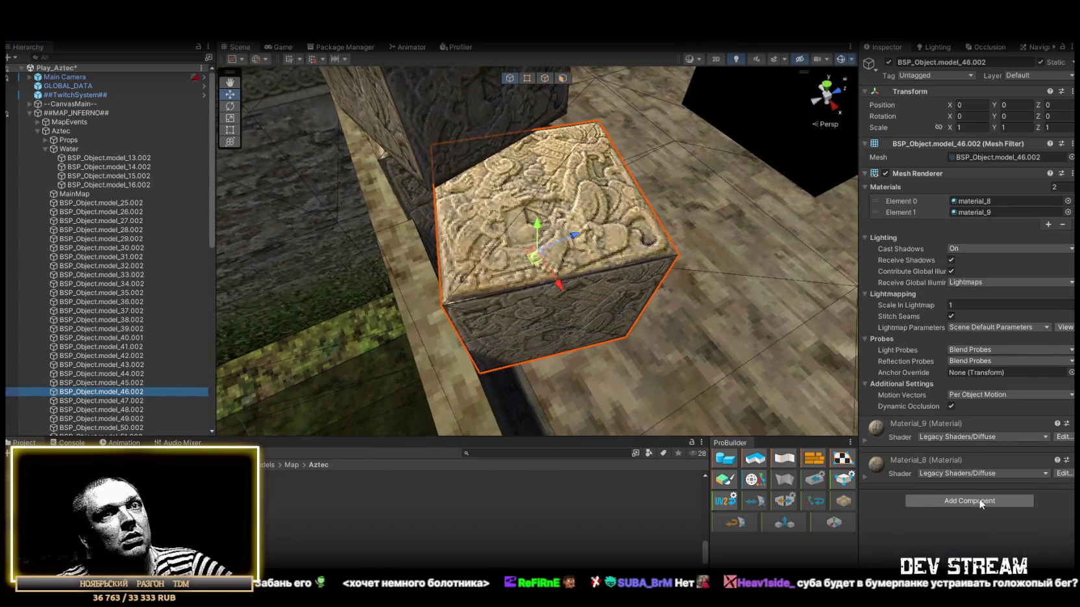
pyautogui.click(969, 501)
pyautogui.click(938, 553)
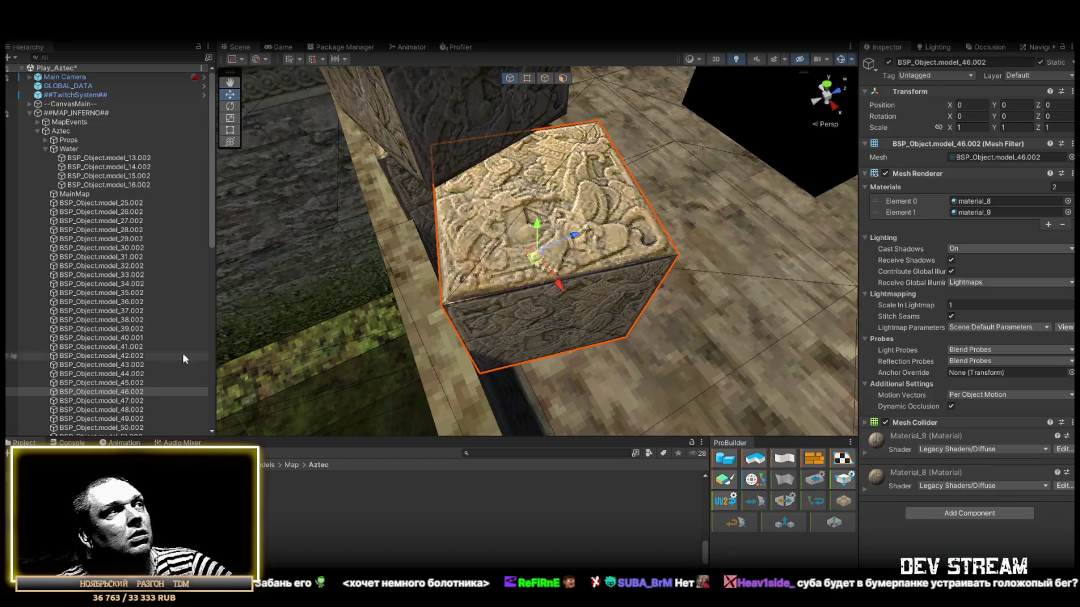
# Give model_47.002 a collider and model_48.002 a Mesh Collider.
pyautogui.doubleClick(104, 400)
pyautogui.scroll(-8, 287, 274)
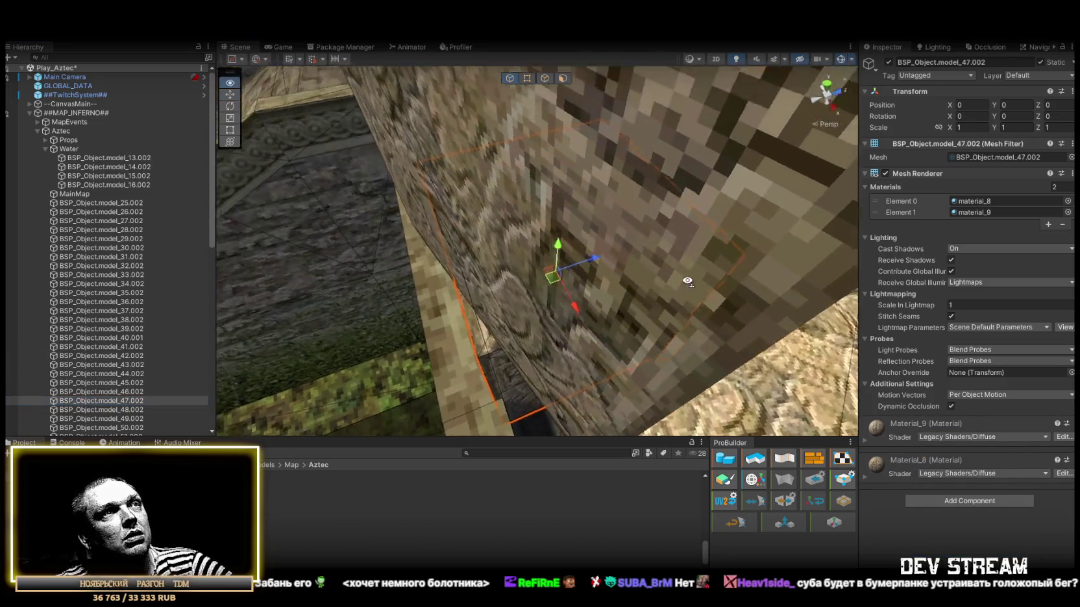
pyautogui.click(963, 501)
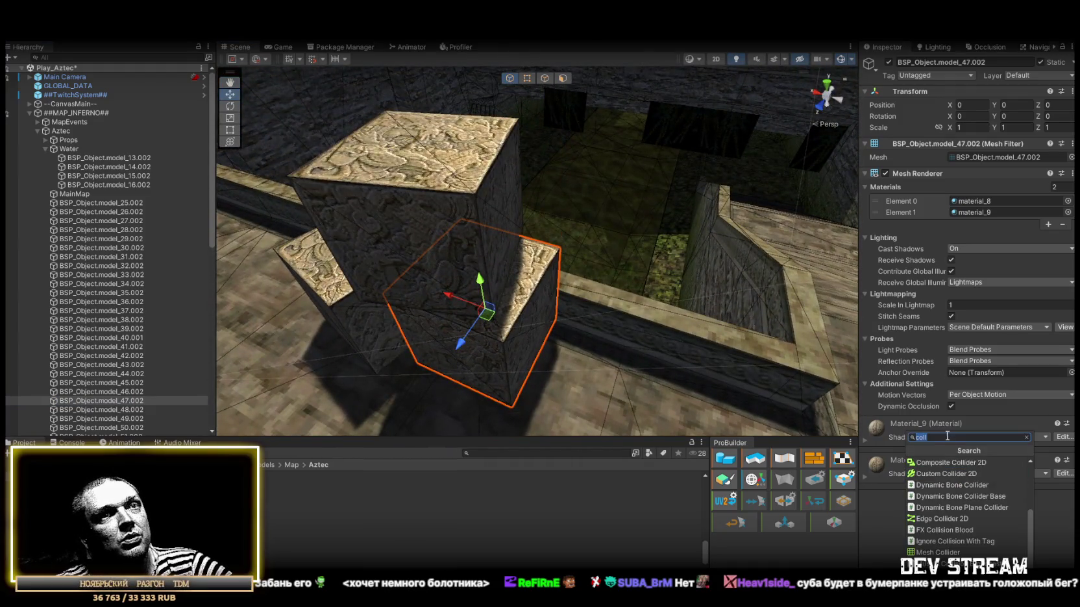
pyautogui.write('coll')
pyautogui.scroll(5, 944, 536)
pyautogui.click(949, 520)
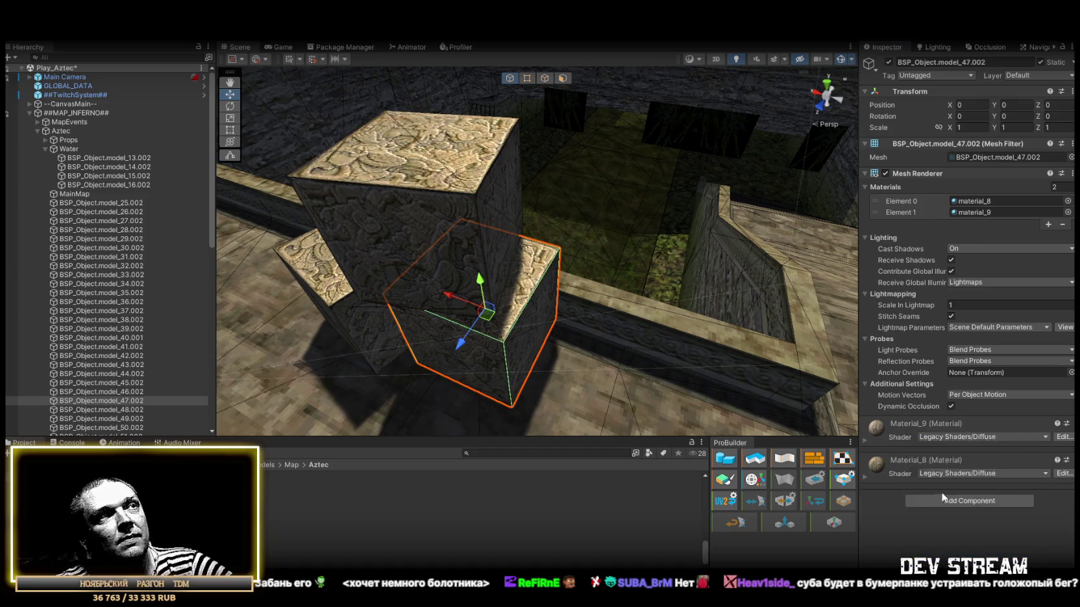
pyautogui.doubleClick(179, 409)
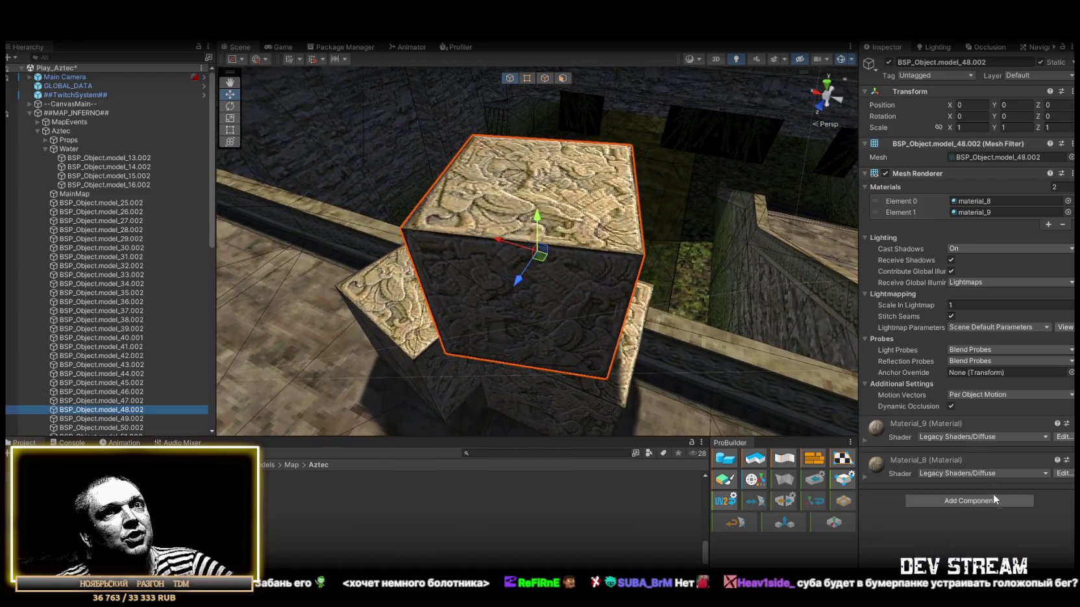
pyautogui.click(994, 503)
pyautogui.scroll(-3, 948, 519)
pyautogui.click(945, 555)
pyautogui.scroll(-3, 123, 368)
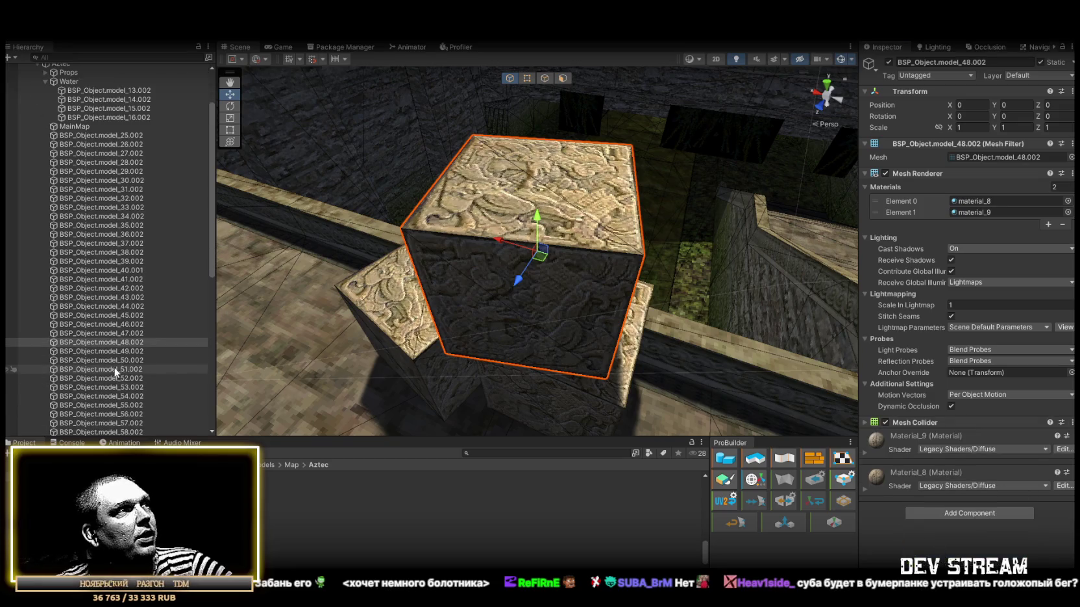
# Give model_49.002 a Mesh Collider and model_50.002 a Box Collider.
pyautogui.doubleClick(120, 351)
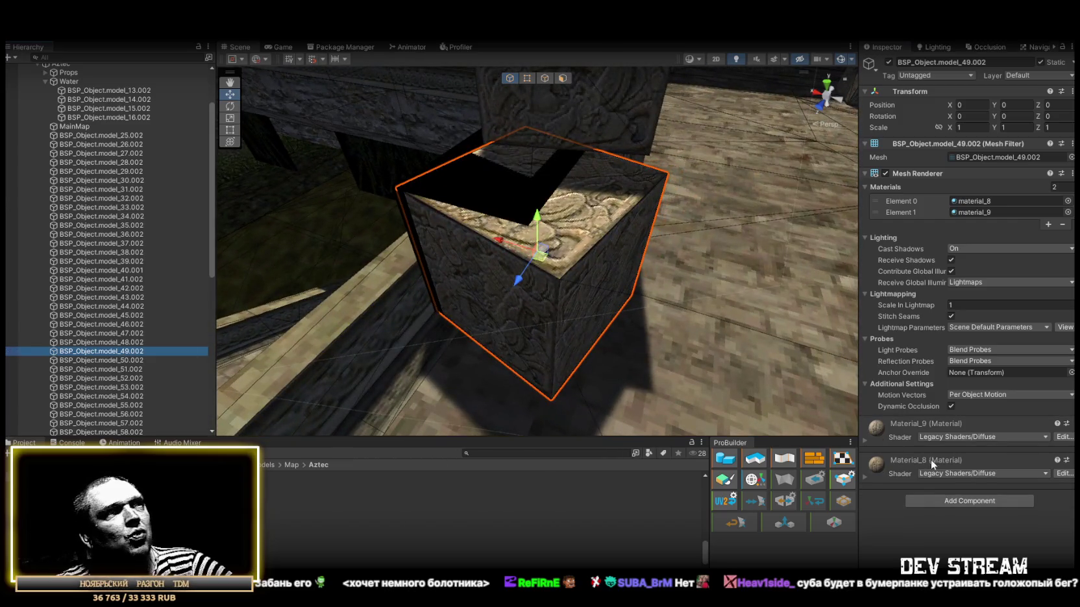
pyautogui.click(969, 501)
pyautogui.scroll(-2, 948, 507)
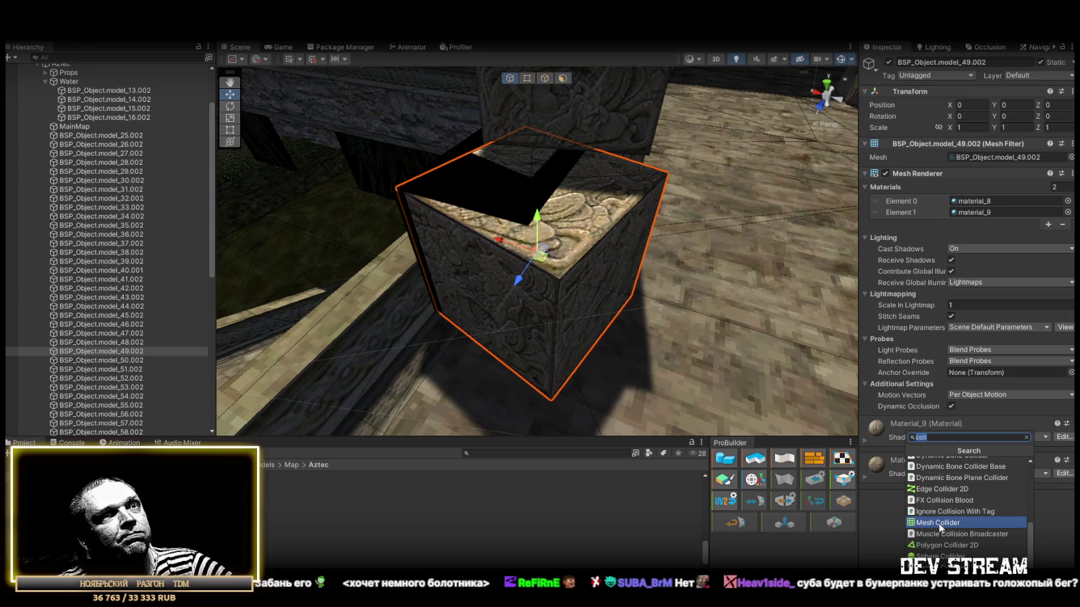
pyautogui.click(938, 523)
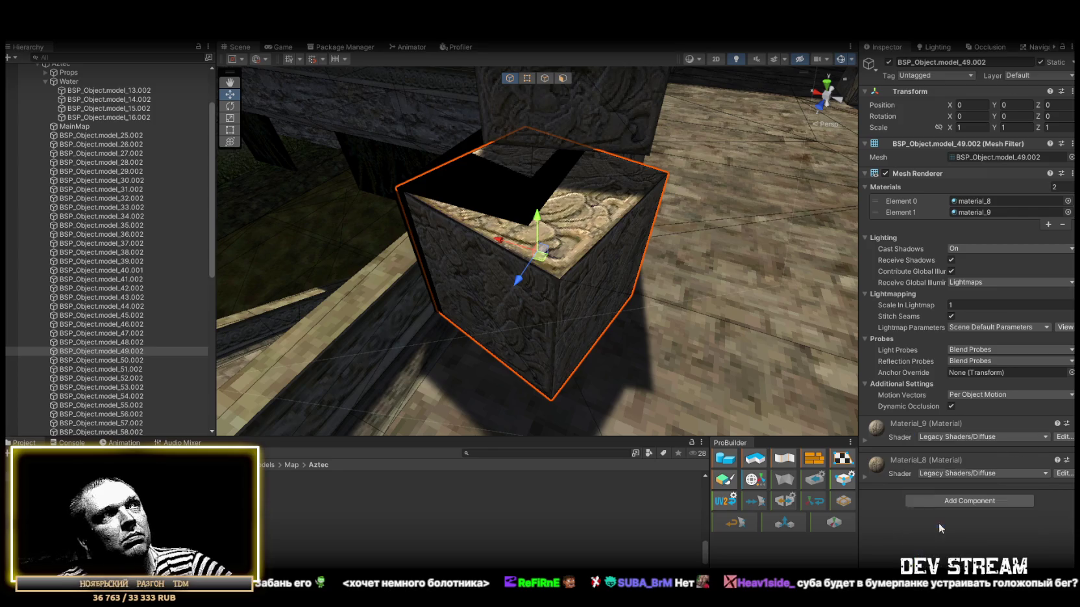
pyautogui.doubleClick(107, 360)
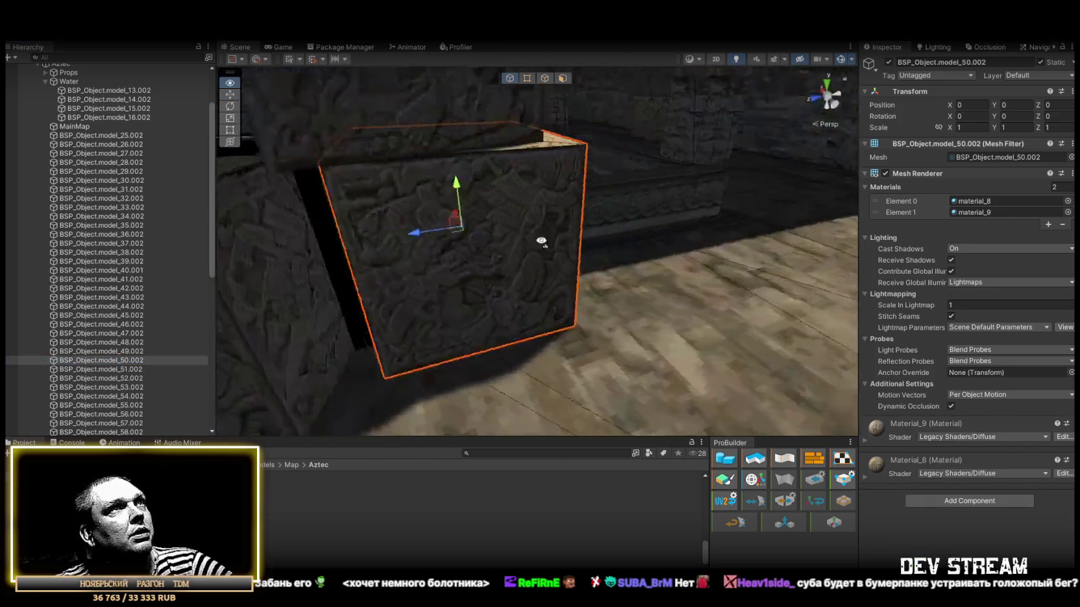
pyautogui.click(987, 501)
pyautogui.write('coll')
pyautogui.click(942, 502)
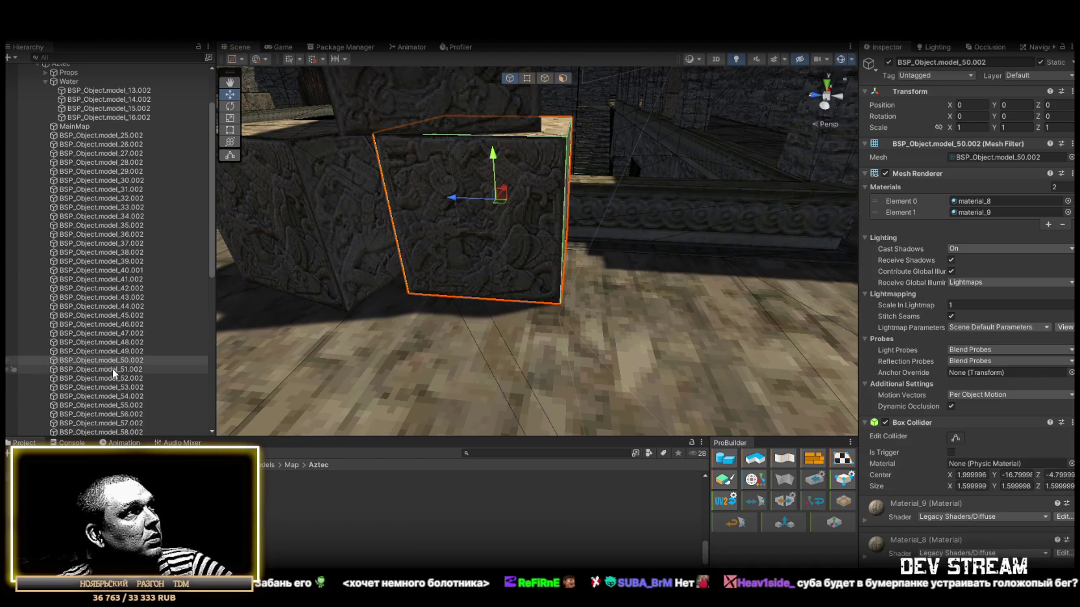
# Add Mesh Colliders to stone blocks model_51.002 and model_52.002.
pyautogui.doubleClick(111, 369)
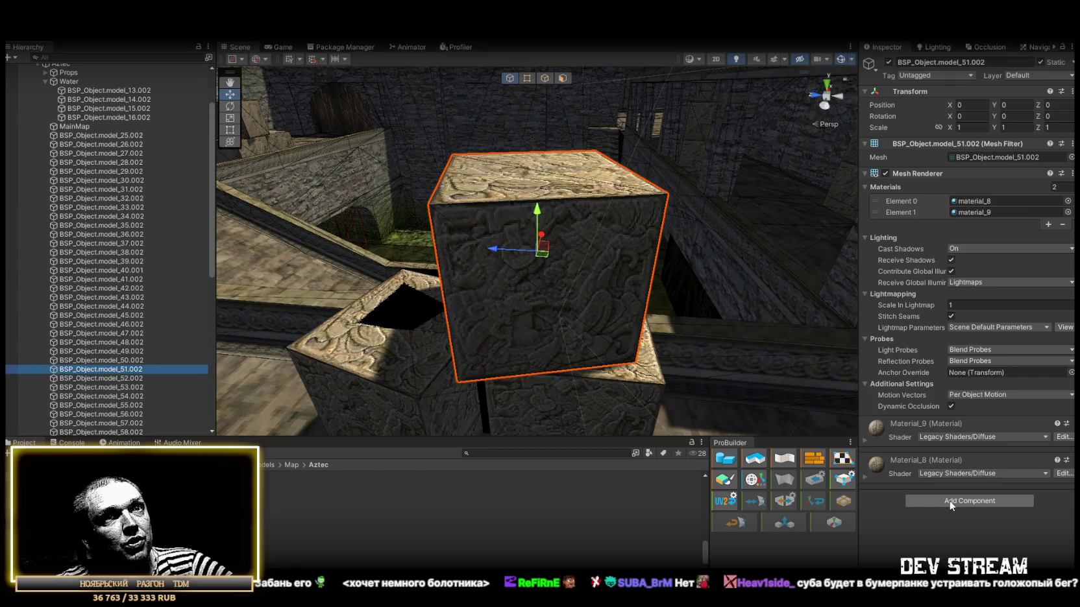
pyautogui.click(961, 501)
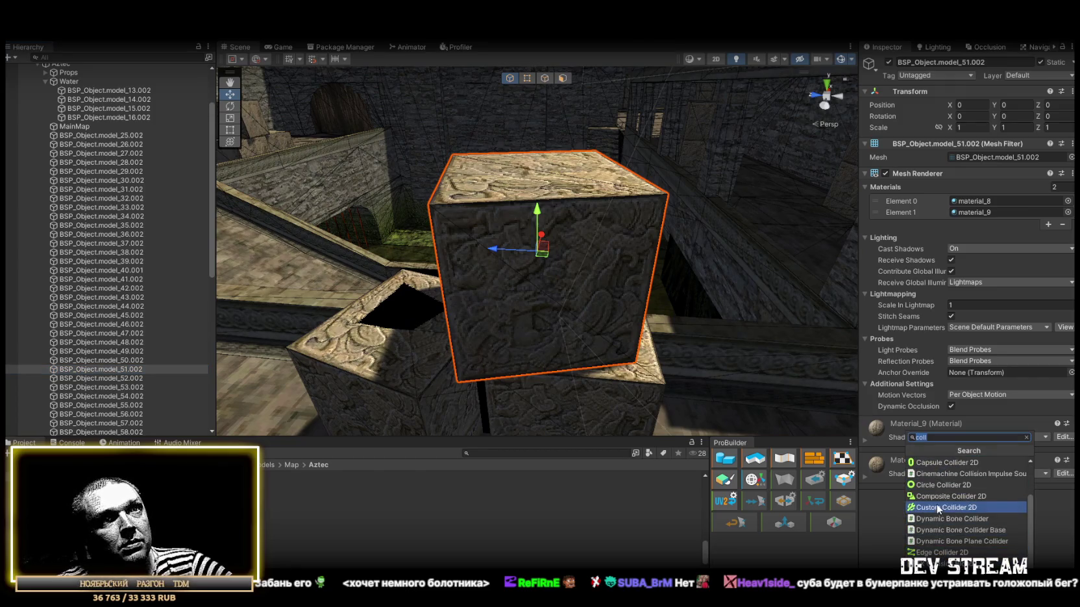
pyautogui.scroll(-2, 945, 516)
pyautogui.click(945, 522)
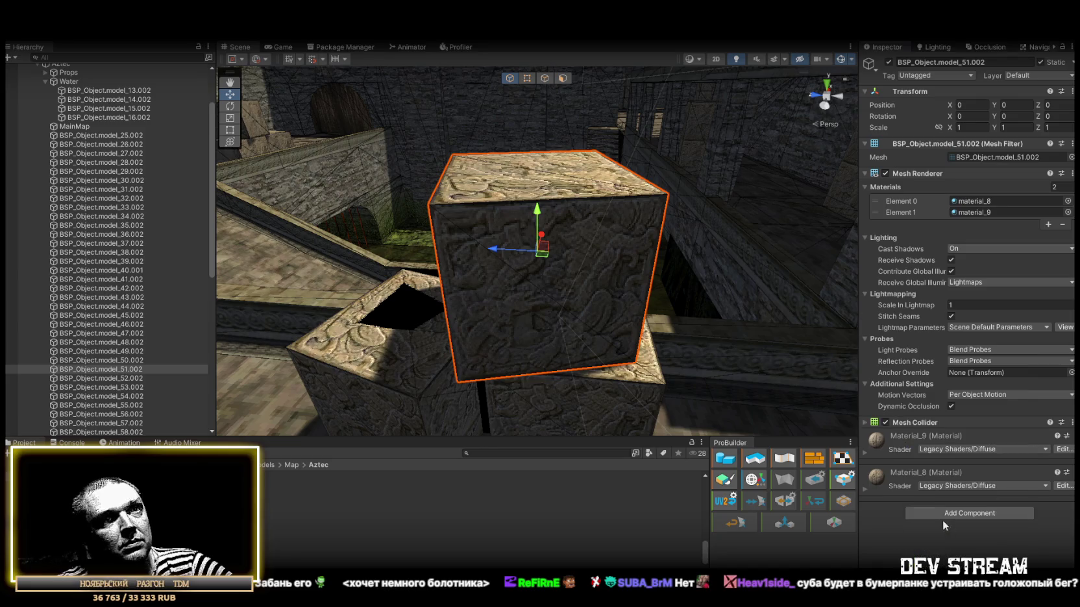
pyautogui.doubleClick(109, 379)
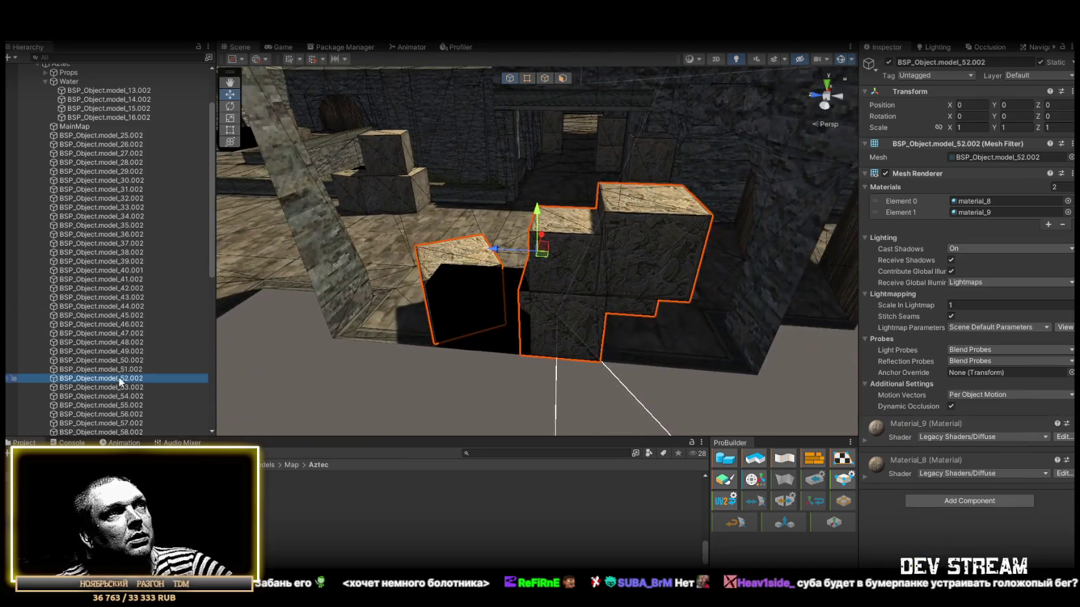
pyautogui.moveTo(854, 377); pyautogui.dragTo(828, 362)
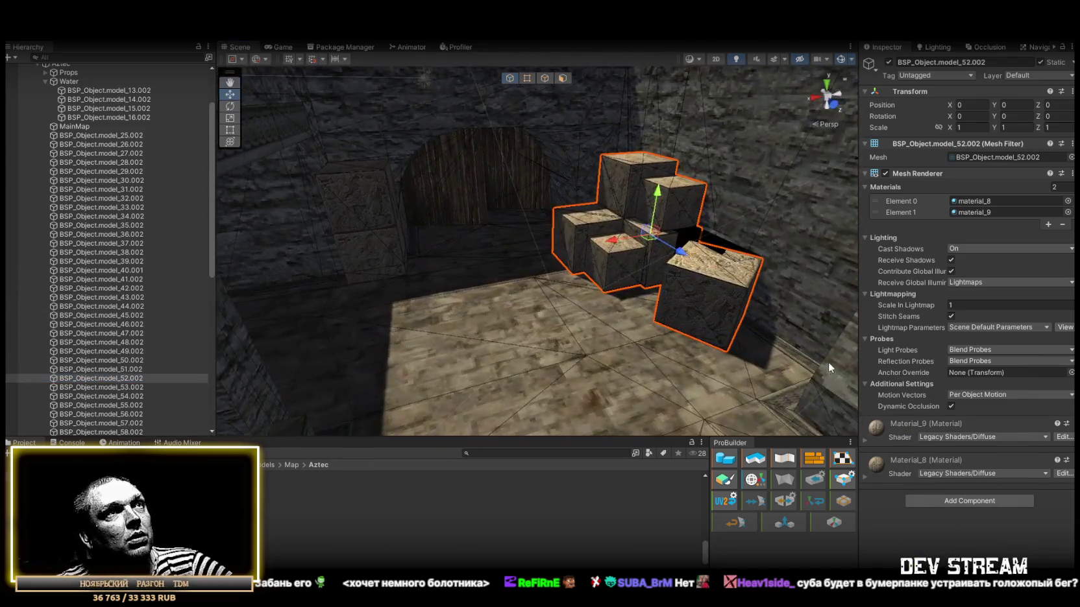
pyautogui.click(980, 502)
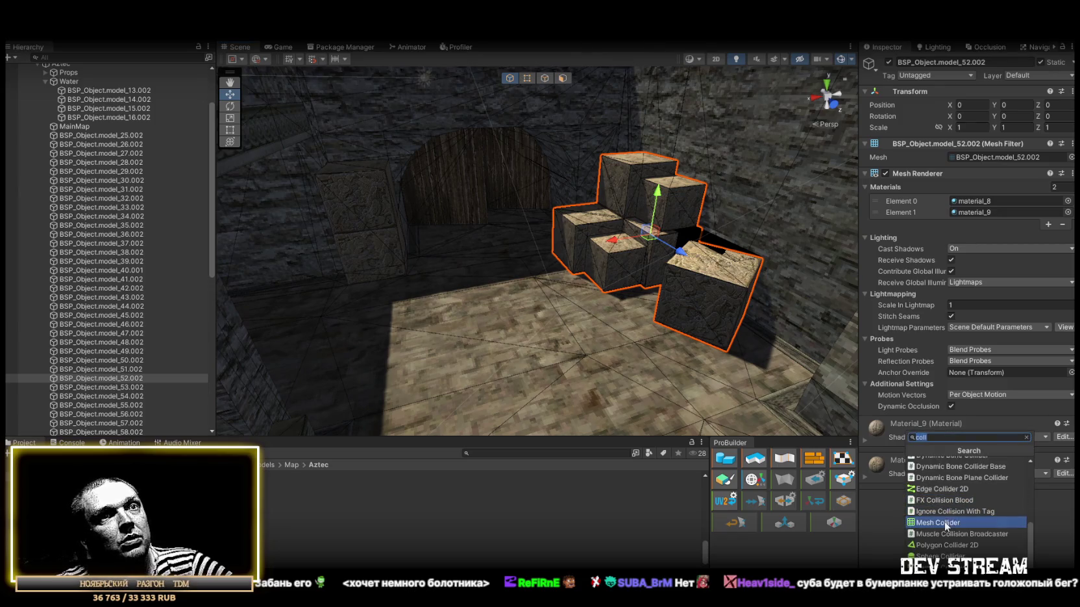
pyautogui.click(942, 522)
pyautogui.doubleClick(120, 387)
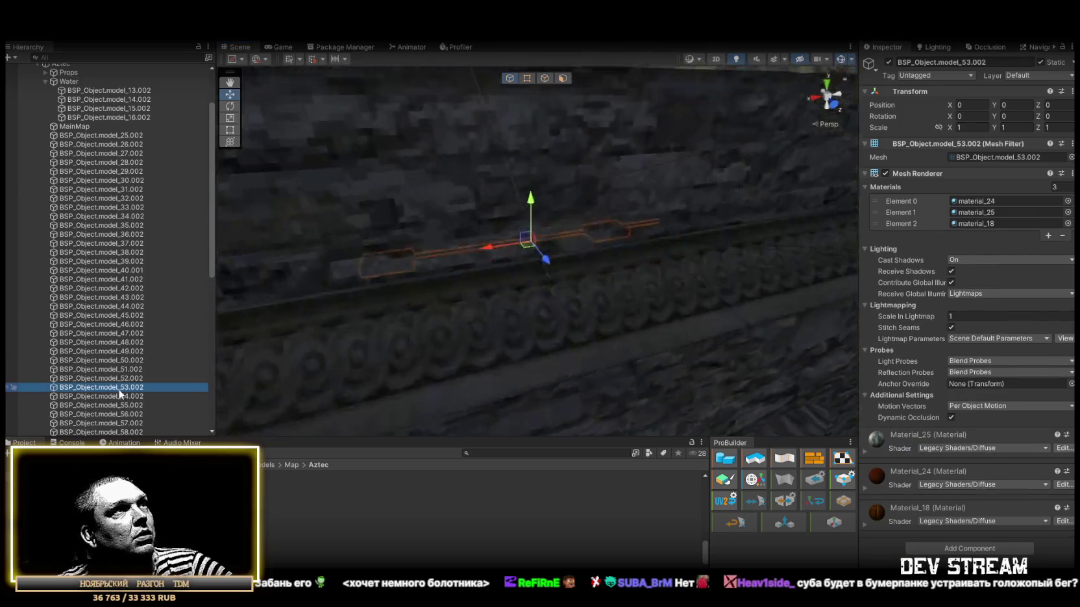
# Switch lamp material_25 to the Legacy Shaders/Self-Illumin/Diffuse shader.
pyautogui.moveTo(431, 349)
pyautogui.mouseDown()
pyautogui.moveTo(421, 330)
pyautogui.moveTo(146, 318)
pyautogui.moveTo(65, 247)
pyautogui.moveTo(13, 165)
pyautogui.mouseUp()
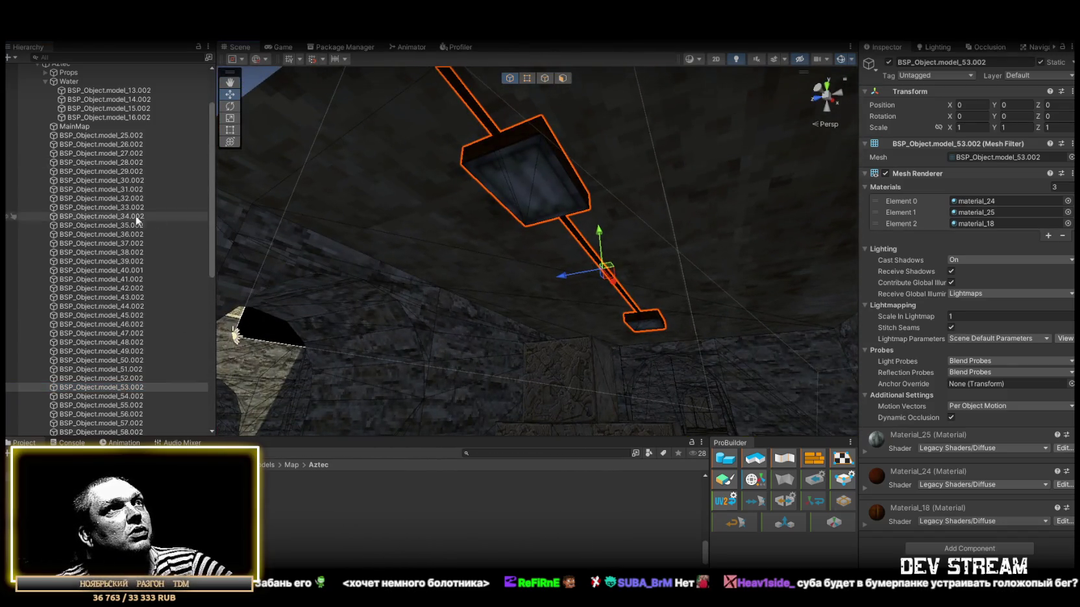
pyautogui.click(975, 214)
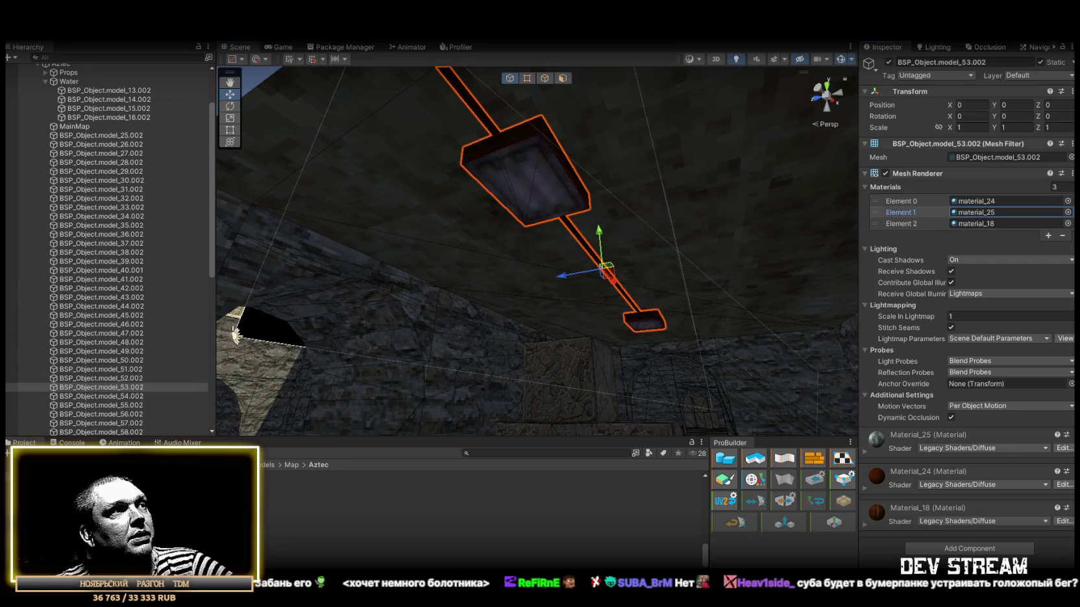
pyautogui.doubleClick(976, 212)
pyautogui.click(952, 72)
pyautogui.scroll(-2, 962, 238)
pyautogui.click(962, 325)
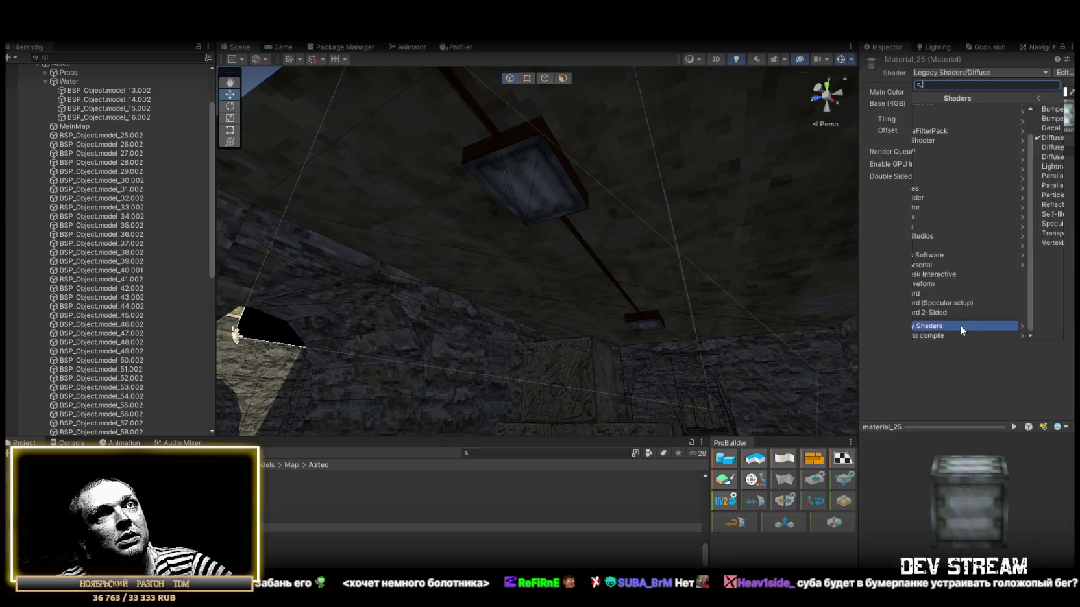
pyautogui.click(944, 214)
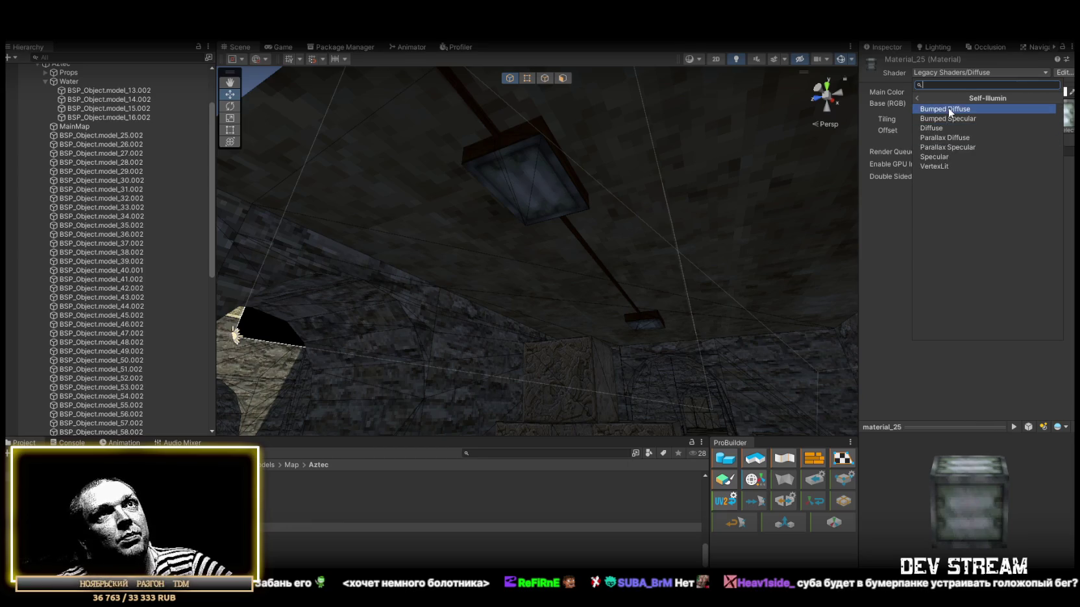
pyautogui.click(941, 128)
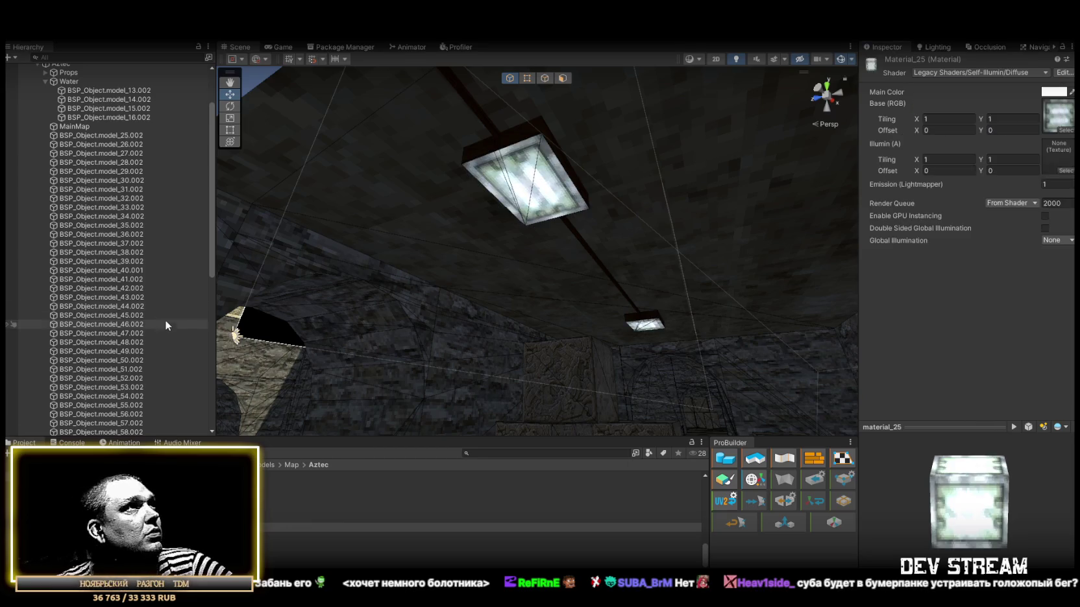
# Switch lamp material_26 to Legacy Shaders/Self-Illumin/Diffuse as well.
pyautogui.doubleClick(108, 387)
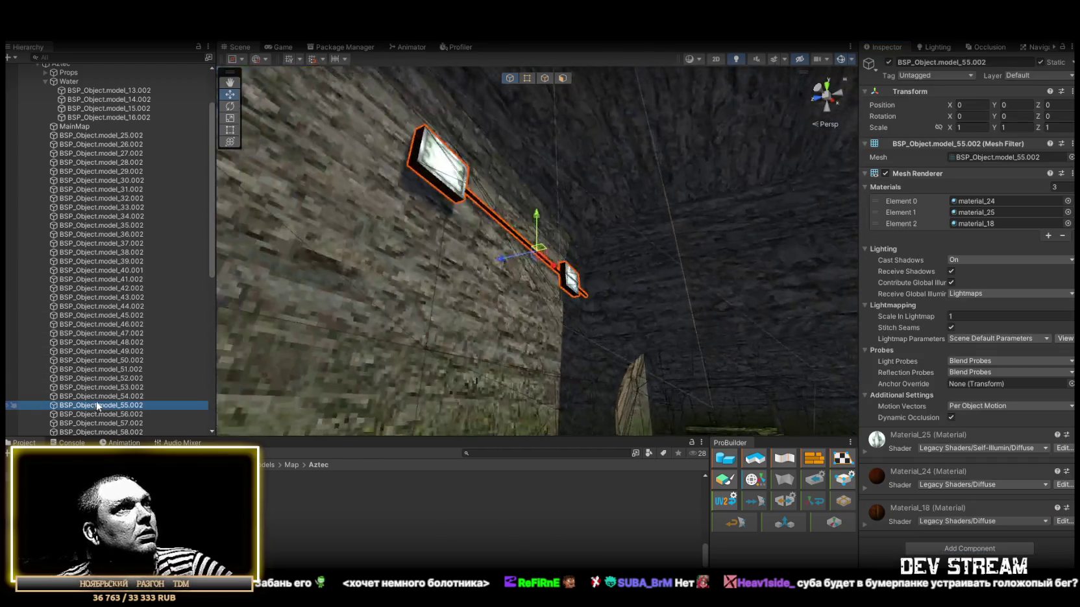
pyautogui.press('Up')
pyautogui.press('f')
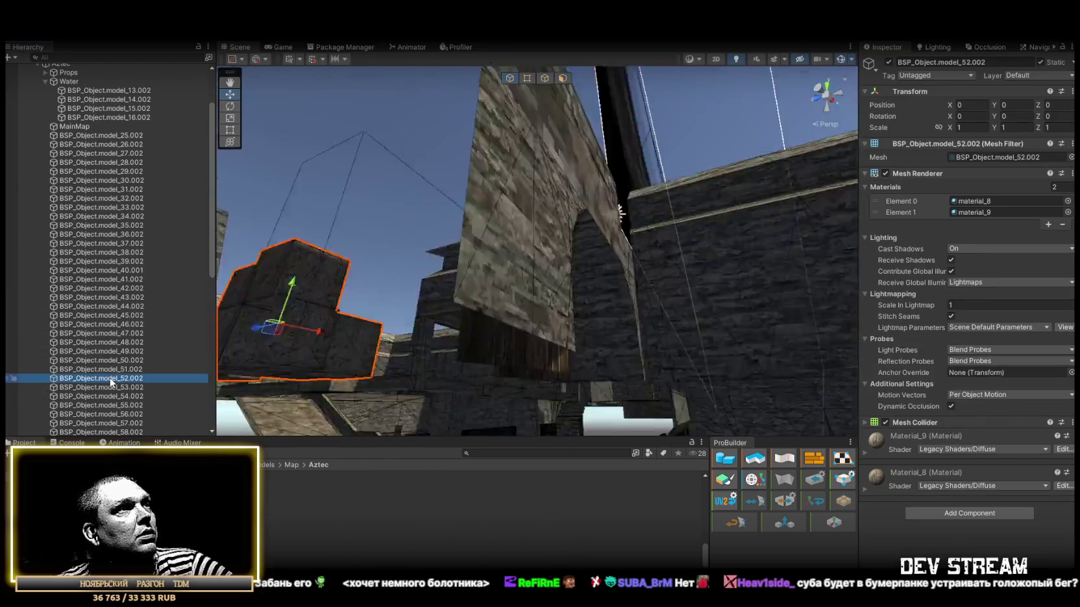
pyautogui.doubleClick(113, 393)
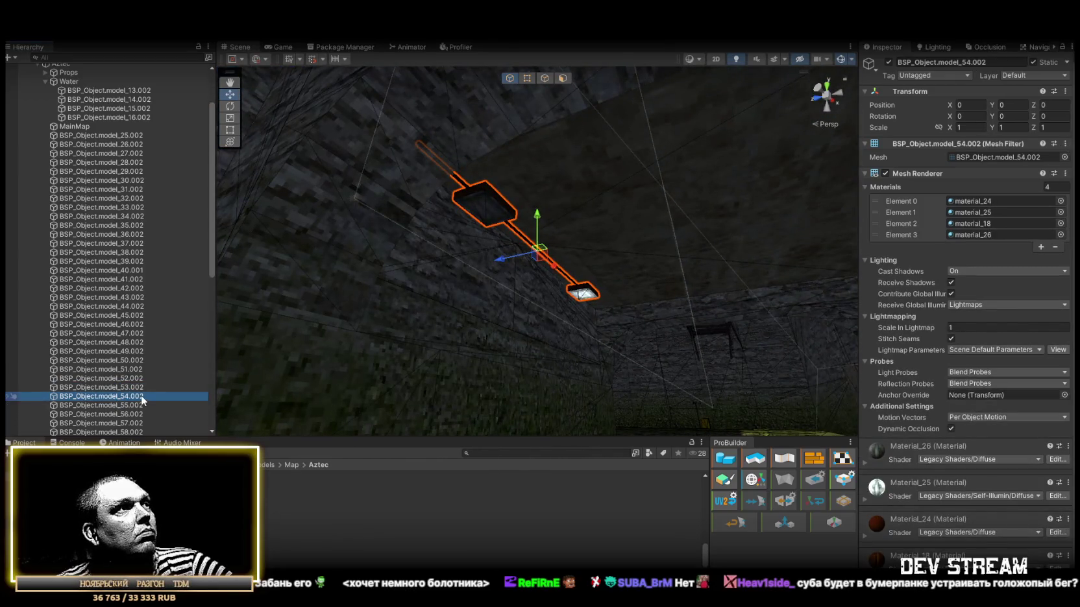
pyautogui.click(984, 213)
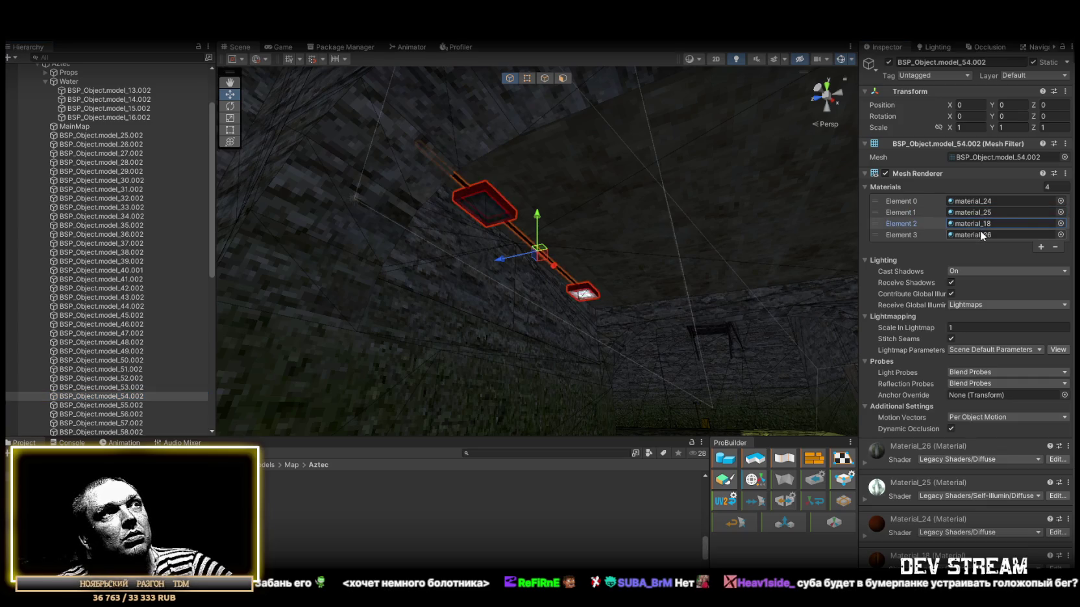
pyautogui.click(982, 235)
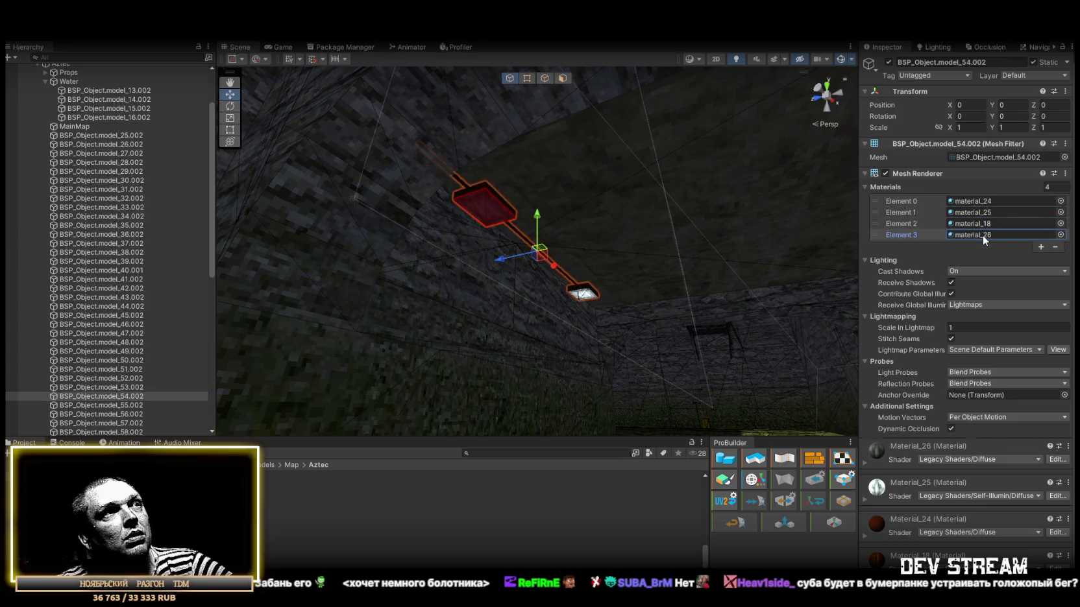
pyautogui.click(289, 526)
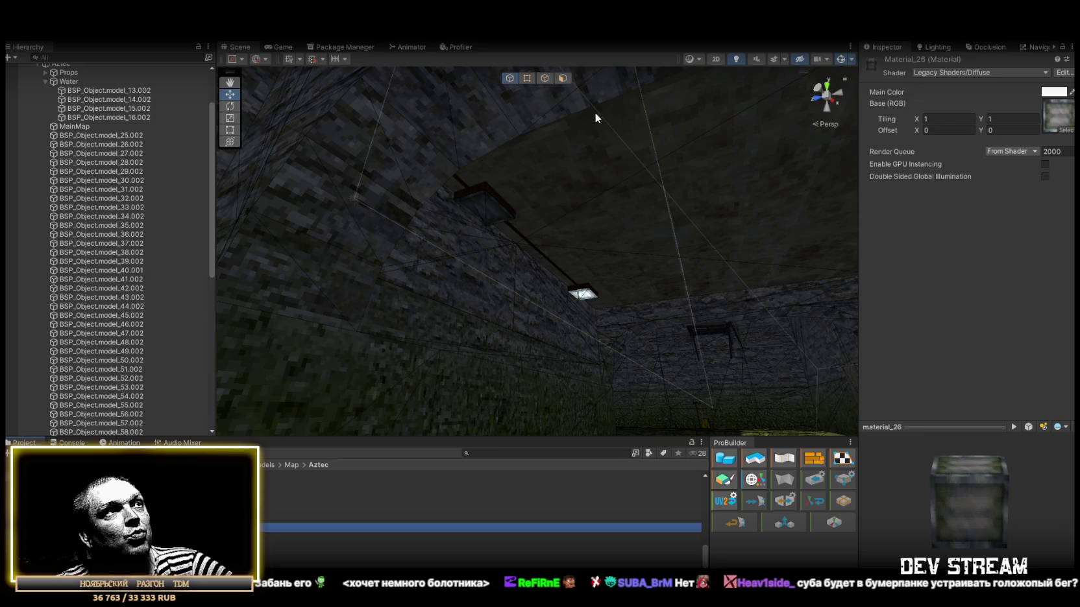
pyautogui.click(951, 73)
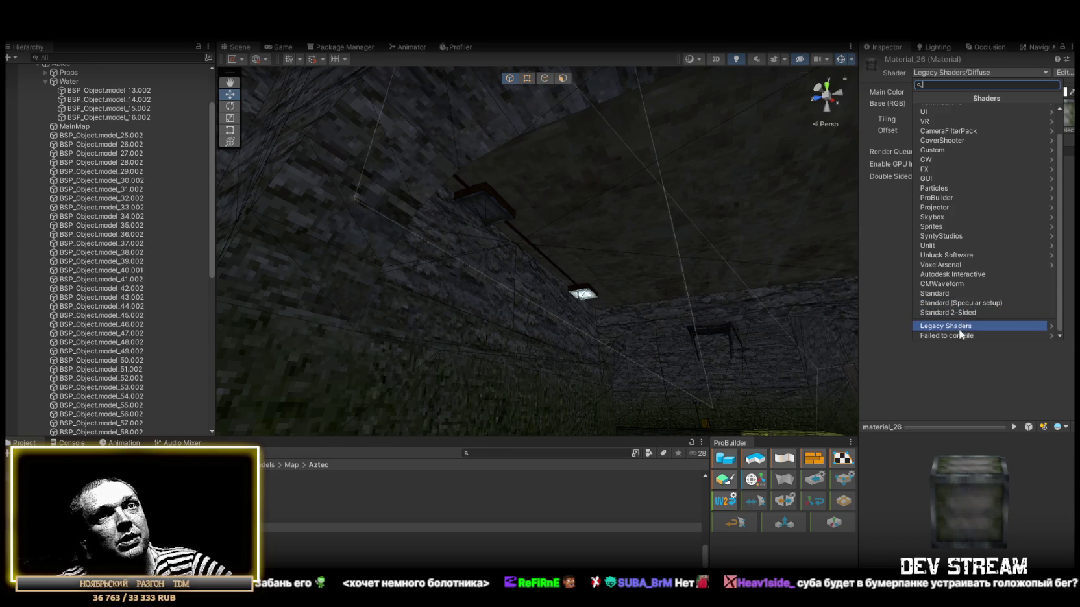
pyautogui.click(960, 327)
pyautogui.click(956, 216)
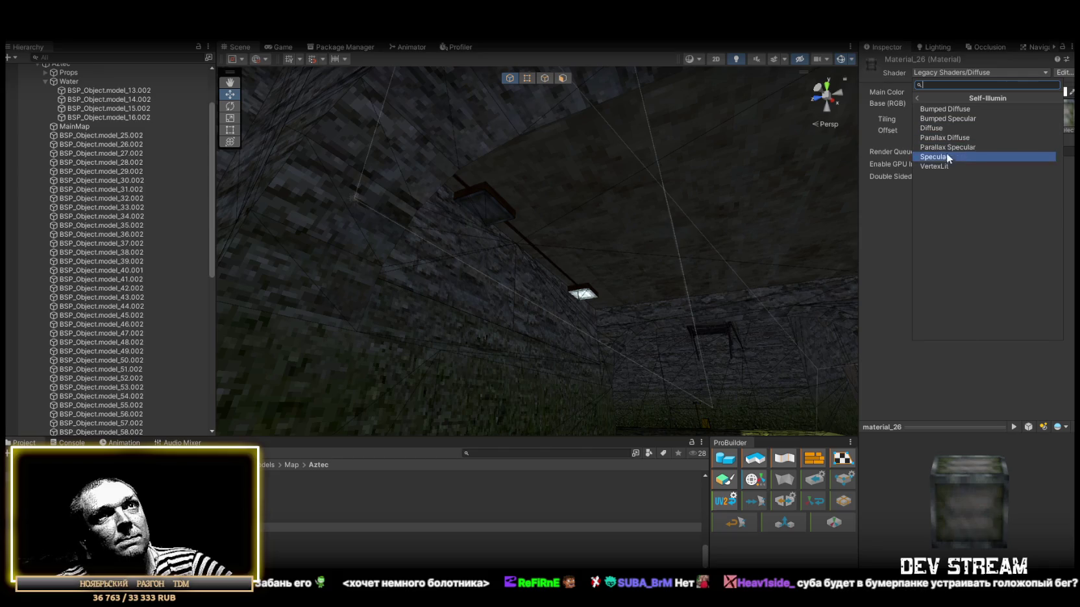
pyautogui.click(947, 128)
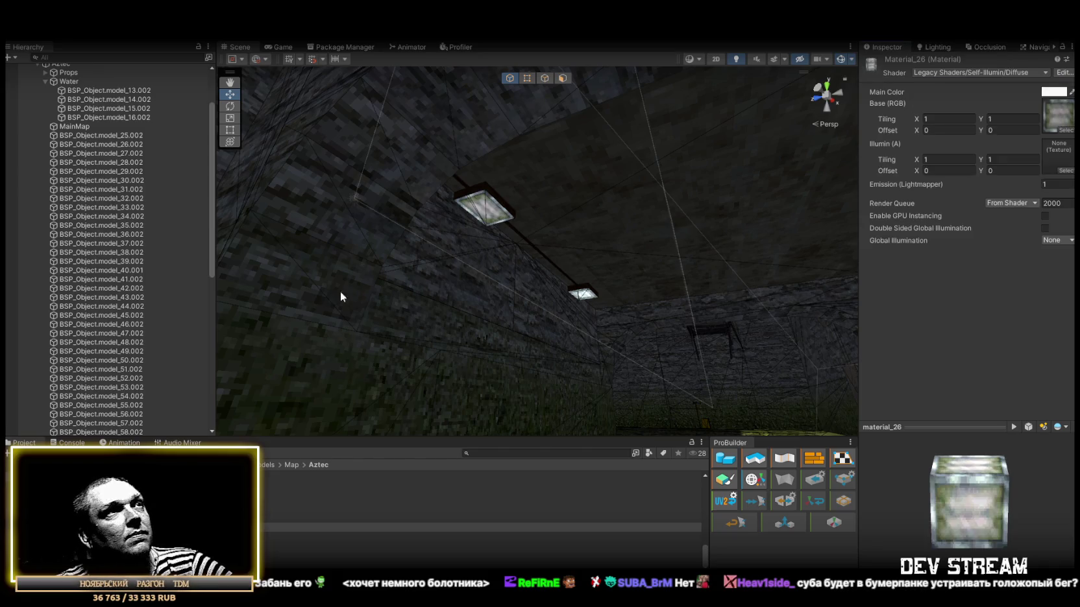
# Frame the ceiling lamps model_55.002 and model_56.002 in the Scene view.
pyautogui.click(123, 386)
pyautogui.click(125, 405)
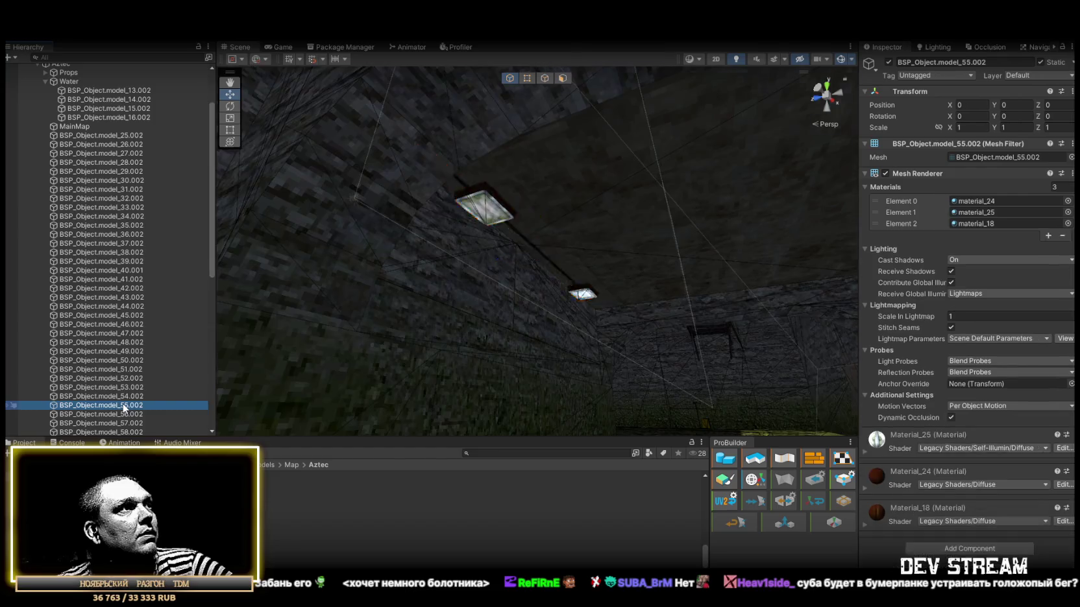
pyautogui.doubleClick(124, 407)
pyautogui.doubleClick(126, 414)
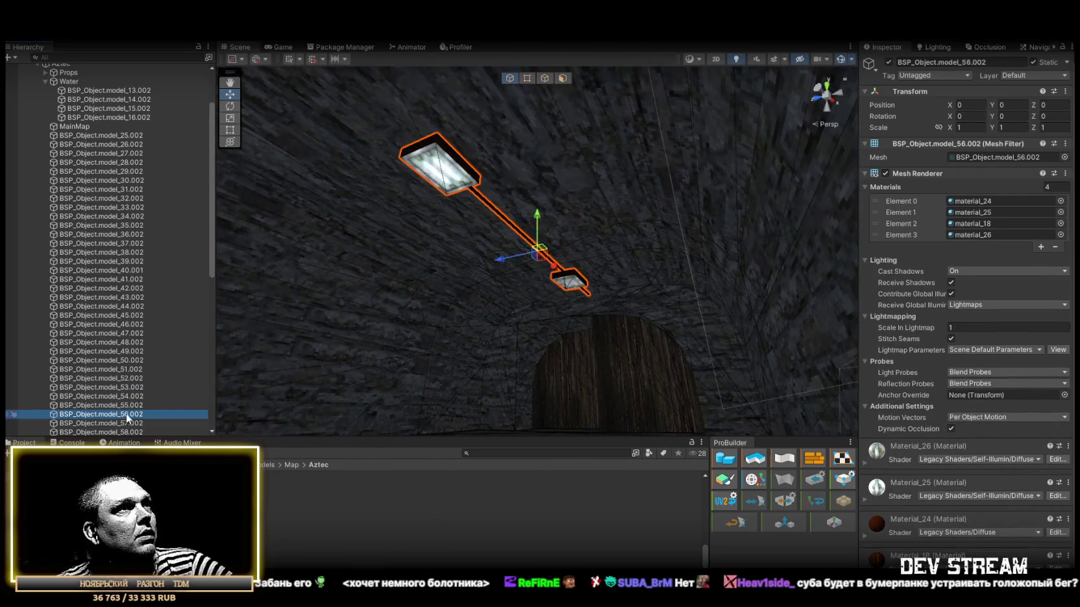
# Frame lamp model_57.002, then the model_60.002 wall panels in the Scene view.
pyautogui.doubleClick(127, 424)
pyautogui.moveTo(464, 259); pyautogui.dragTo(124, 395)
pyautogui.scroll(-5, 127, 389)
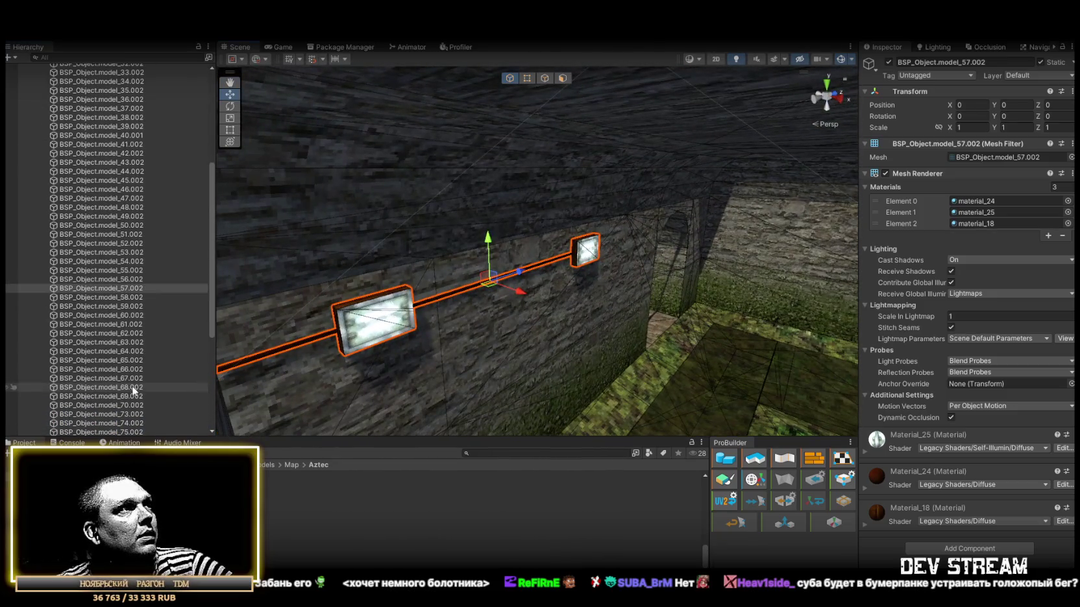
pyautogui.doubleClick(131, 298)
pyautogui.doubleClick(129, 305)
pyautogui.doubleClick(128, 315)
pyautogui.moveTo(493, 279)
pyautogui.mouseDown()
pyautogui.moveTo(530, 257)
pyautogui.moveTo(144, 270)
pyautogui.moveTo(1062, 244)
pyautogui.mouseUp()
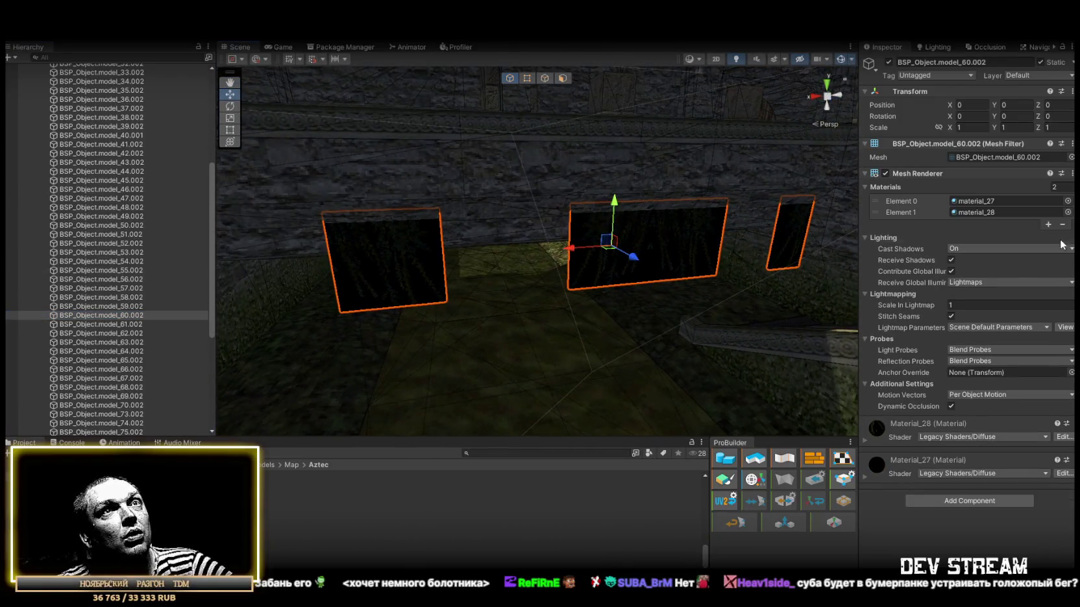
# Set material_27 and material_28 to Unlit/Transparent, then to Unlit/Transparent Cutout.
pyautogui.click(978, 201)
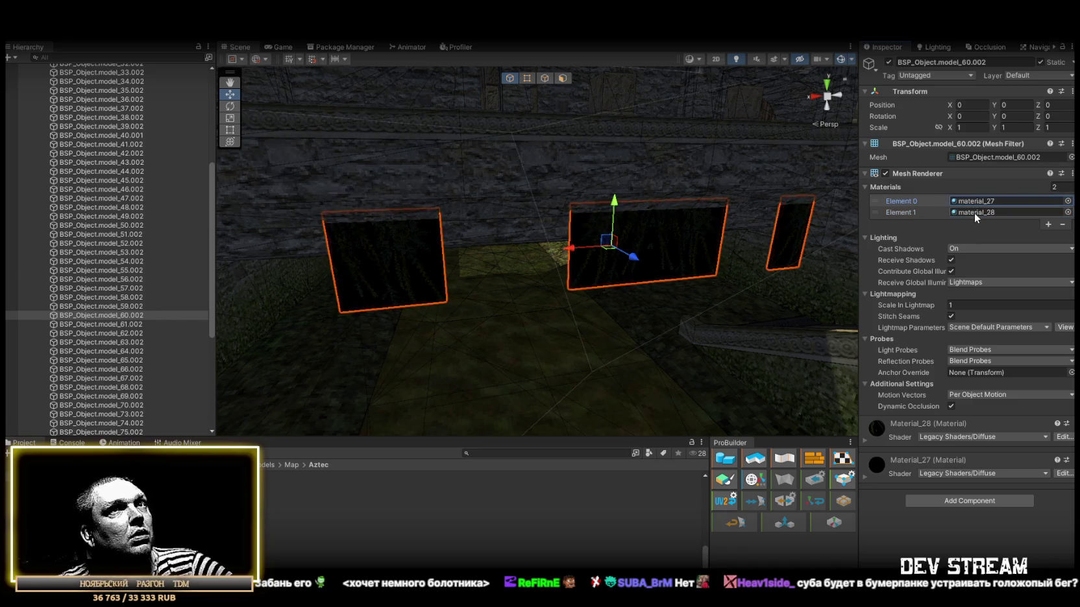
pyautogui.click(975, 213)
pyautogui.doubleClick(974, 201)
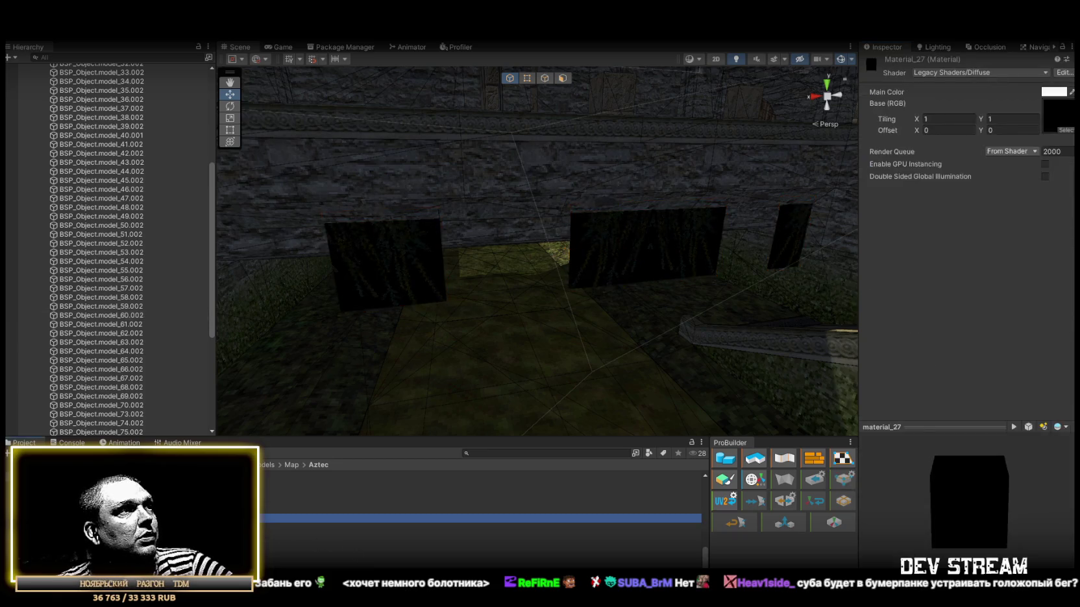
pyautogui.hotkey('shift', 'Down')
pyautogui.click(947, 71)
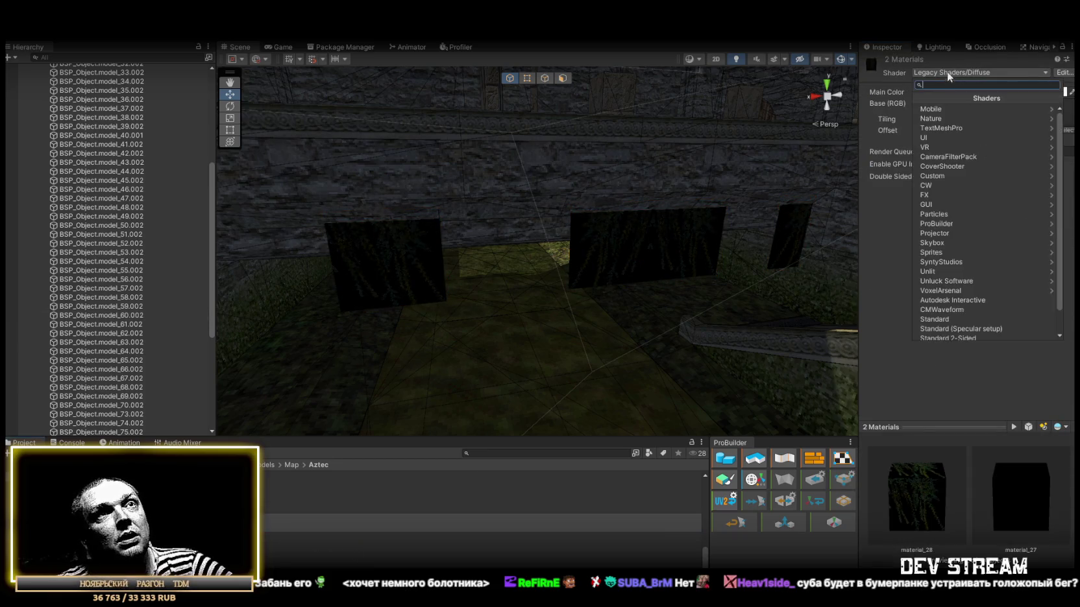
pyautogui.scroll(-2, 948, 246)
pyautogui.click(947, 245)
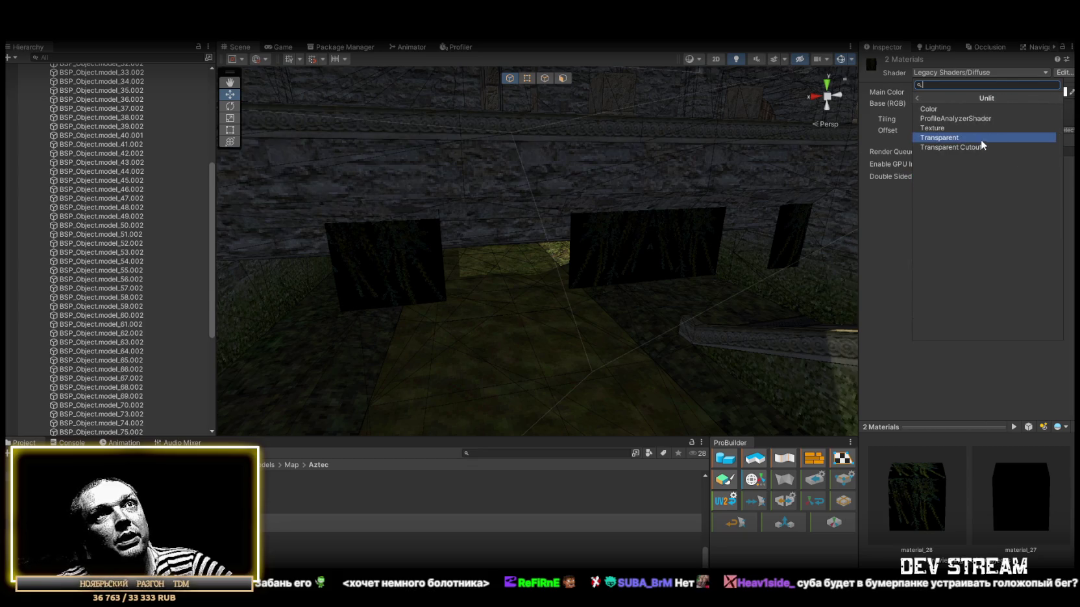
pyautogui.click(973, 138)
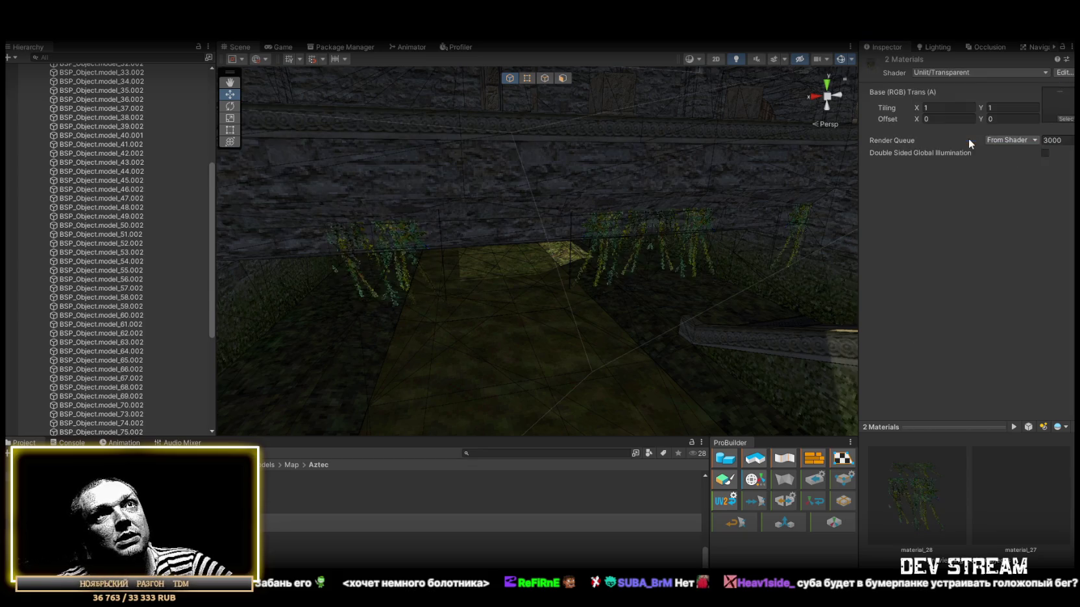
pyautogui.click(943, 71)
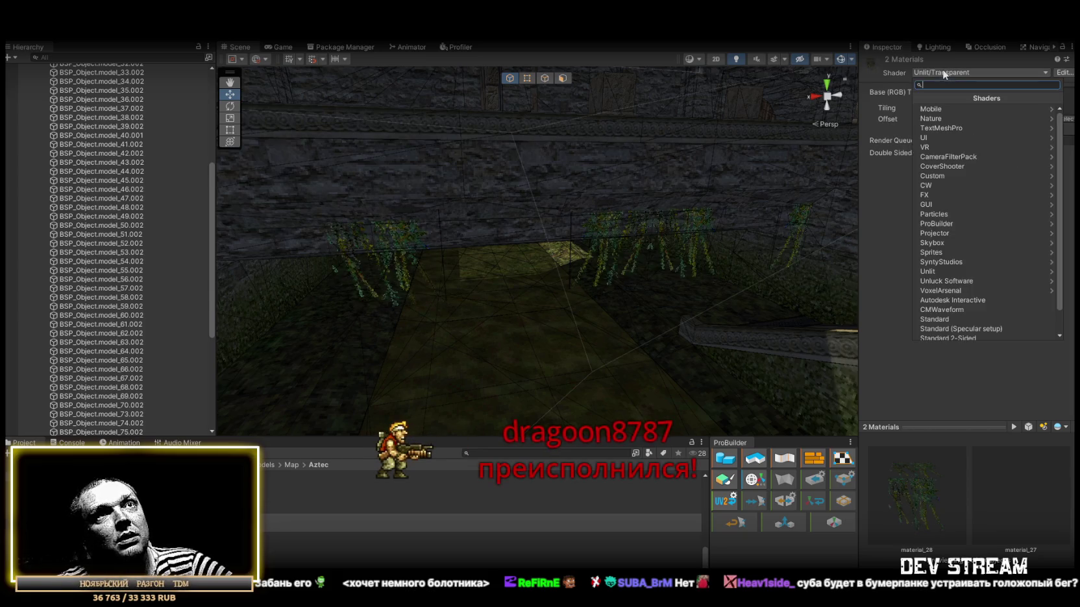
pyautogui.click(941, 271)
pyautogui.click(951, 148)
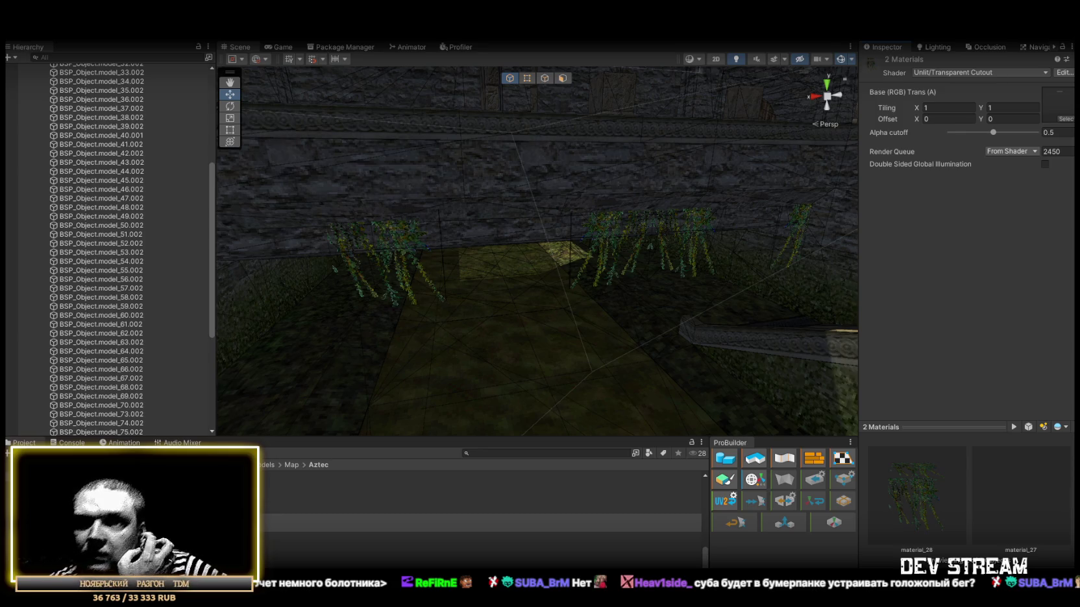
pyautogui.moveTo(473, 301)
pyautogui.mouseDown()
pyautogui.moveTo(483, 261)
pyautogui.moveTo(243, 234)
pyautogui.moveTo(790, 257)
pyautogui.moveTo(593, 240)
pyautogui.mouseUp()
pyautogui.moveTo(512, 280); pyautogui.dragTo(451, 303)
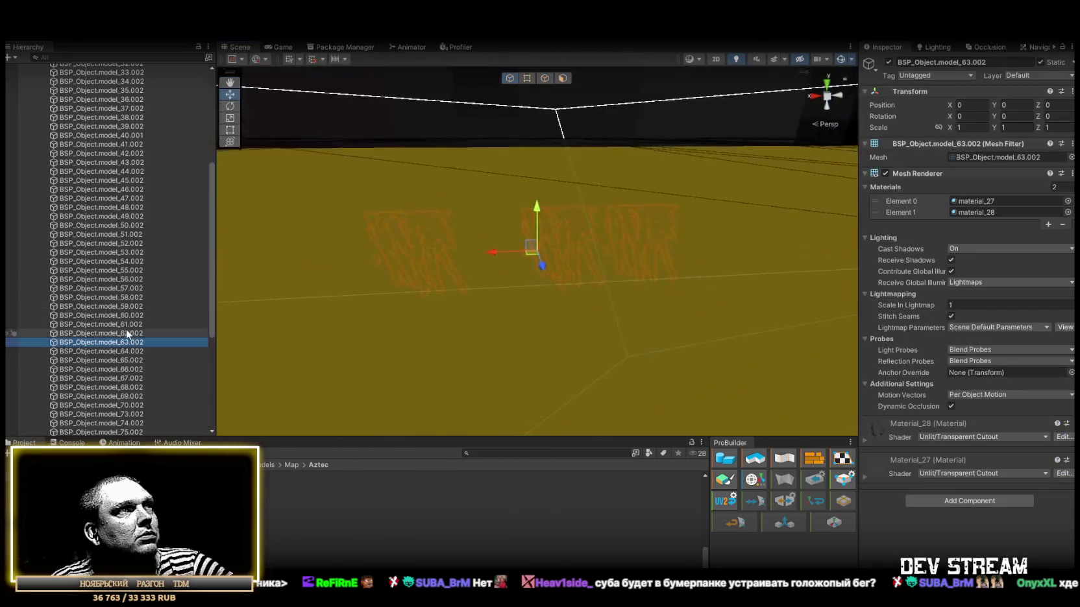
# Frame the model_62.002 wall lamp and the model_63.002 plant object.
pyautogui.doubleClick(126, 333)
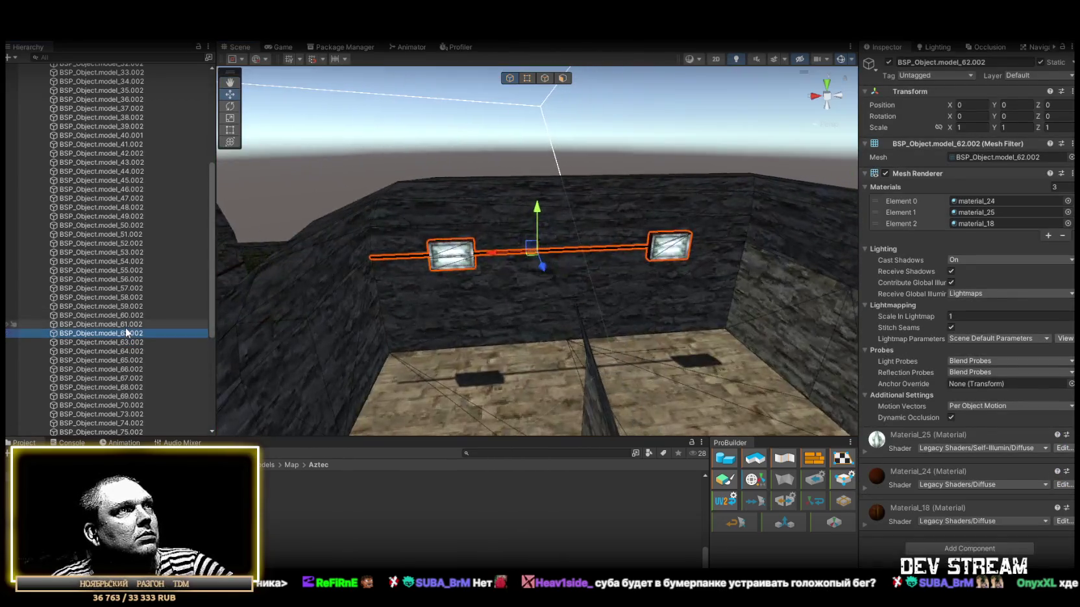
pyautogui.doubleClick(125, 342)
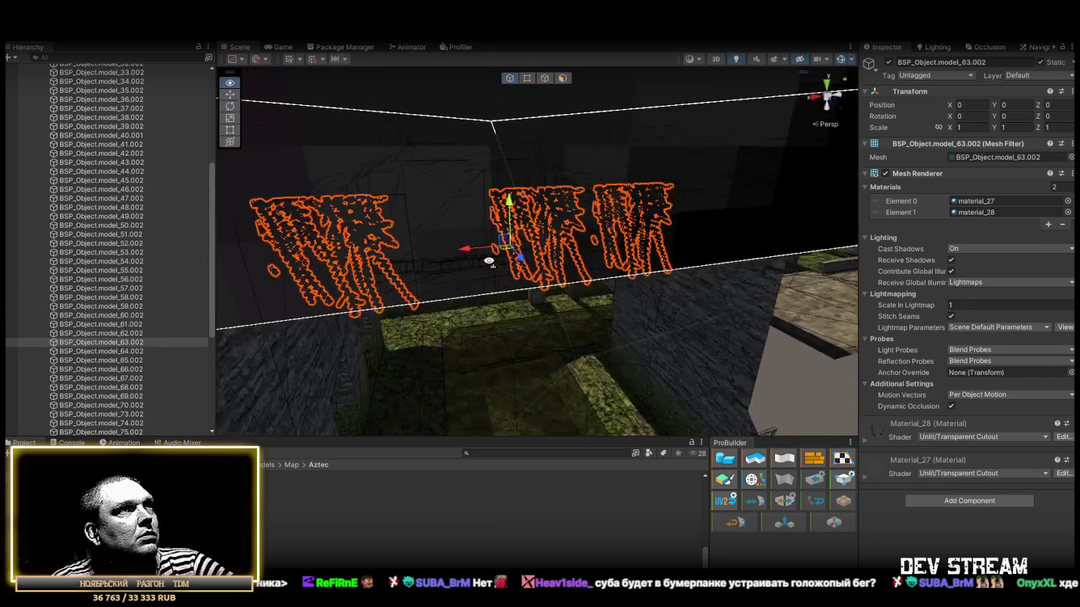
pyautogui.moveTo(493, 259); pyautogui.dragTo(487, 227)
pyautogui.press('f')
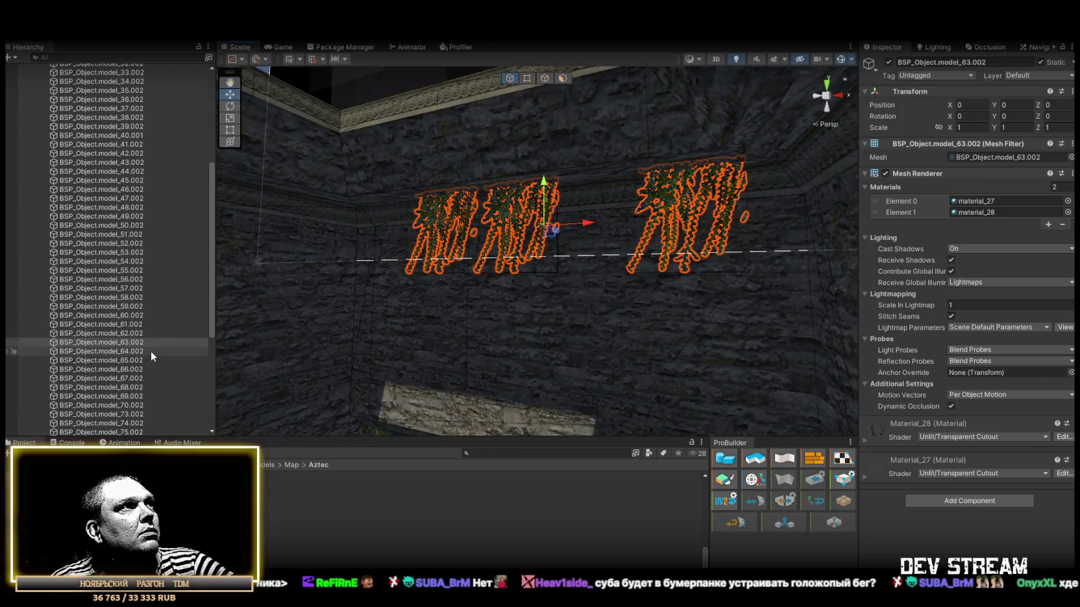
pyautogui.doubleClick(148, 351)
# Add a Box Collider to model_65.002 and pull its side in to fit the crate.
pyautogui.click(124, 362)
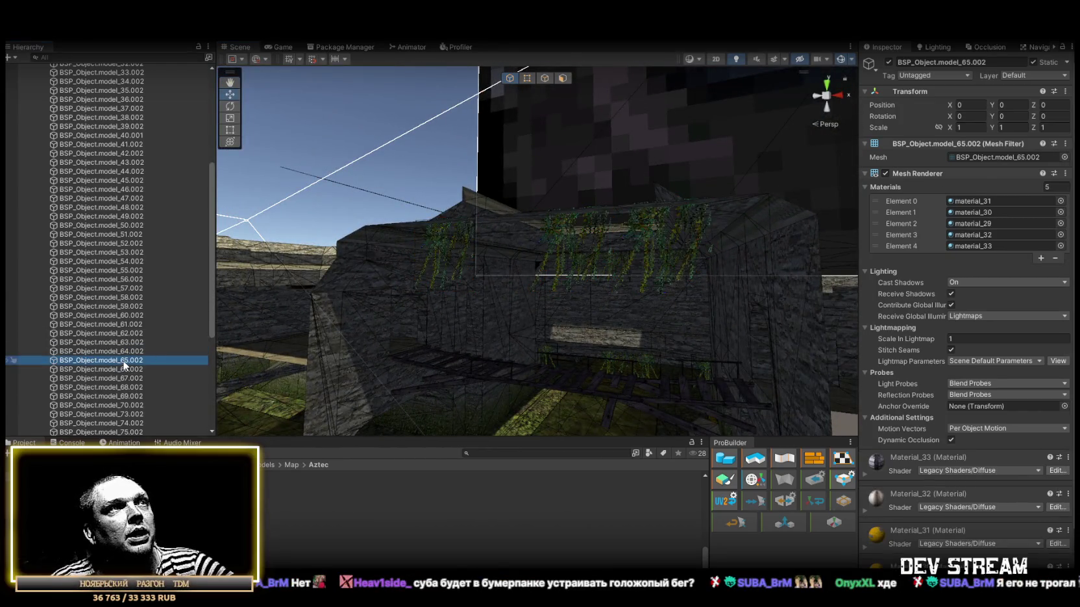
pyautogui.doubleClick(128, 358)
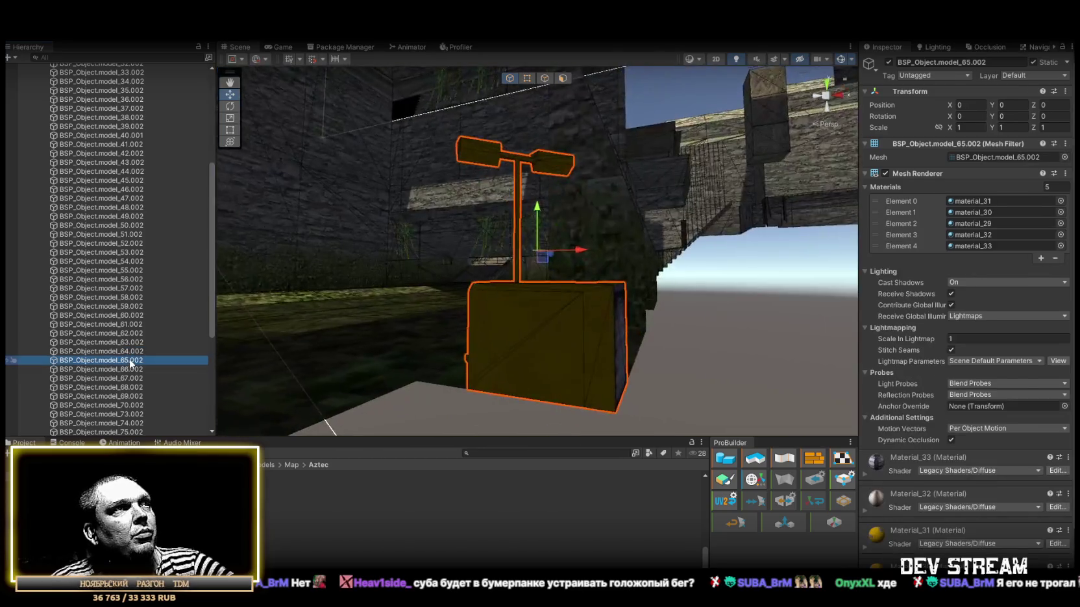
pyautogui.moveTo(770, 374); pyautogui.dragTo(829, 415)
pyautogui.scroll(-2, 993, 443)
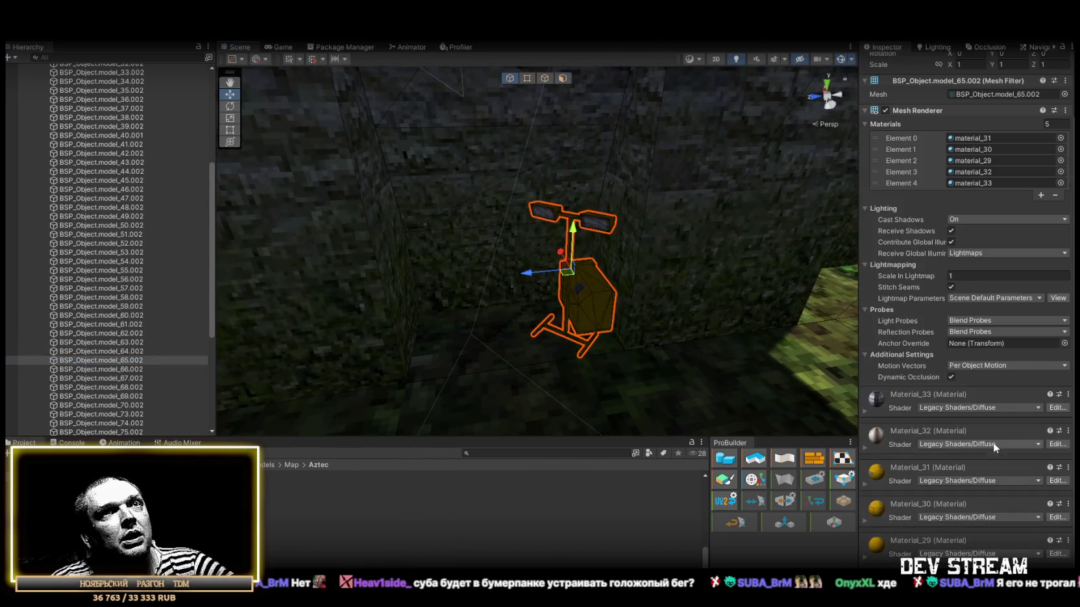
pyautogui.hotkey('ctrl', 'shift', 'a')
pyautogui.write('coll')
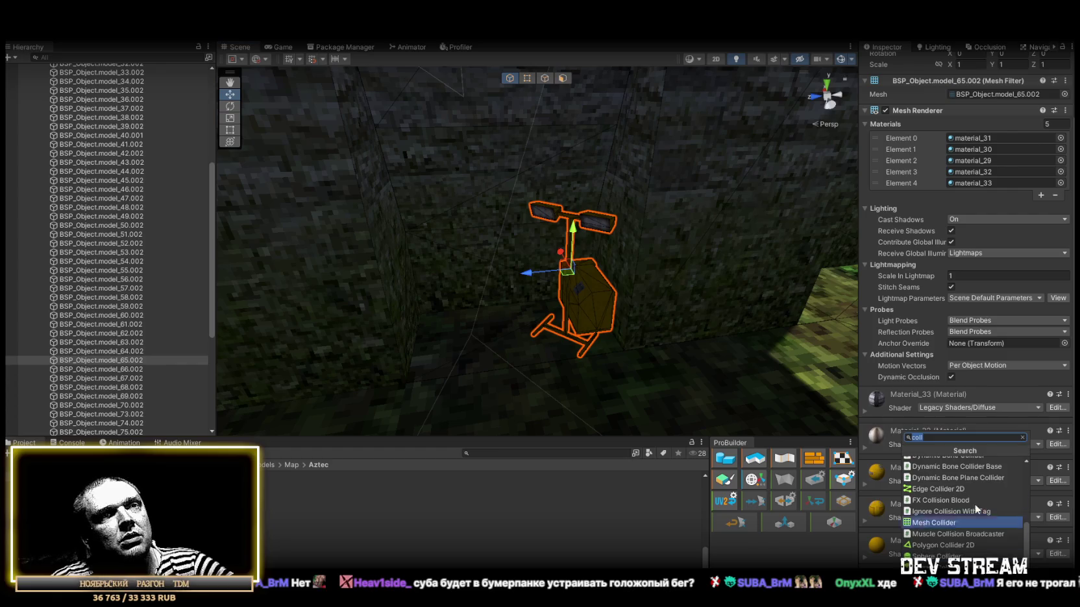
pyautogui.scroll(1, 957, 499)
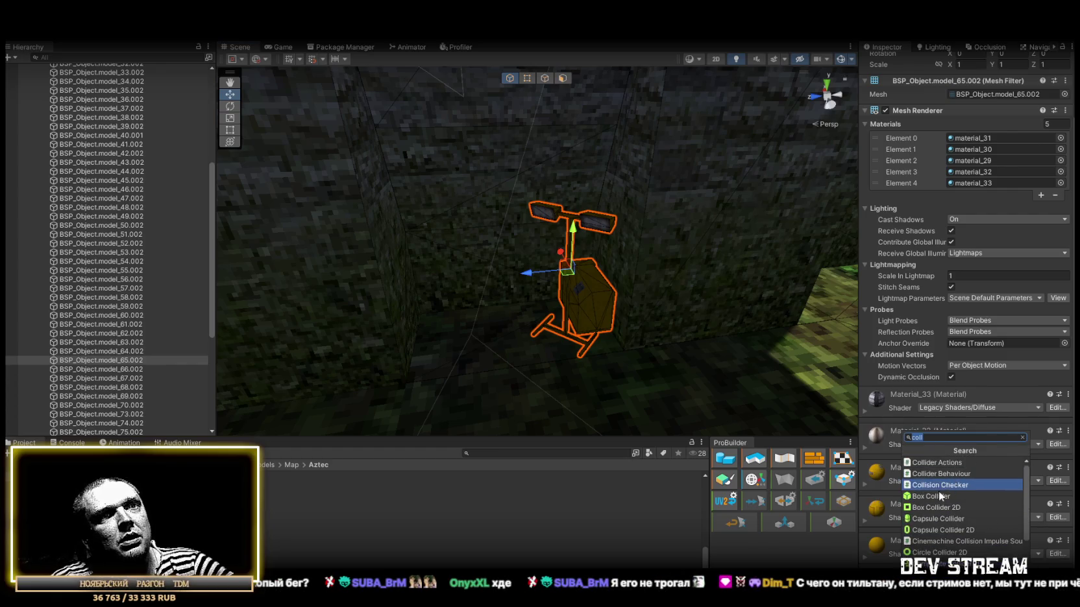
pyautogui.click(942, 495)
pyautogui.moveTo(746, 279)
pyautogui.mouseDown()
pyautogui.moveTo(697, 296)
pyautogui.moveTo(590, 249)
pyautogui.mouseUp()
pyautogui.moveTo(521, 283); pyautogui.dragTo(548, 285)
pyautogui.moveTo(461, 290)
pyautogui.mouseDown()
pyautogui.moveTo(598, 316)
pyautogui.moveTo(482, 328)
pyautogui.moveTo(562, 275)
pyautogui.mouseUp()
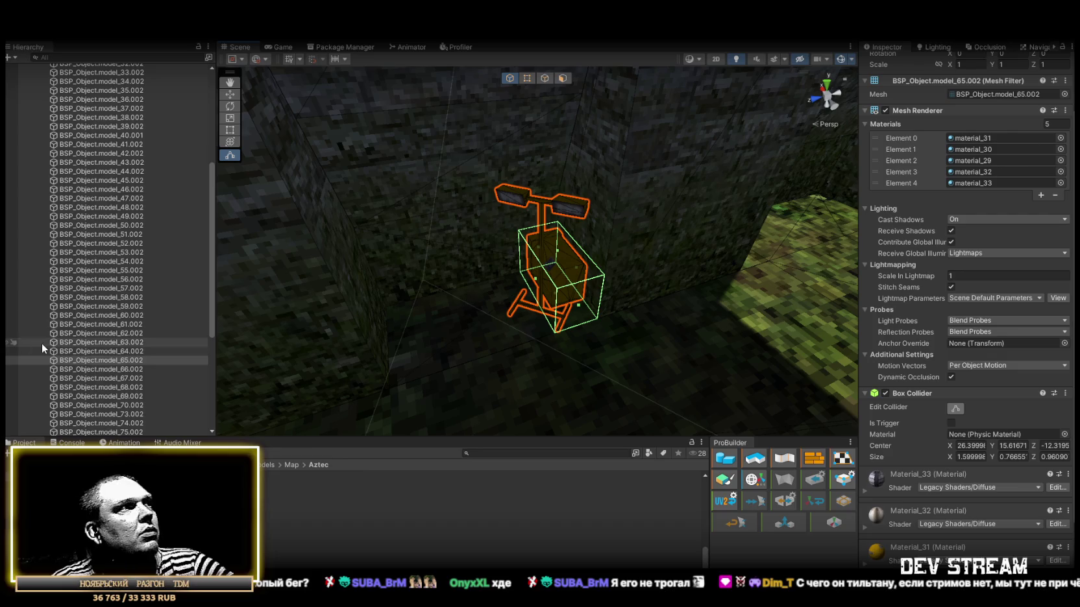
# Add a Box Collider to model_66.002, shrinking its depth and width to the crate.
pyautogui.doubleClick(119, 369)
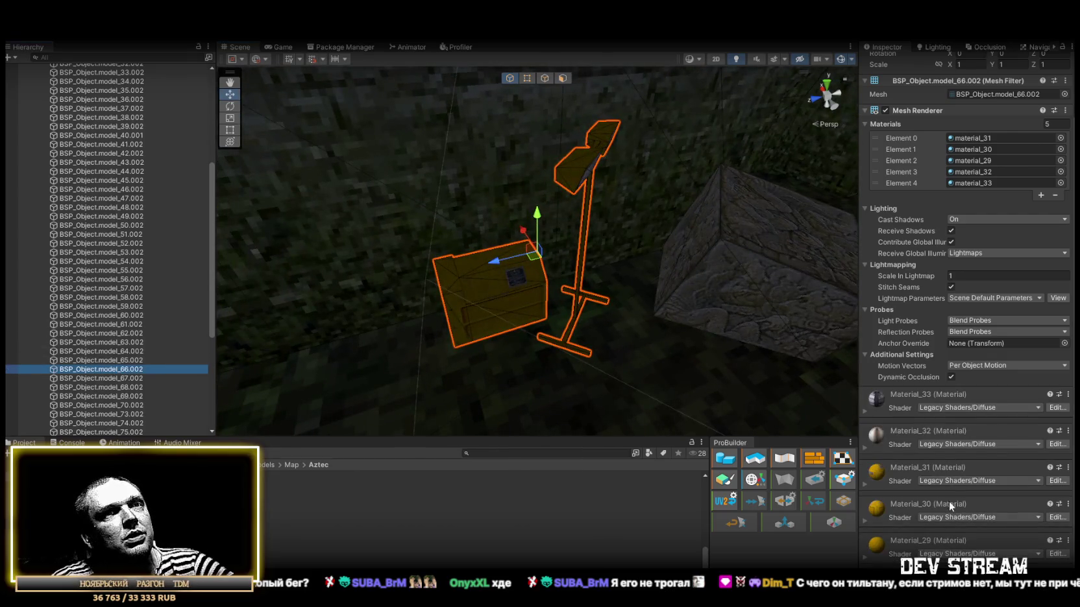
pyautogui.hotkey('ctrl', 'shift', 'a')
pyautogui.write('coll')
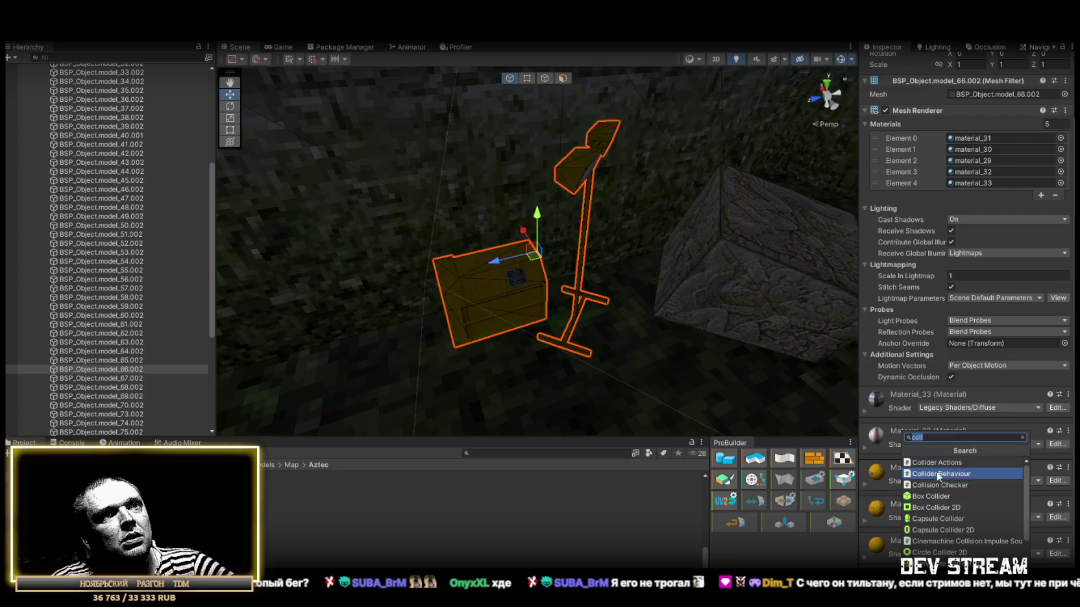
pyautogui.click(924, 496)
pyautogui.moveTo(562, 312); pyautogui.dragTo(597, 243)
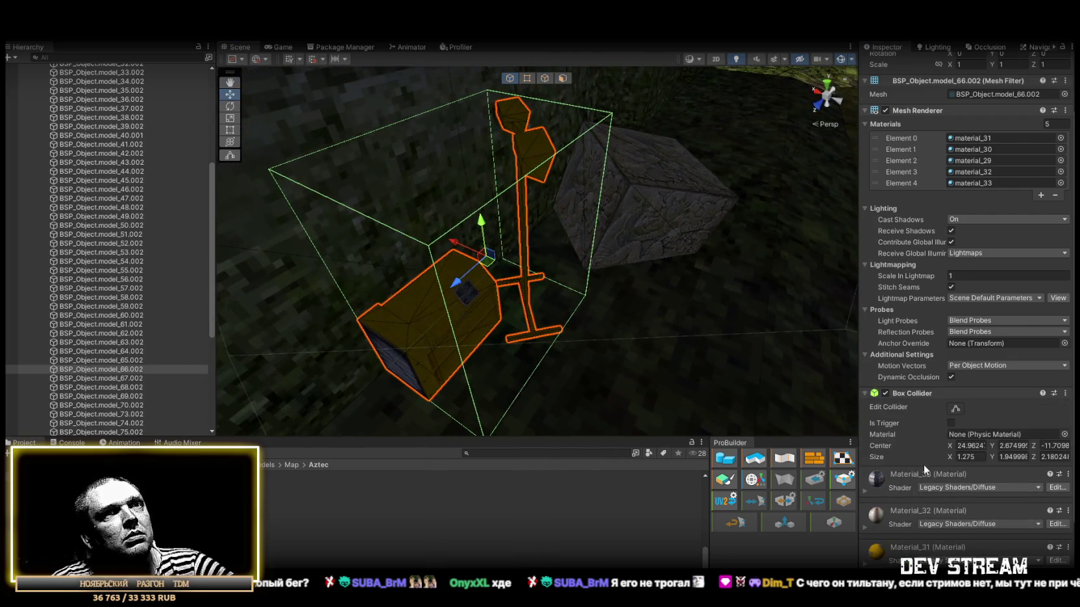
pyautogui.moveTo(464, 242); pyautogui.dragTo(475, 281)
pyautogui.moveTo(506, 315)
pyautogui.mouseDown()
pyautogui.moveTo(546, 263)
pyautogui.moveTo(665, 273)
pyautogui.moveTo(581, 256)
pyautogui.moveTo(527, 269)
pyautogui.mouseUp()
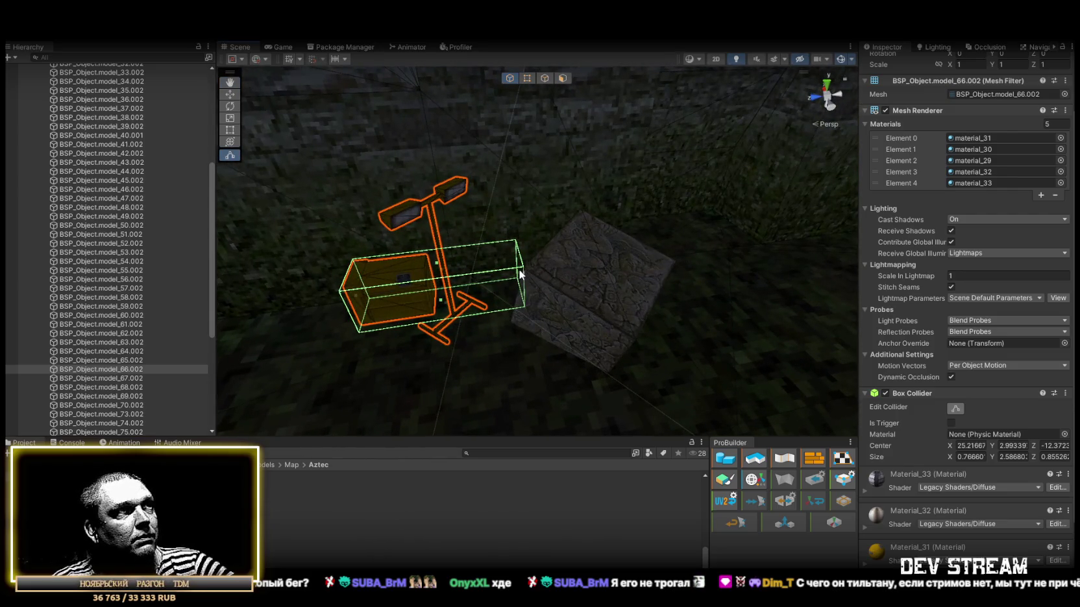
pyautogui.press('f')
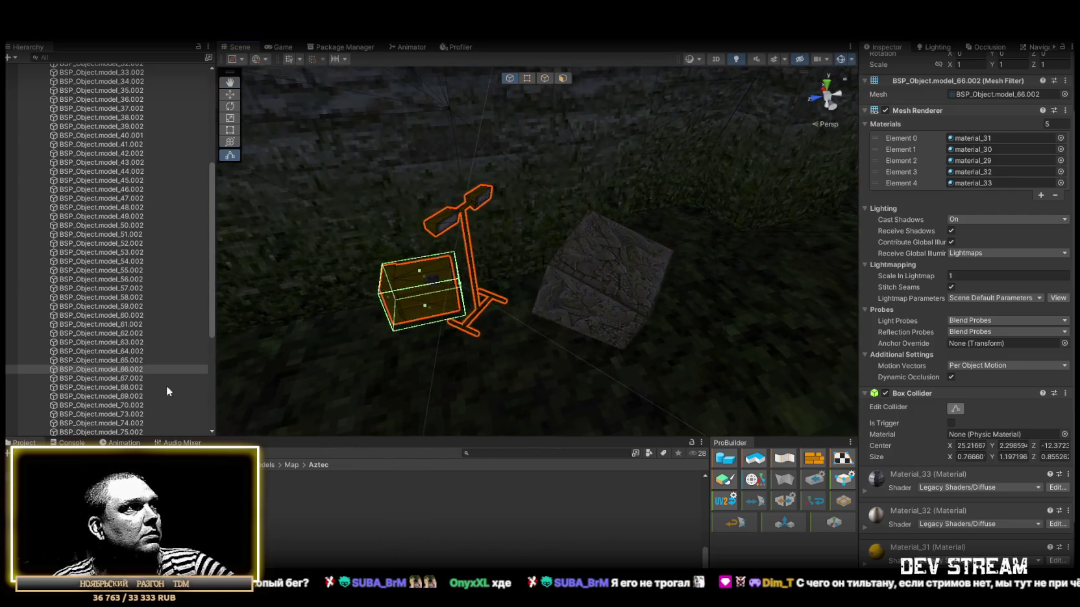
pyautogui.doubleClick(133, 381)
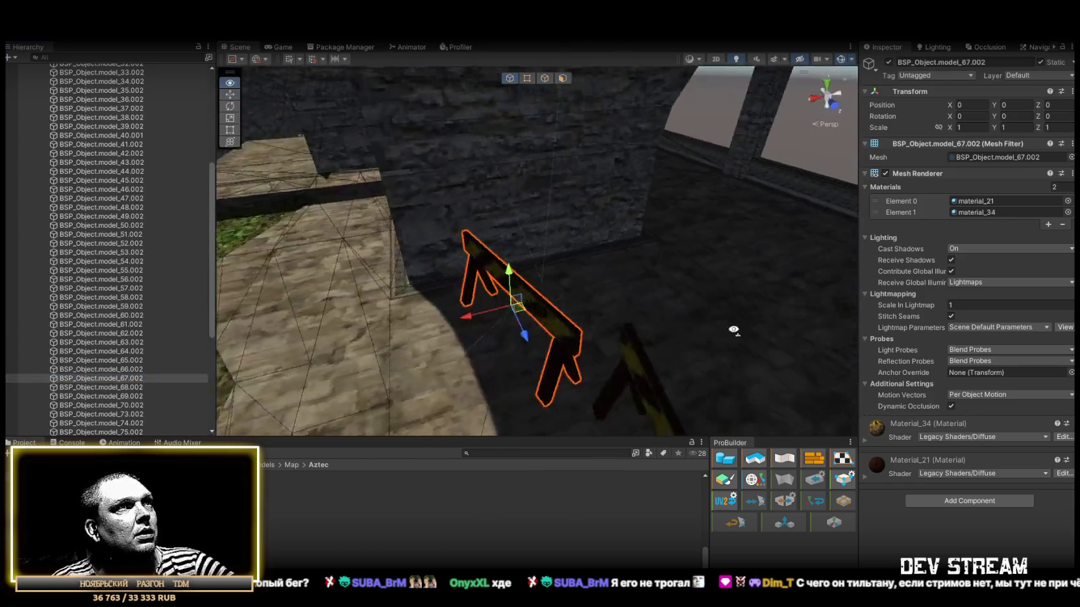
# Frame the barricades model_68.002 and model_69.002 and orbit around them near the bench.
pyautogui.moveTo(650, 320)
pyautogui.mouseDown()
pyautogui.moveTo(685, 277)
pyautogui.moveTo(645, 265)
pyautogui.moveTo(480, 273)
pyautogui.moveTo(488, 270)
pyautogui.mouseUp()
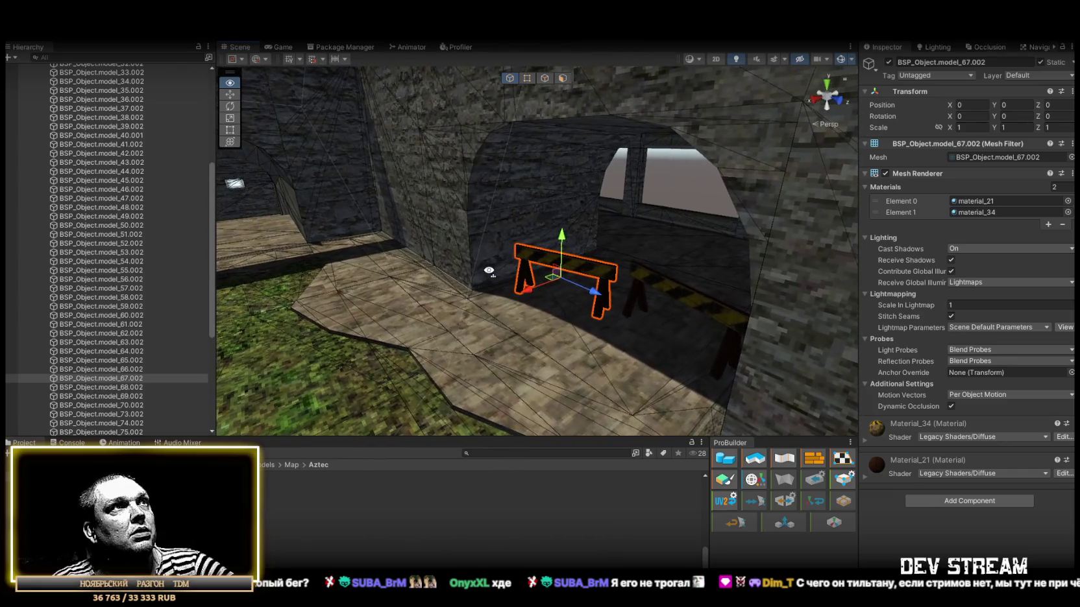
pyautogui.doubleClick(124, 384)
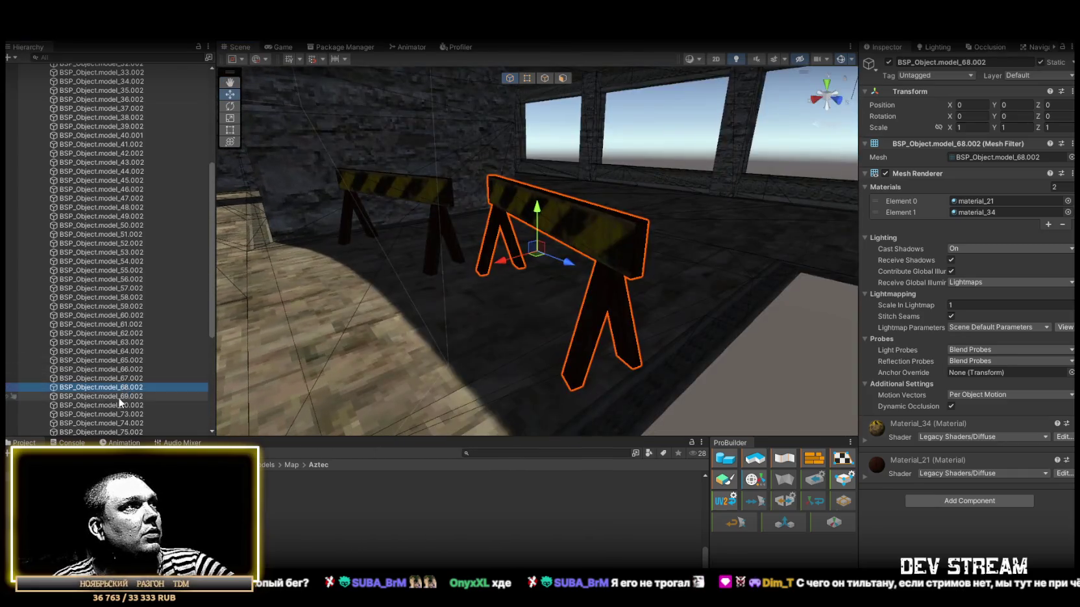
pyautogui.doubleClick(118, 397)
pyautogui.doubleClick(124, 385)
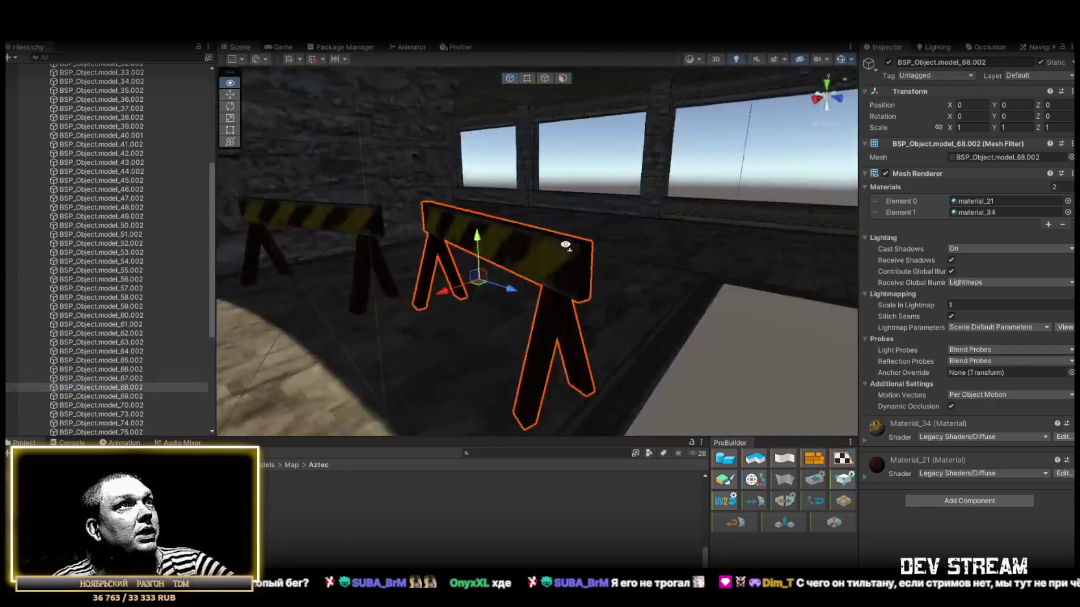
pyautogui.moveTo(494, 292)
pyautogui.mouseDown()
pyautogui.moveTo(410, 297)
pyautogui.moveTo(314, 273)
pyautogui.moveTo(78, 283)
pyautogui.moveTo(75, 268)
pyautogui.moveTo(220, 243)
pyautogui.moveTo(547, 279)
pyautogui.moveTo(635, 222)
pyautogui.moveTo(586, 265)
pyautogui.moveTo(613, 296)
pyautogui.moveTo(592, 280)
pyautogui.mouseUp()
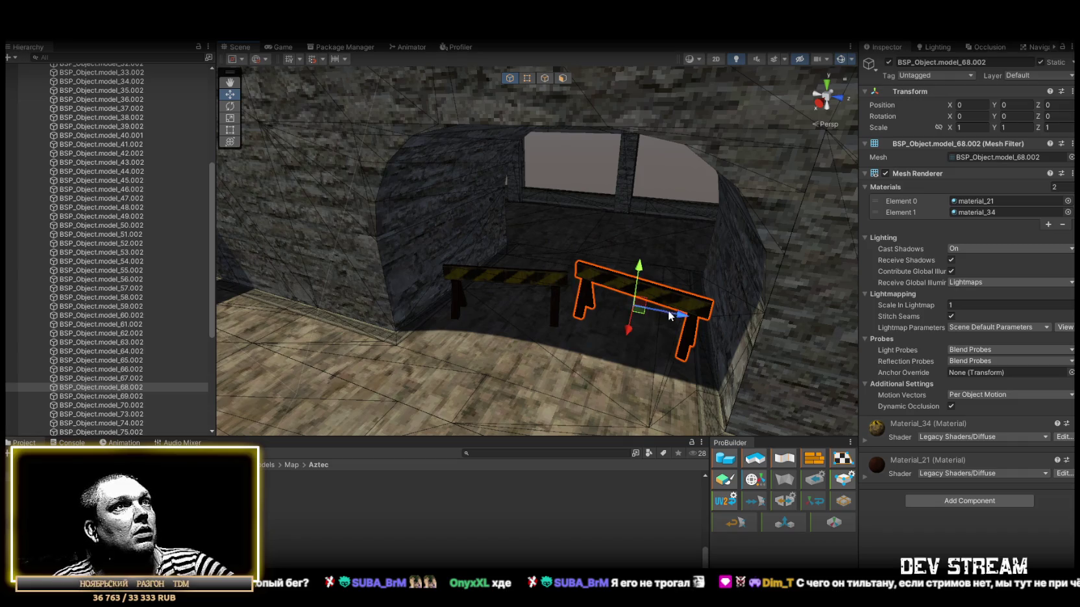
pyautogui.moveTo(653, 310)
pyautogui.mouseDown()
pyautogui.moveTo(688, 301)
pyautogui.moveTo(601, 287)
pyautogui.moveTo(571, 266)
pyautogui.mouseUp()
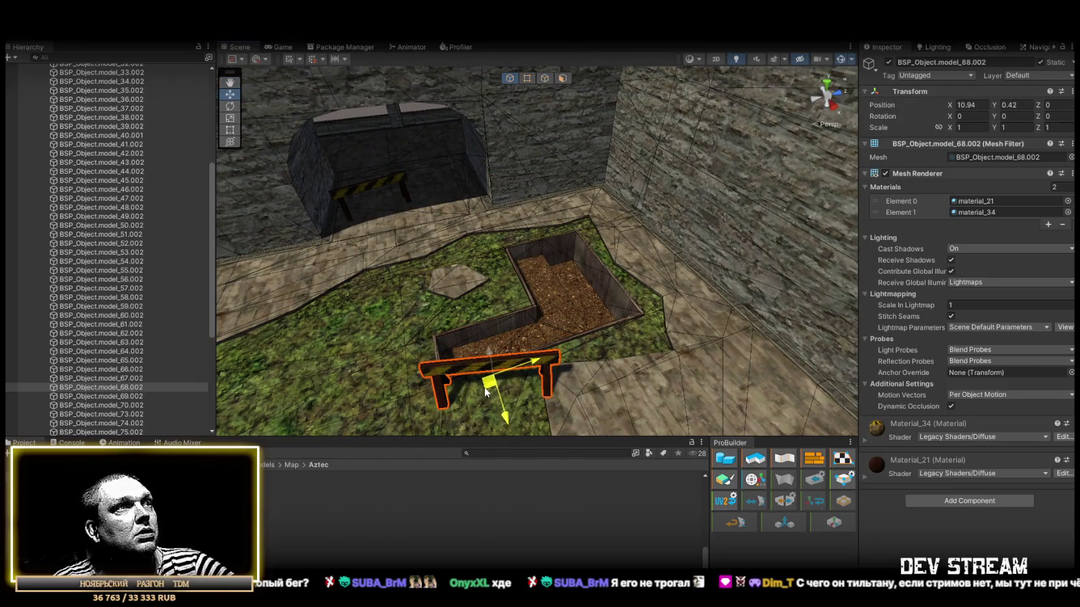
# Nudge barrier model_67.002 along X beside the planter and duplicate it.
pyautogui.moveTo(464, 377)
pyautogui.mouseDown()
pyautogui.moveTo(396, 300)
pyautogui.moveTo(429, 271)
pyautogui.moveTo(497, 263)
pyautogui.moveTo(570, 323)
pyautogui.moveTo(428, 168)
pyautogui.mouseUp()
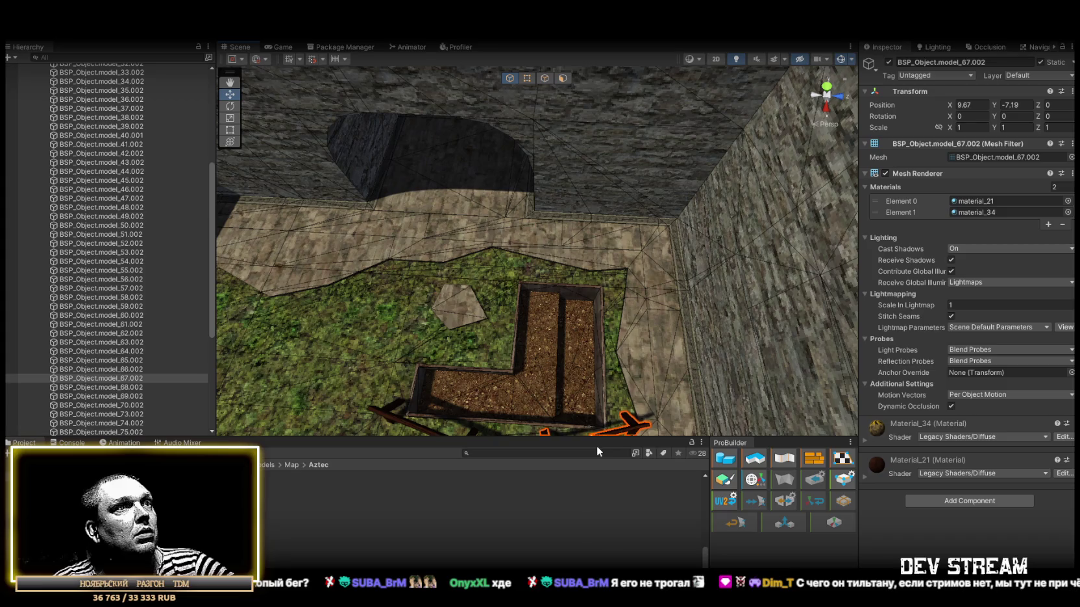
pyautogui.moveTo(642, 390)
pyautogui.mouseDown()
pyautogui.moveTo(646, 378)
pyautogui.moveTo(572, 340)
pyautogui.moveTo(528, 264)
pyautogui.moveTo(498, 277)
pyautogui.mouseUp()
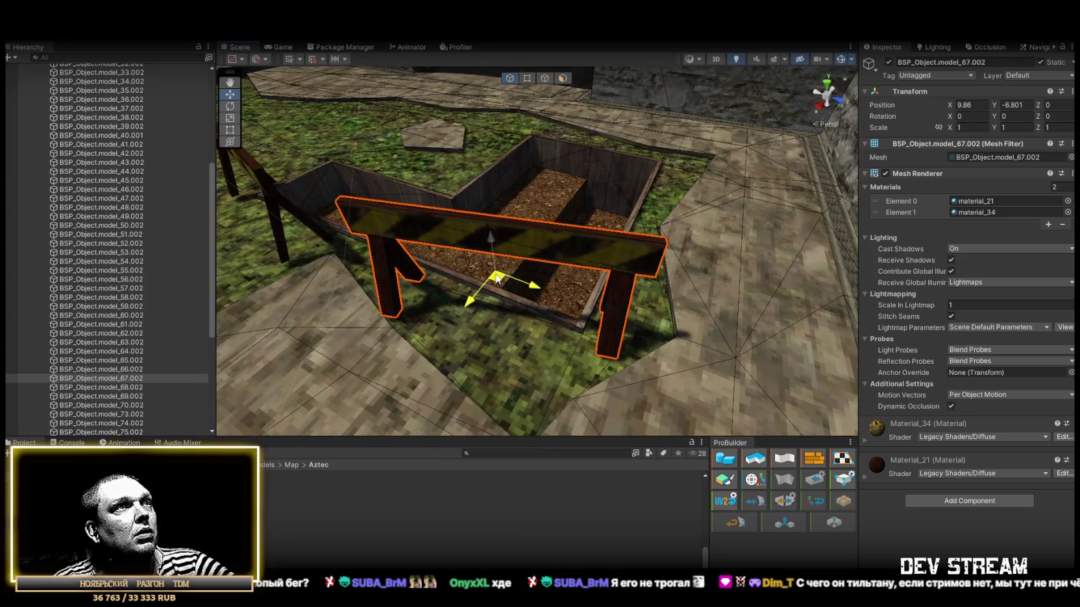
pyautogui.moveTo(616, 266); pyautogui.dragTo(436, 306)
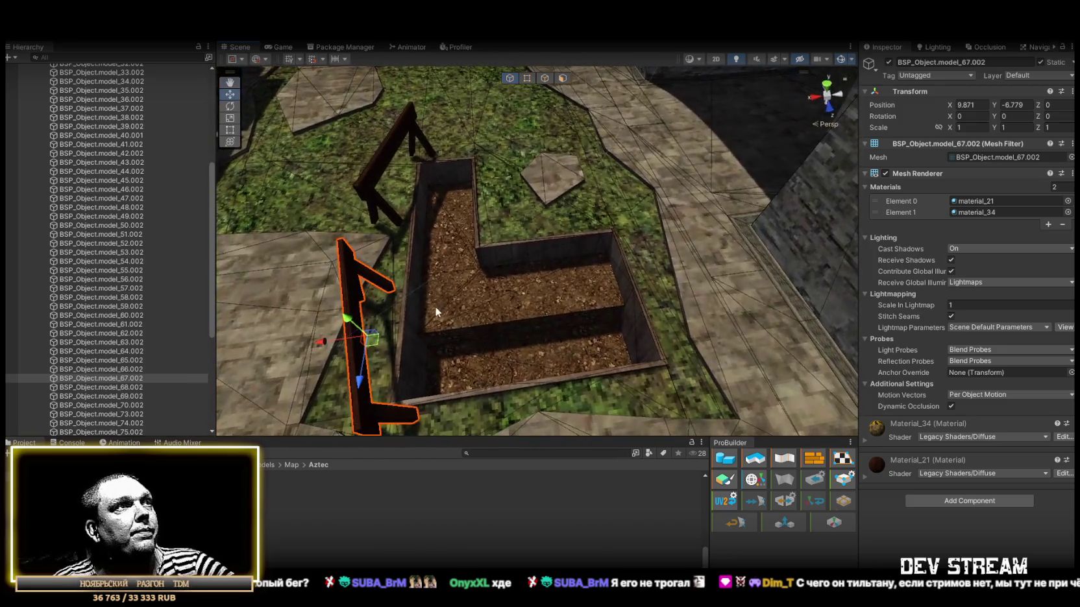
pyautogui.hotkey('ctrl', 'd')
pyautogui.moveTo(372, 337); pyautogui.dragTo(616, 301)
# Rotate the copied barrier, then shift all three selected barriers together along X.
pyautogui.press('e')
pyautogui.moveTo(704, 286)
pyautogui.mouseDown()
pyautogui.moveTo(779, 311)
pyautogui.moveTo(908, 331)
pyautogui.moveTo(805, 318)
pyautogui.mouseUp()
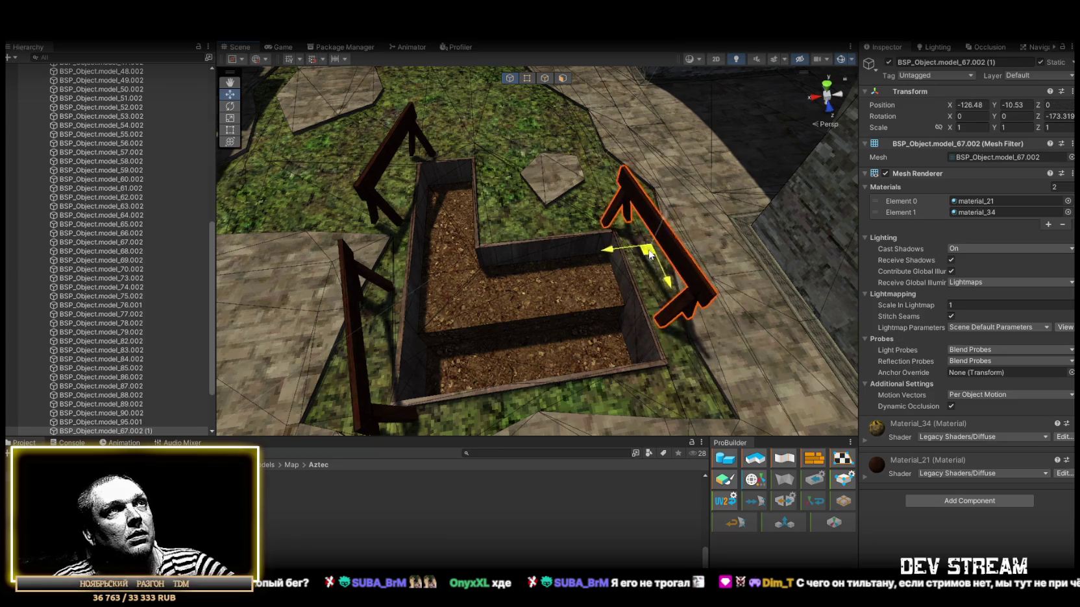
pyautogui.moveTo(636, 282)
pyautogui.mouseDown()
pyautogui.moveTo(654, 284)
pyautogui.moveTo(649, 267)
pyautogui.moveTo(568, 230)
pyautogui.mouseUp()
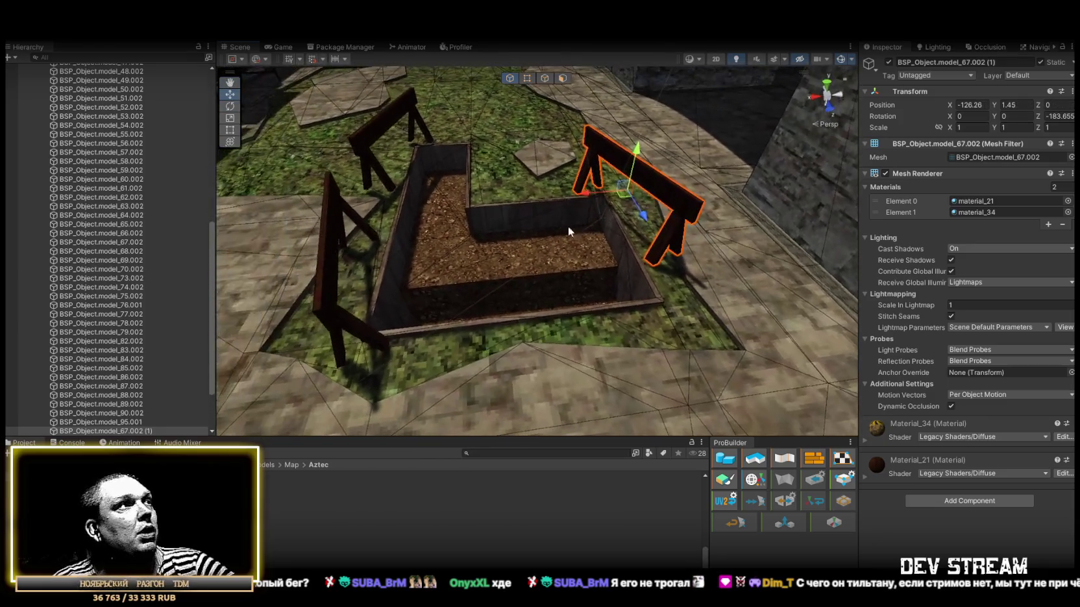
pyautogui.keyDown('shift'); pyautogui.click(373, 134); pyautogui.keyUp('shift')
pyautogui.moveTo(373, 134)
pyautogui.mouseDown()
pyautogui.moveTo(389, 176)
pyautogui.moveTo(369, 200)
pyautogui.moveTo(381, 217)
pyautogui.moveTo(353, 216)
pyautogui.moveTo(560, 291)
pyautogui.moveTo(490, 259)
pyautogui.mouseUp()
pyautogui.press('f')
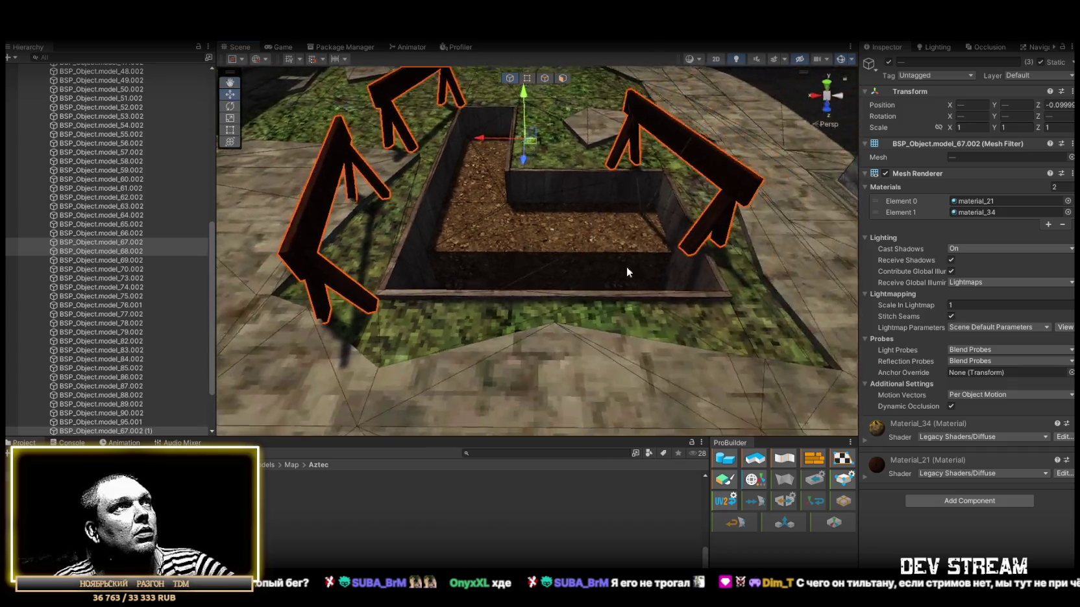
pyautogui.moveTo(472, 142); pyautogui.dragTo(497, 147)
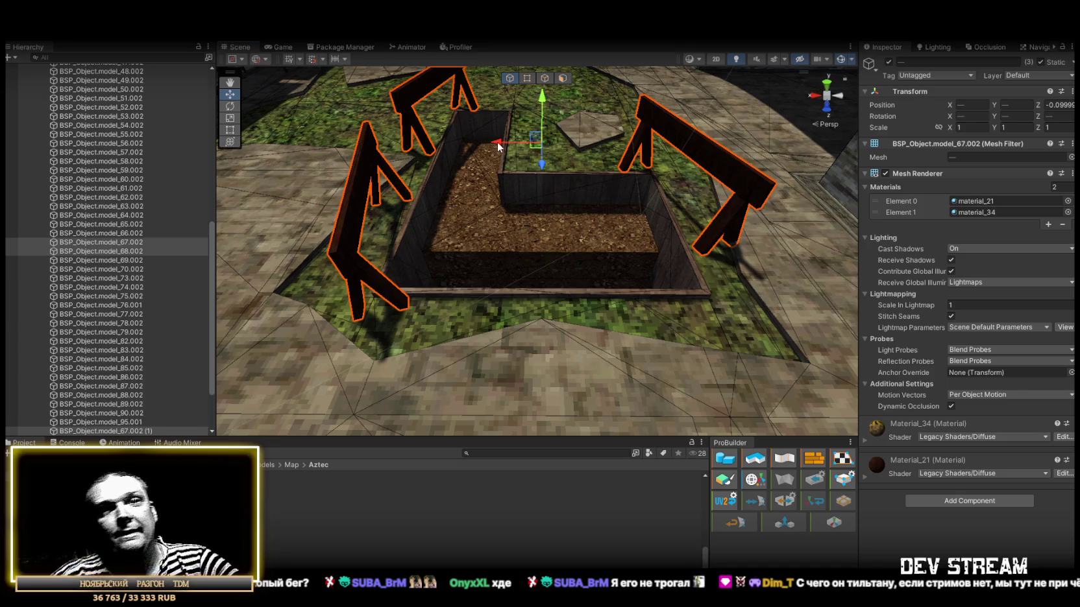
pyautogui.moveTo(498, 147)
pyautogui.mouseDown()
pyautogui.moveTo(641, 310)
pyautogui.moveTo(494, 356)
pyautogui.moveTo(622, 361)
pyautogui.moveTo(514, 366)
pyautogui.moveTo(433, 337)
pyautogui.moveTo(463, 236)
pyautogui.moveTo(379, 249)
pyautogui.moveTo(473, 304)
pyautogui.moveTo(618, 285)
pyautogui.moveTo(439, 244)
pyautogui.moveTo(433, 220)
pyautogui.mouseUp()
# Straighten barrier model_67.002 (1), duplicate it, and move the new copy to the planter's far side.
pyautogui.click(521, 353)
pyautogui.press('e')
pyautogui.hotkey('ctrl', 'd')
pyautogui.press('w')
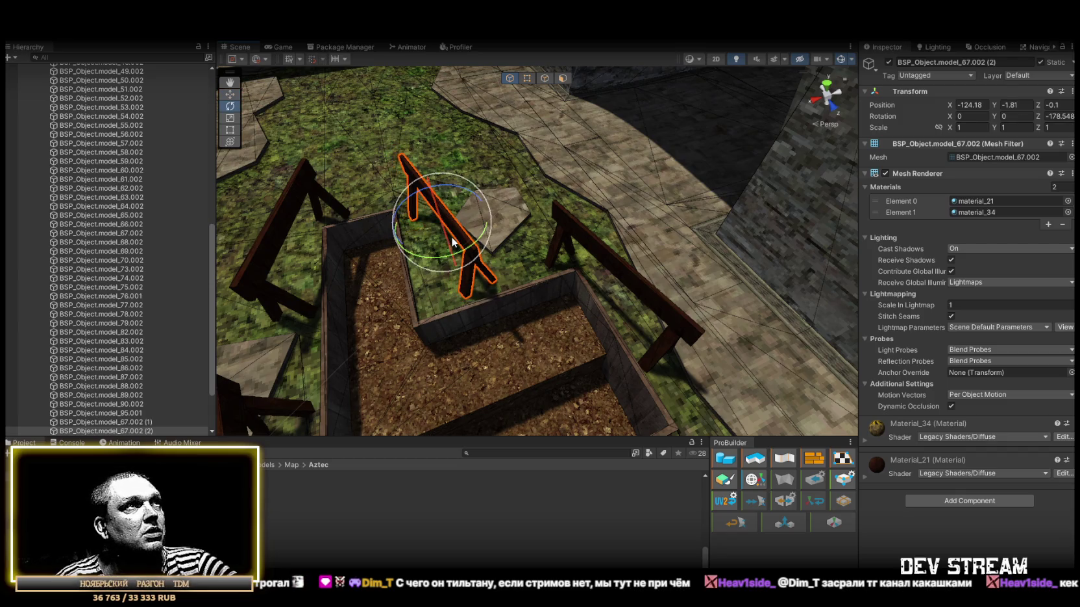
pyautogui.moveTo(440, 259); pyautogui.dragTo(499, 262)
pyautogui.moveTo(437, 227); pyautogui.dragTo(467, 229)
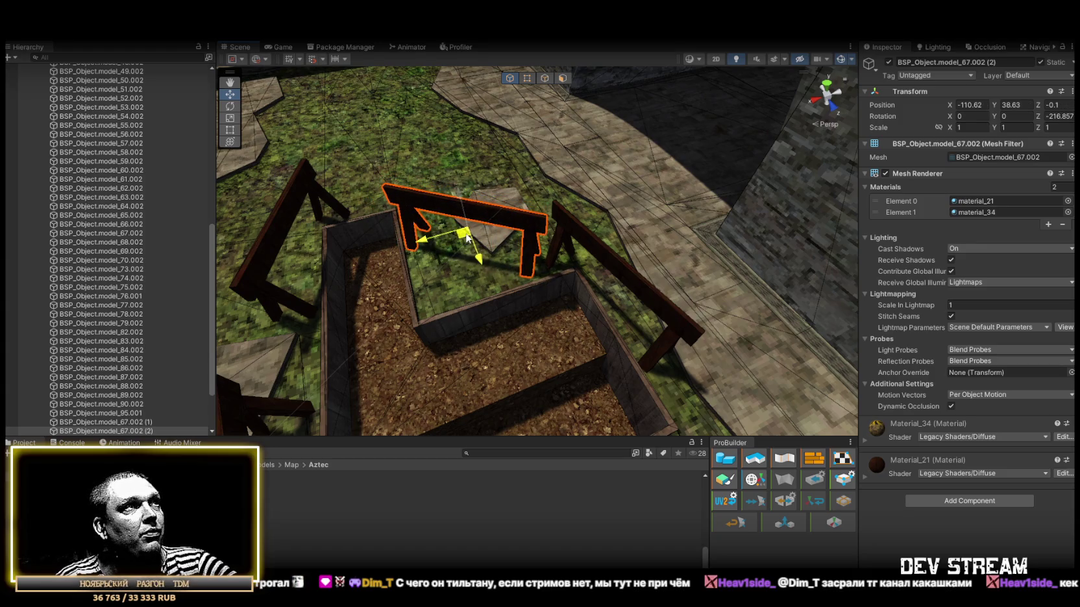
# Nudge barrier model_68.002 into place at Y 0.752.
pyautogui.moveTo(543, 229)
pyautogui.mouseDown()
pyautogui.moveTo(486, 260)
pyautogui.moveTo(580, 250)
pyautogui.mouseUp()
pyautogui.click(577, 245)
pyautogui.press('f')
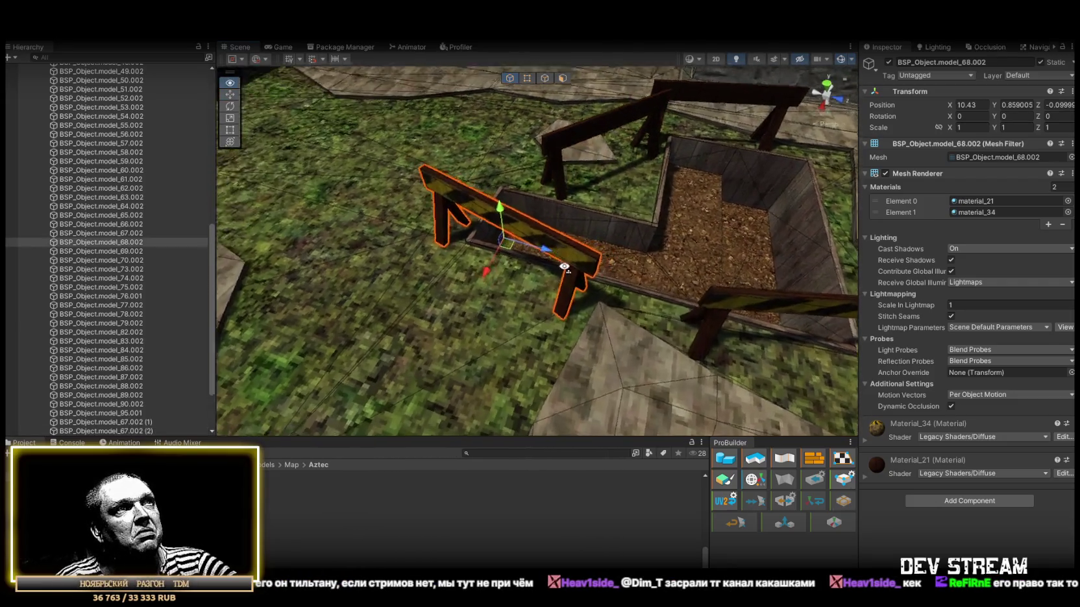
pyautogui.moveTo(461, 216)
pyautogui.mouseDown()
pyautogui.moveTo(447, 239)
pyautogui.moveTo(163, 245)
pyautogui.moveTo(451, 241)
pyautogui.mouseUp()
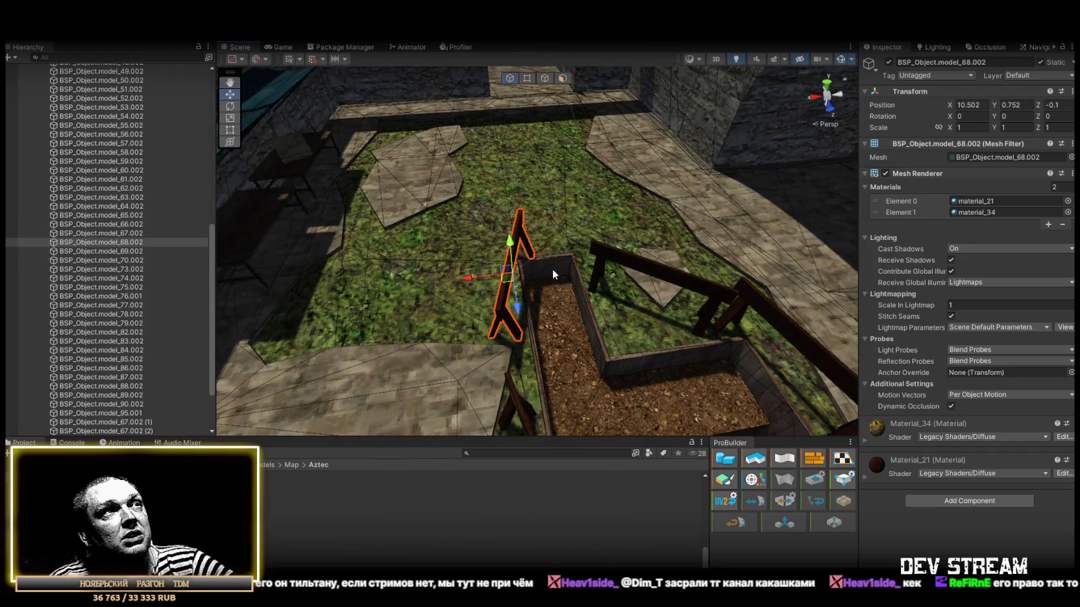
pyautogui.doubleClick(118, 258)
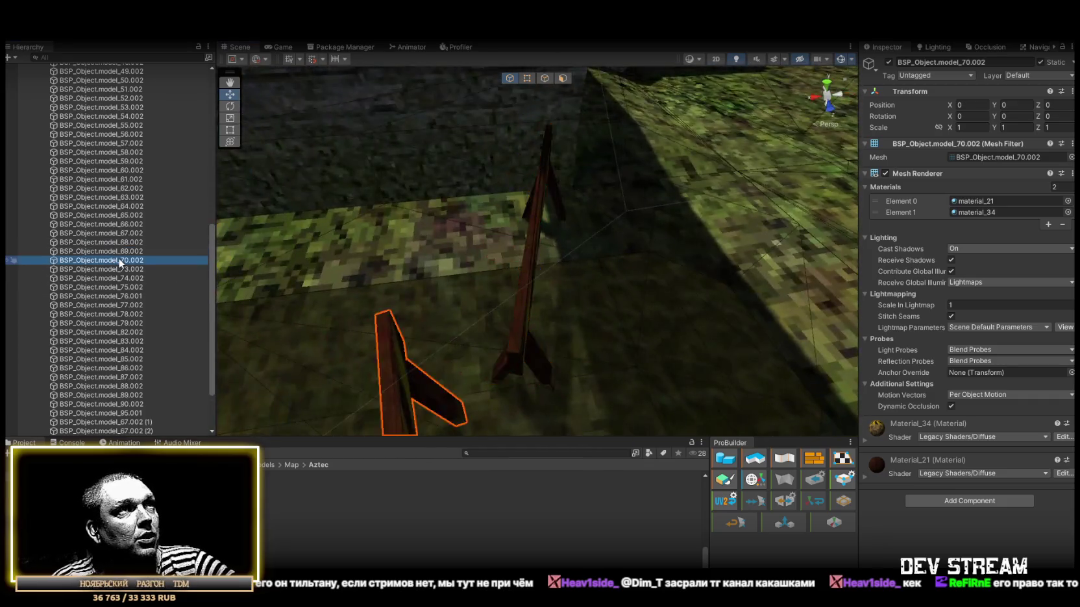
# Orbit around barrier piece model_70.002, then frame the carved pillar model_73.002.
pyautogui.moveTo(261, 247)
pyautogui.mouseDown()
pyautogui.moveTo(368, 182)
pyautogui.moveTo(415, 176)
pyautogui.moveTo(482, 120)
pyautogui.moveTo(519, 72)
pyautogui.moveTo(542, 157)
pyautogui.moveTo(389, 182)
pyautogui.moveTo(25, 209)
pyautogui.moveTo(1033, 197)
pyautogui.moveTo(320, 195)
pyautogui.moveTo(374, 188)
pyautogui.moveTo(352, 178)
pyautogui.moveTo(510, 174)
pyautogui.moveTo(865, 242)
pyautogui.moveTo(858, 205)
pyautogui.moveTo(992, 203)
pyautogui.moveTo(423, 165)
pyautogui.moveTo(327, 217)
pyautogui.moveTo(357, 192)
pyautogui.moveTo(458, 159)
pyautogui.moveTo(569, 174)
pyautogui.moveTo(737, 170)
pyautogui.moveTo(675, 196)
pyautogui.moveTo(725, 256)
pyautogui.moveTo(696, 233)
pyautogui.moveTo(655, 234)
pyautogui.moveTo(713, 229)
pyautogui.mouseUp()
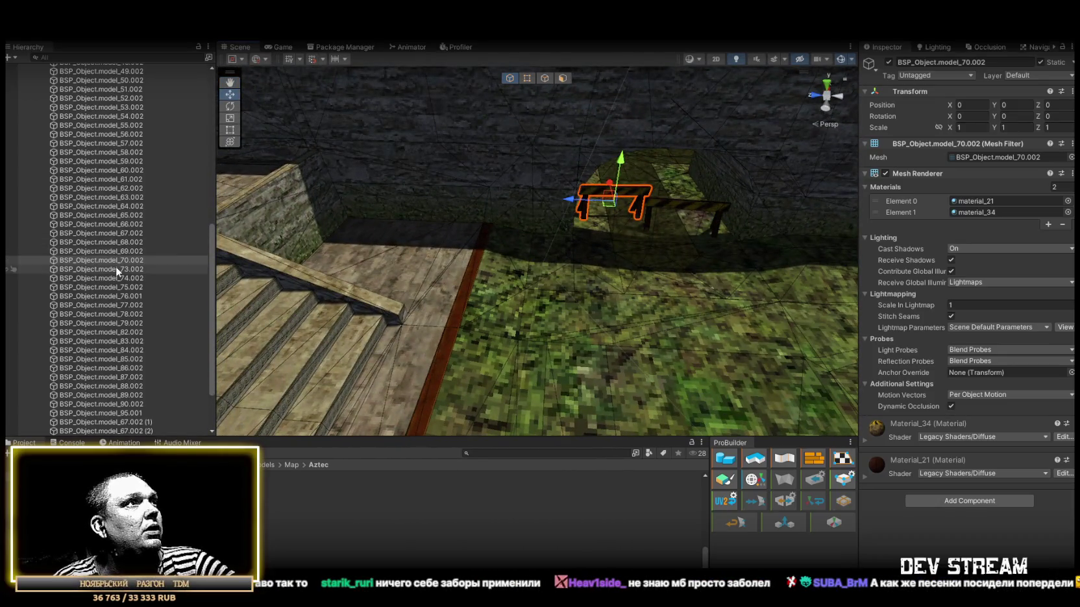
pyautogui.doubleClick(117, 269)
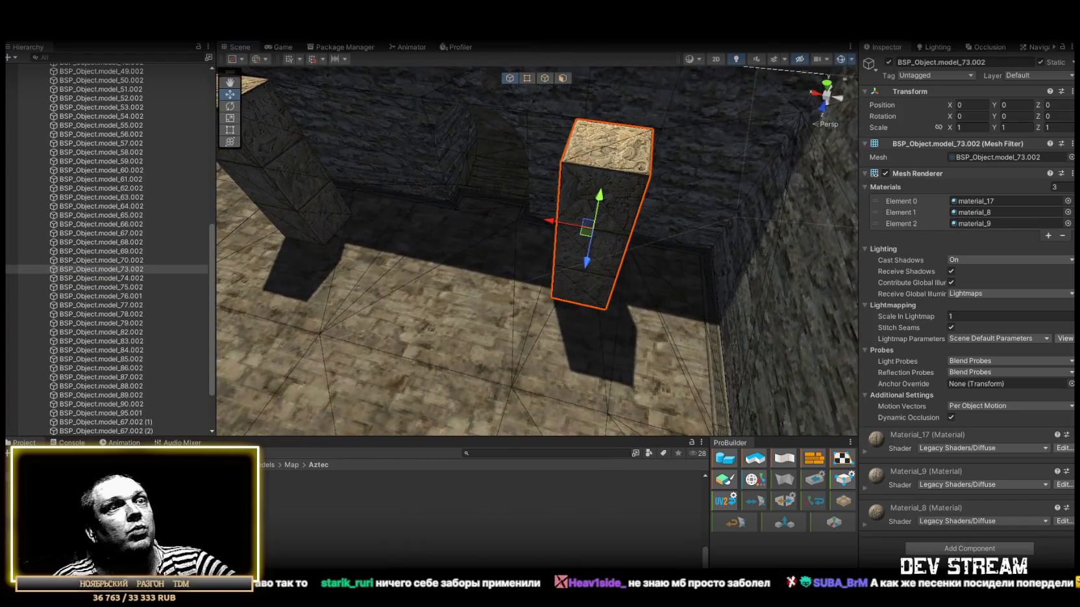
# Add Box Colliders to the pillars model_73.002 and model_74.002.
pyautogui.click(984, 549)
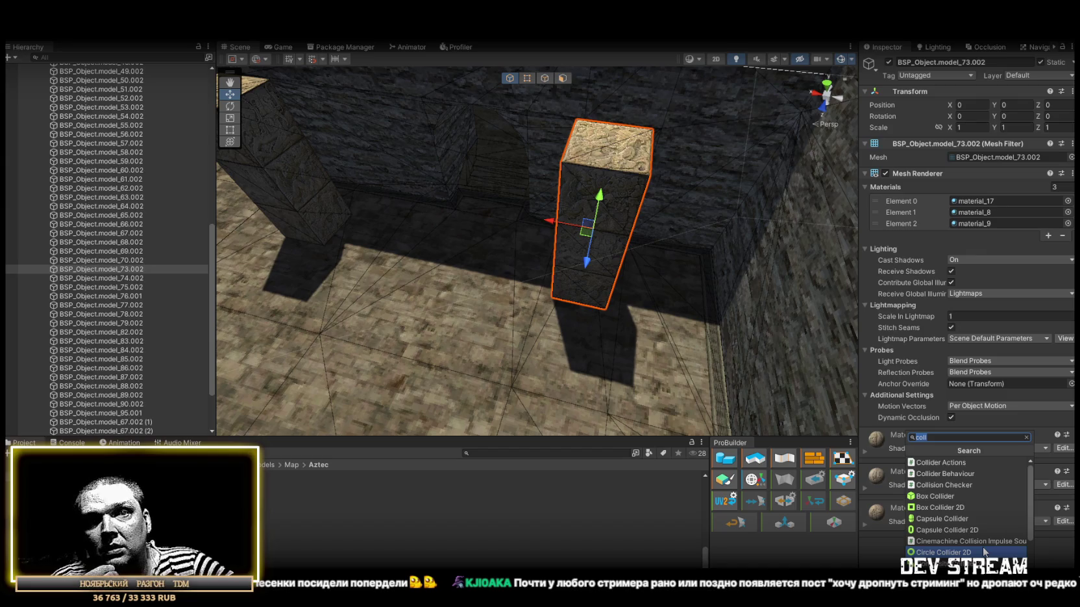
pyautogui.click(935, 495)
pyautogui.doubleClick(122, 278)
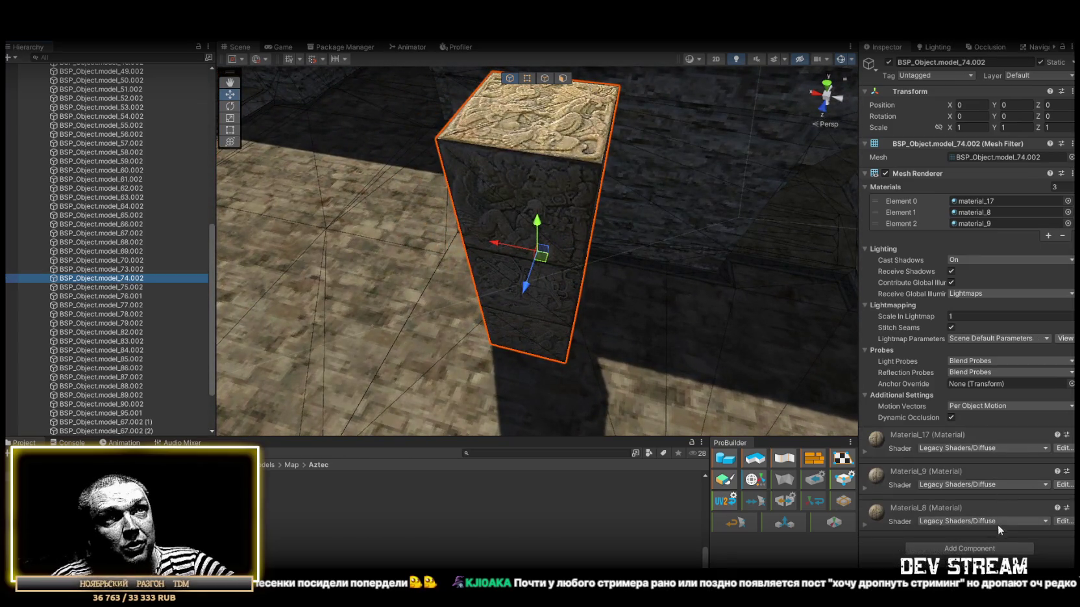
pyautogui.click(987, 549)
pyautogui.click(933, 498)
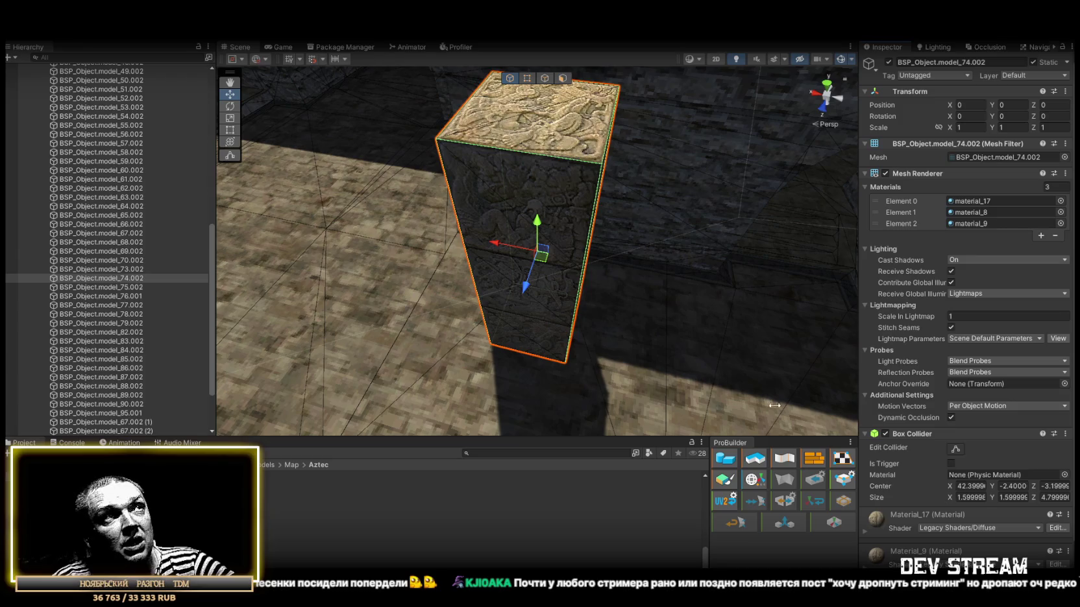
# Add Box Colliders to the pillars model_75.002 and model_76.001.
pyautogui.doubleClick(116, 287)
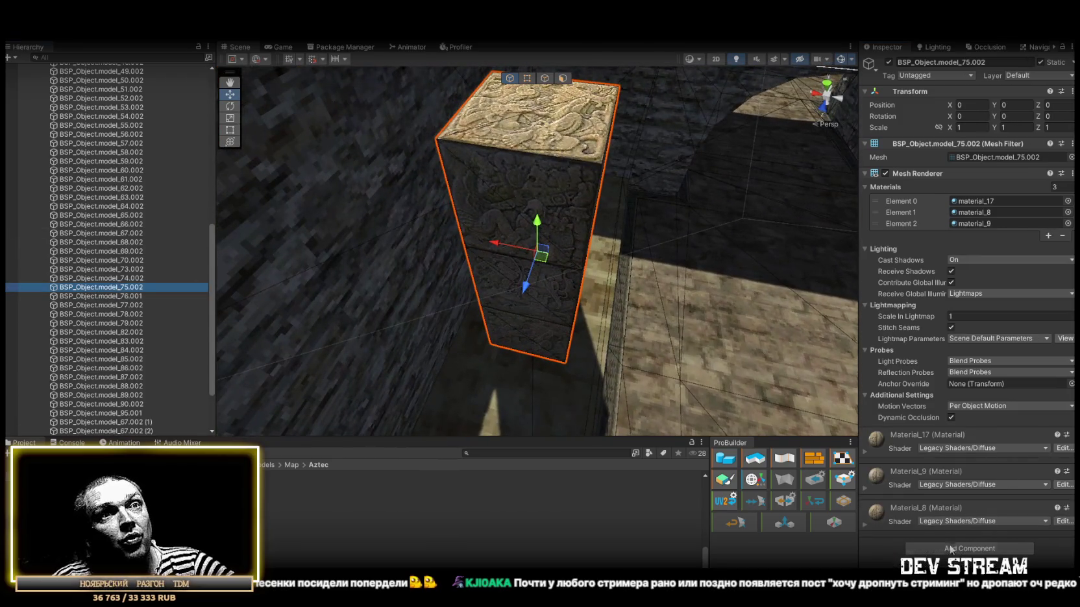
pyautogui.click(921, 495)
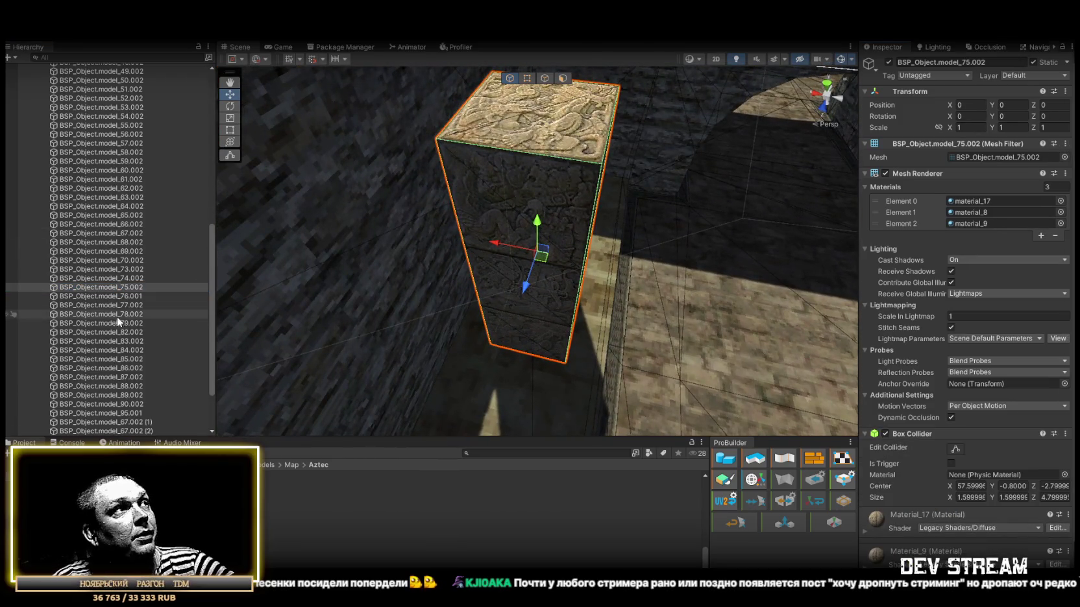
pyautogui.doubleClick(120, 298)
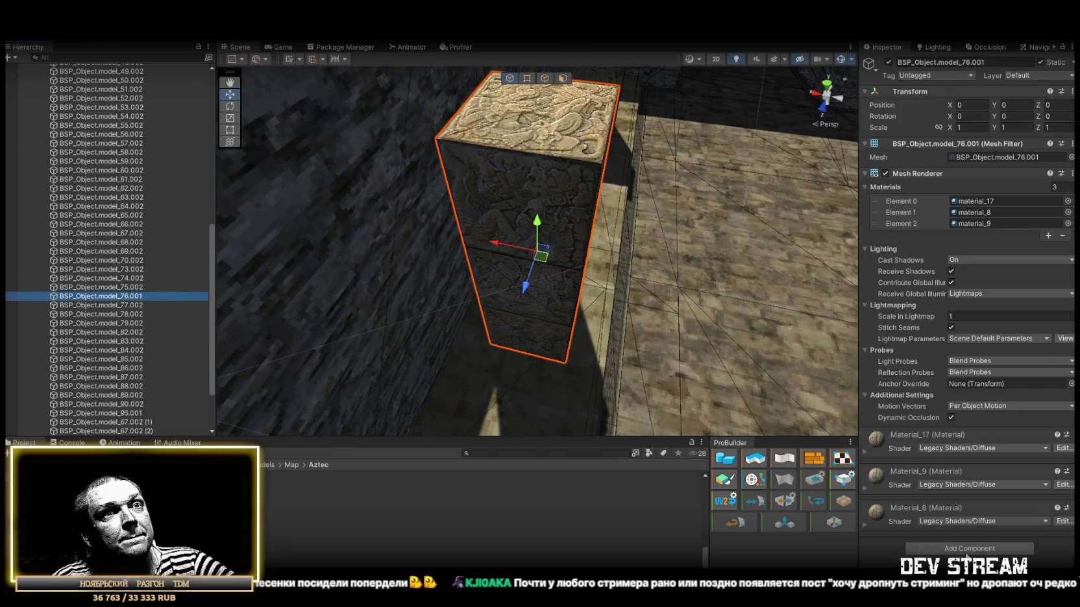
pyautogui.click(967, 550)
pyautogui.click(926, 495)
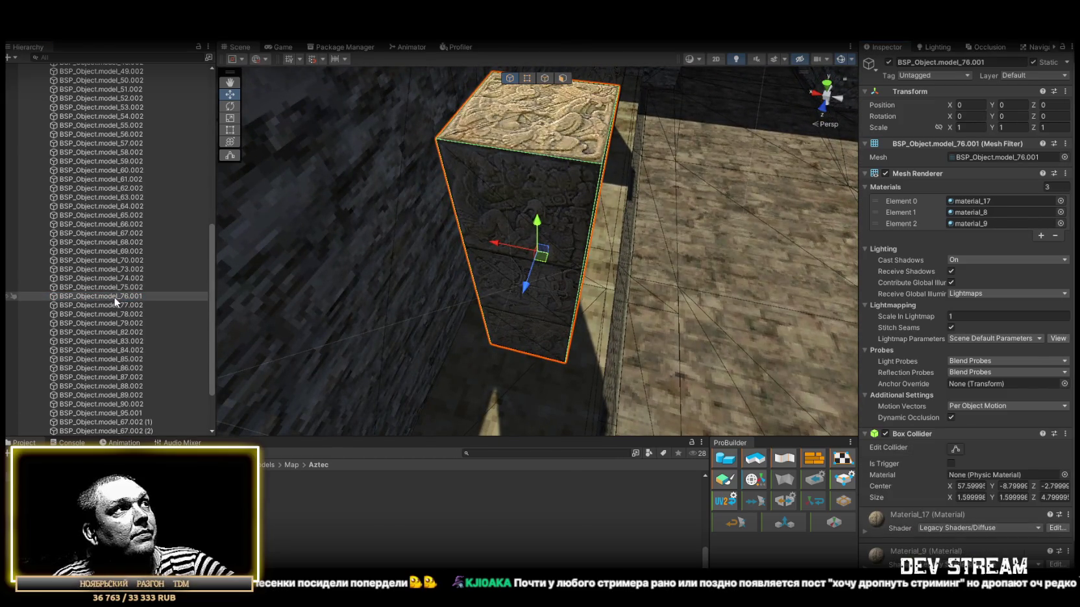
pyautogui.doubleClick(116, 305)
pyautogui.moveTo(601, 358)
pyautogui.mouseDown()
pyautogui.moveTo(619, 286)
pyautogui.moveTo(558, 278)
pyautogui.mouseUp()
# Frame the plank walkway model_78.002 and view it from below.
pyautogui.doubleClick(114, 313)
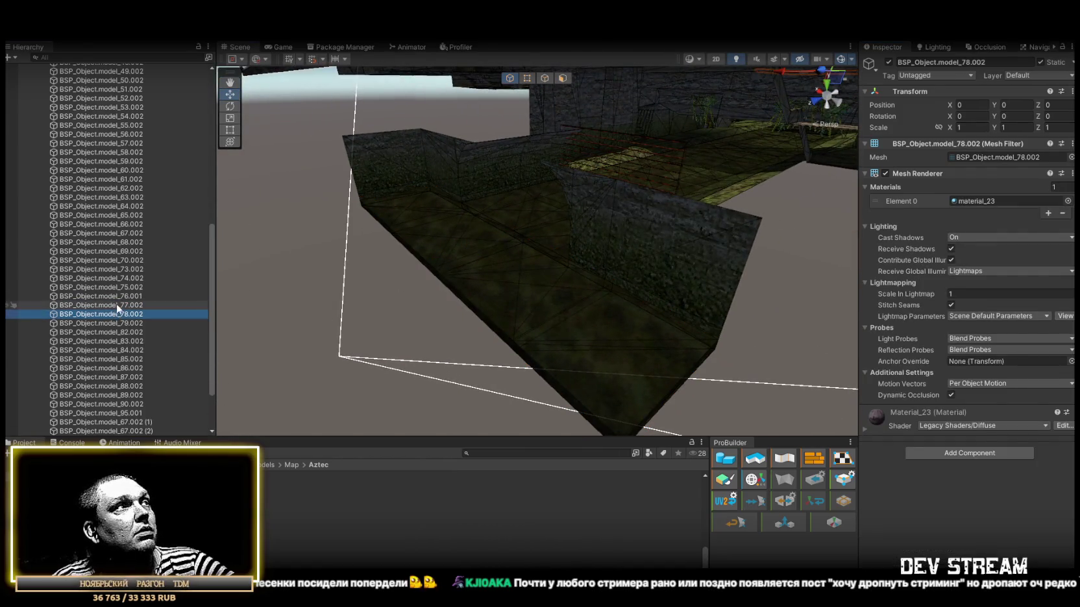
pyautogui.moveTo(111, 73); pyautogui.dragTo(102, 139)
pyautogui.scroll(-5, 115, 252)
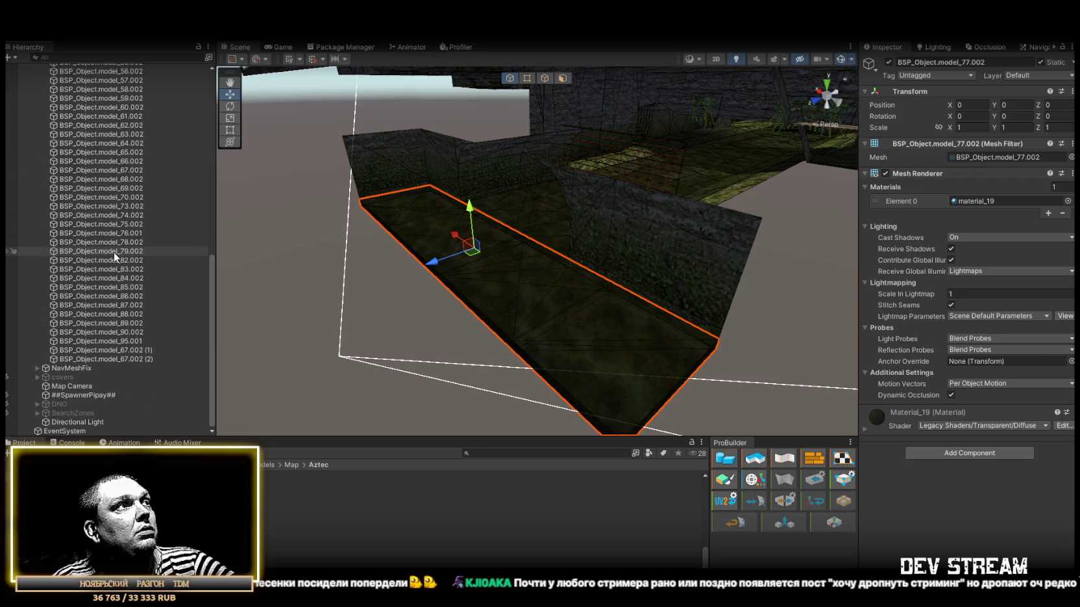
pyautogui.scroll(-15, 115, 251)
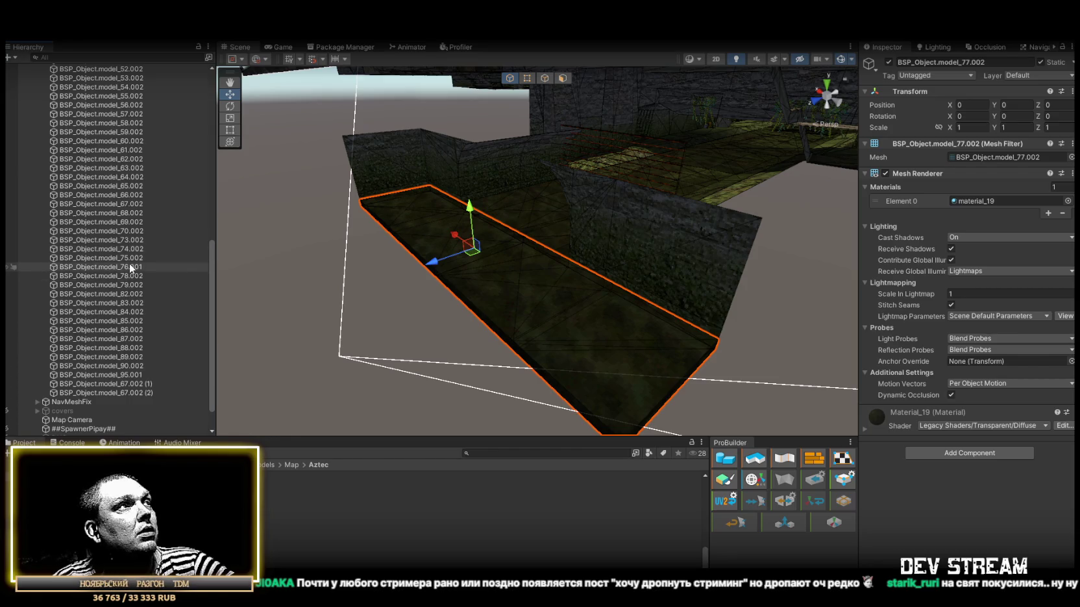
pyautogui.doubleClick(130, 267)
pyautogui.doubleClick(129, 276)
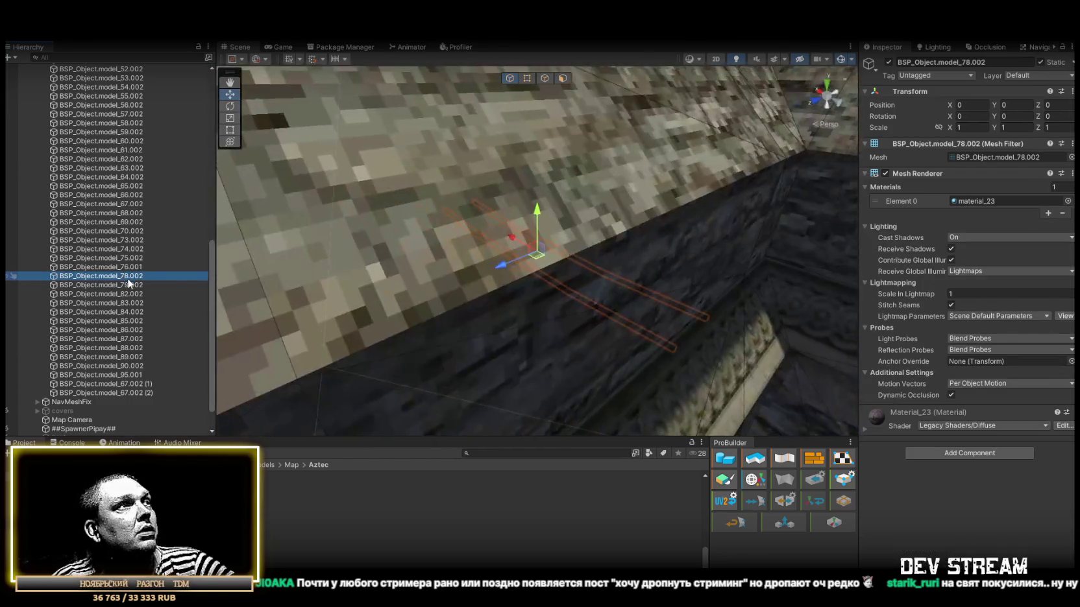
pyautogui.moveTo(415, 267)
pyautogui.mouseDown()
pyautogui.moveTo(431, 259)
pyautogui.moveTo(418, 241)
pyautogui.moveTo(416, 259)
pyautogui.mouseUp()
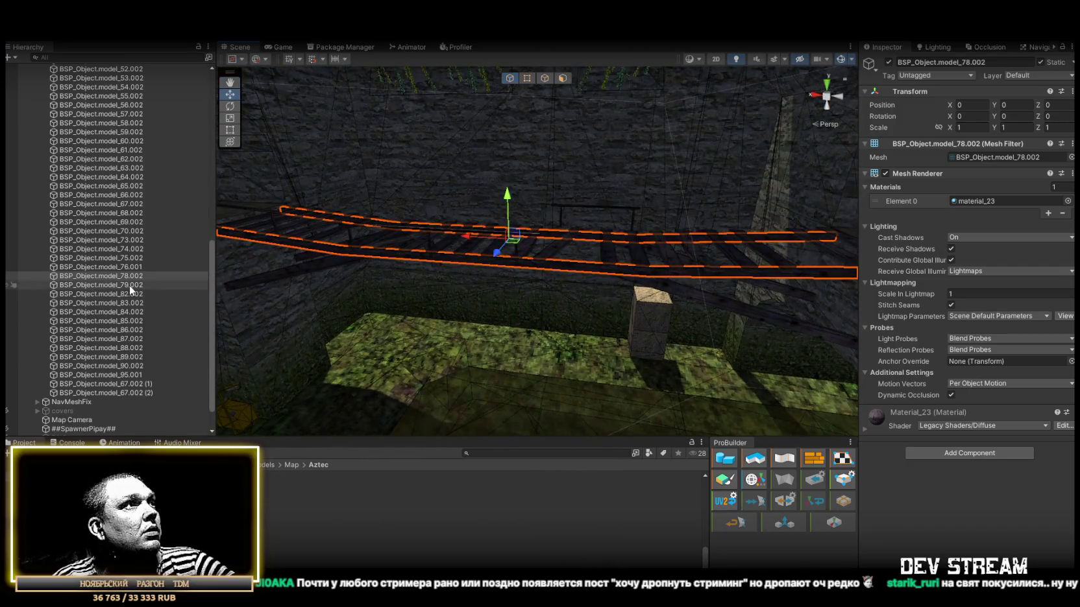
# Inspect floor pieces model_79.002, model_82.002 and model_83.002 in the scene.
pyautogui.doubleClick(129, 285)
pyautogui.moveTo(559, 338)
pyautogui.mouseDown()
pyautogui.moveTo(401, 305)
pyautogui.moveTo(692, 230)
pyautogui.mouseUp()
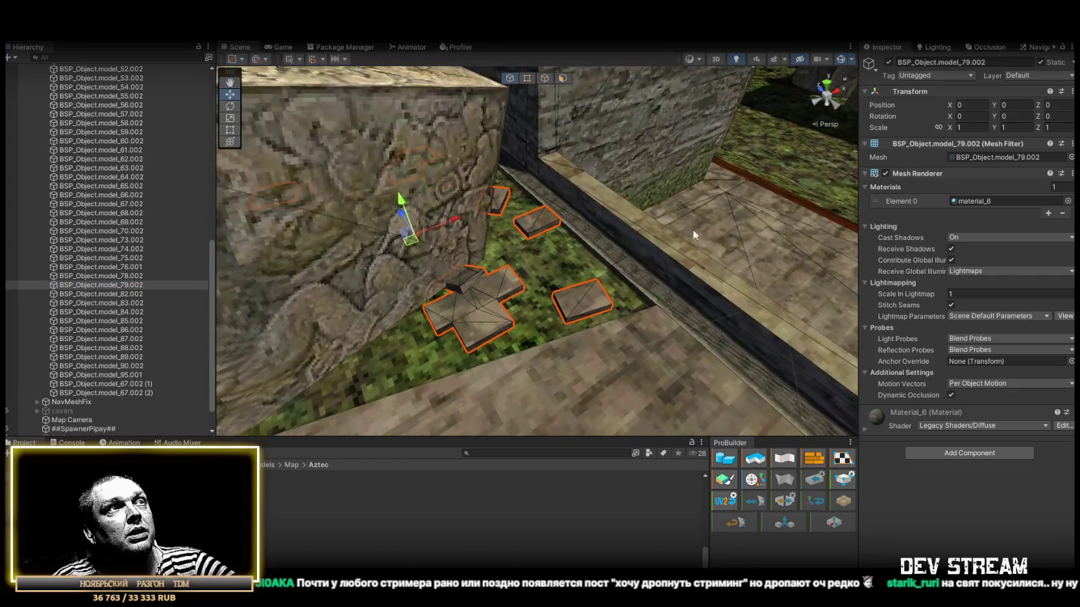
pyautogui.moveTo(572, 157); pyautogui.dragTo(58, 316)
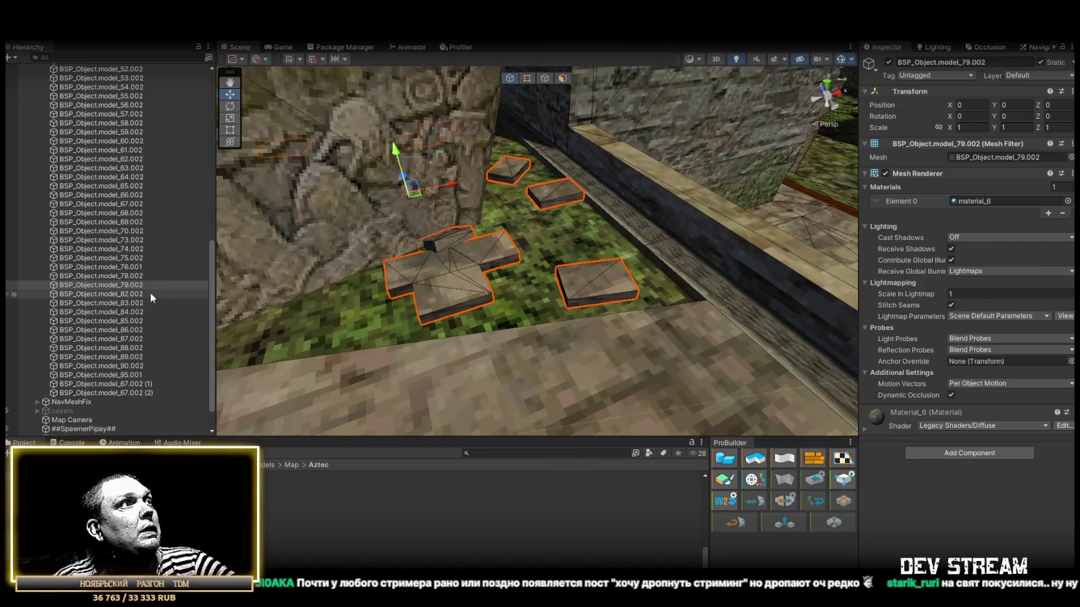
pyautogui.doubleClick(135, 294)
pyautogui.moveTo(402, 292)
pyautogui.mouseDown()
pyautogui.moveTo(491, 290)
pyautogui.moveTo(535, 224)
pyautogui.moveTo(565, 273)
pyautogui.mouseUp()
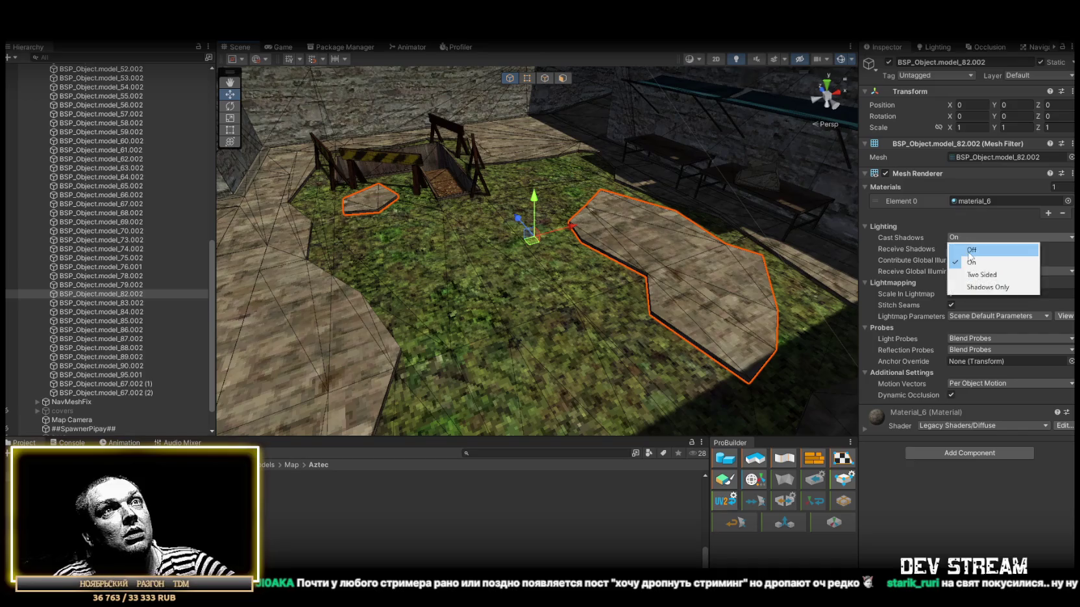
pyautogui.doubleClick(114, 302)
pyautogui.moveTo(494, 259)
pyautogui.mouseDown()
pyautogui.moveTo(514, 228)
pyautogui.moveTo(467, 208)
pyautogui.mouseUp()
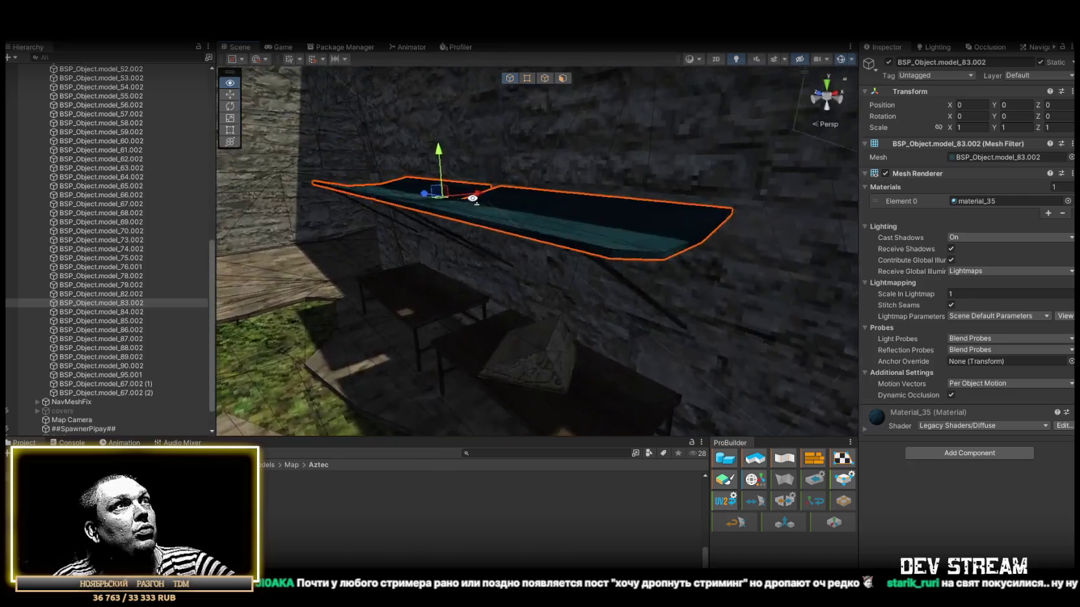
# Give benches model_84.002 a Box Collider trimmed to about 1.68 X by 1.04 Z.
pyautogui.doubleClick(95, 312)
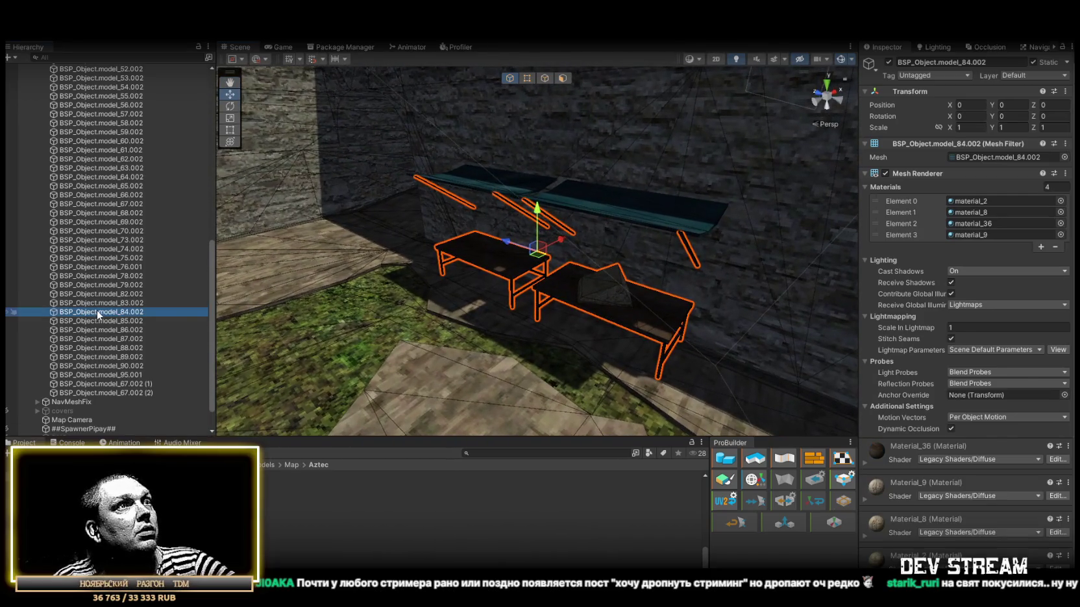
pyautogui.moveTo(454, 299)
pyautogui.mouseDown()
pyautogui.moveTo(449, 287)
pyautogui.moveTo(551, 358)
pyautogui.mouseUp()
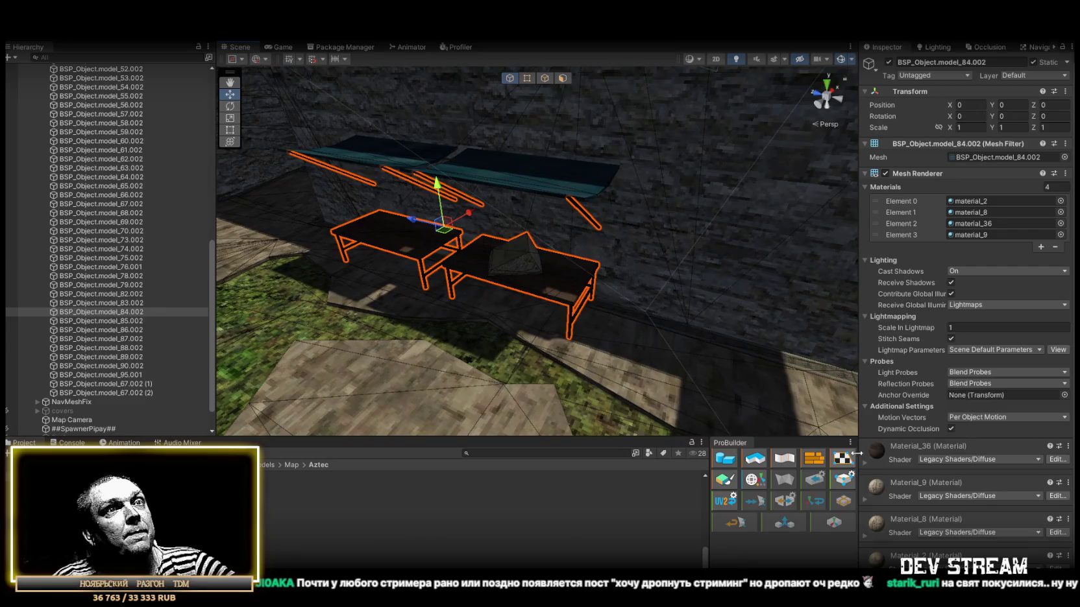
pyautogui.scroll(-1, 938, 486)
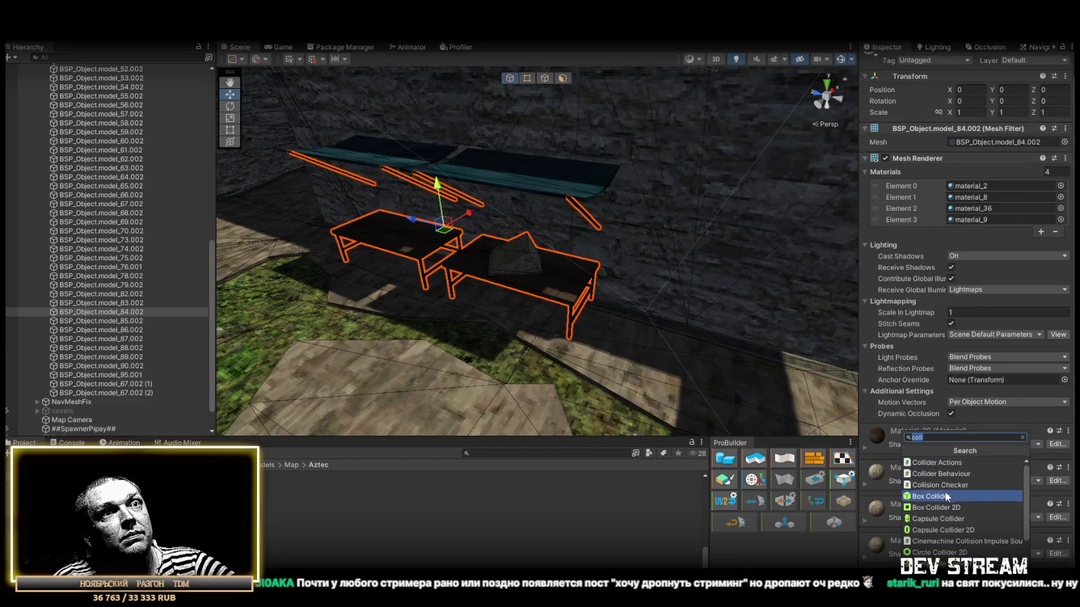
pyautogui.press('f')
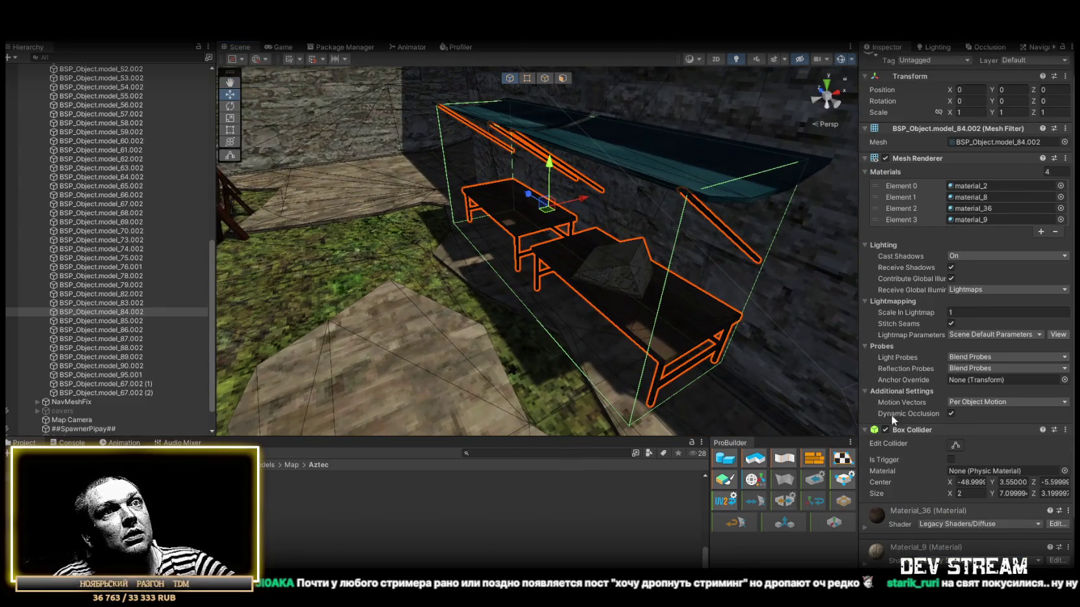
pyautogui.click(955, 445)
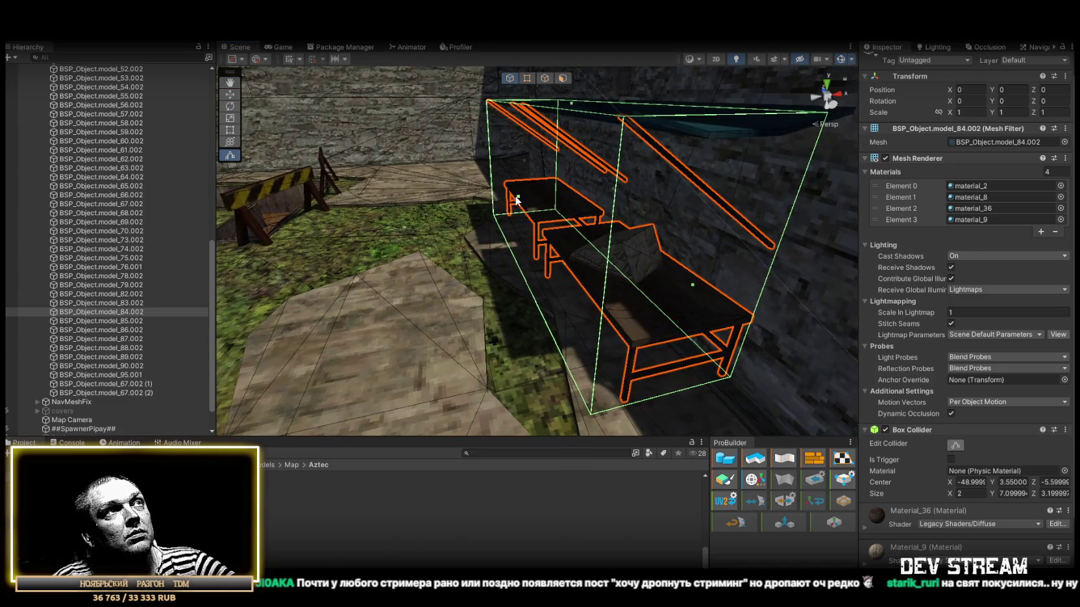
pyautogui.moveTo(531, 196); pyautogui.dragTo(535, 196)
pyautogui.moveTo(586, 144); pyautogui.dragTo(597, 223)
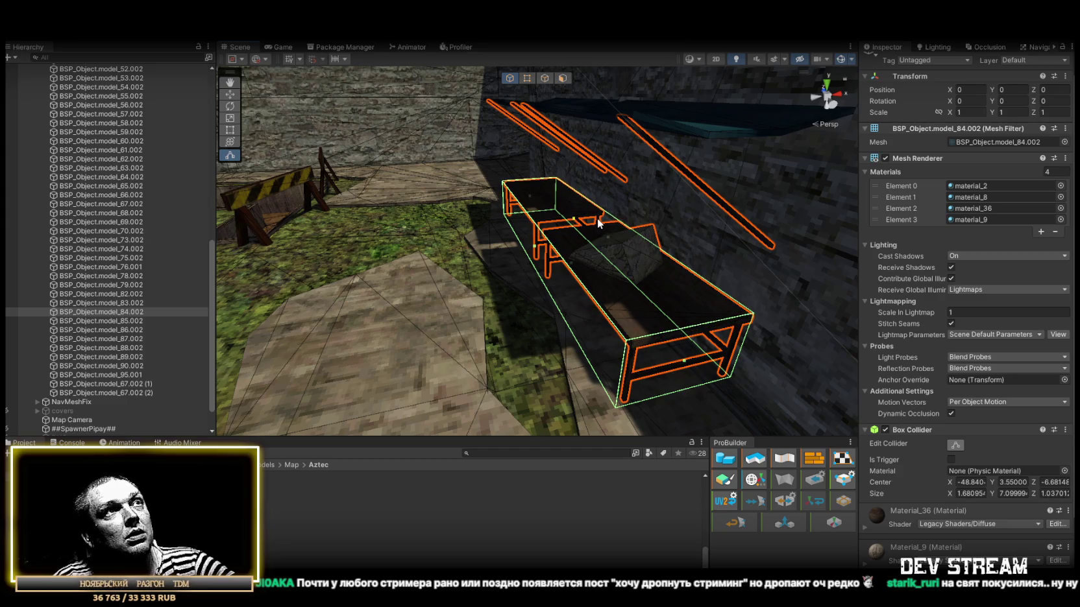
# Frame and select the black box model_85.002.
pyautogui.doubleClick(131, 321)
pyautogui.moveTo(382, 295); pyautogui.dragTo(499, 316)
pyautogui.click(135, 322)
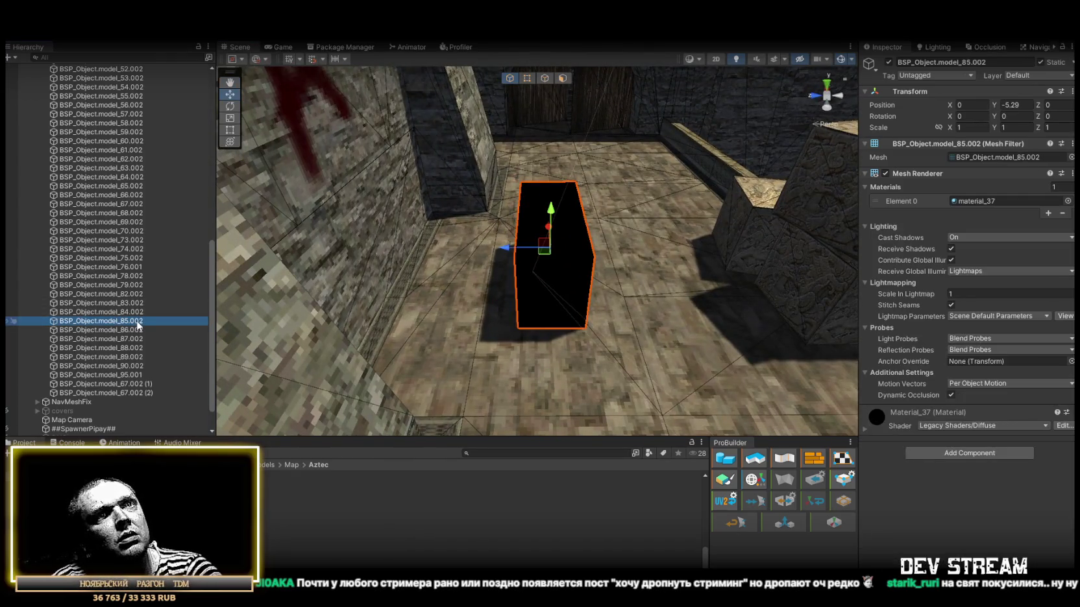
# Delete the stray objects model_85.002, model_87.002, model_88.002 and model_89.002.
pyautogui.press('Delete')
pyautogui.doubleClick(133, 322)
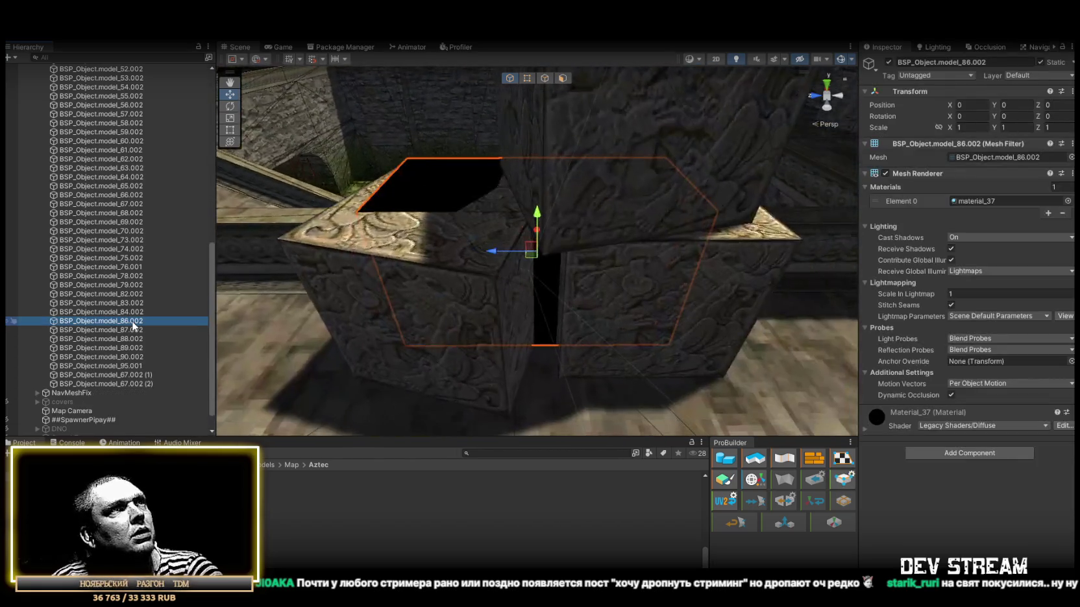
pyautogui.doubleClick(133, 331)
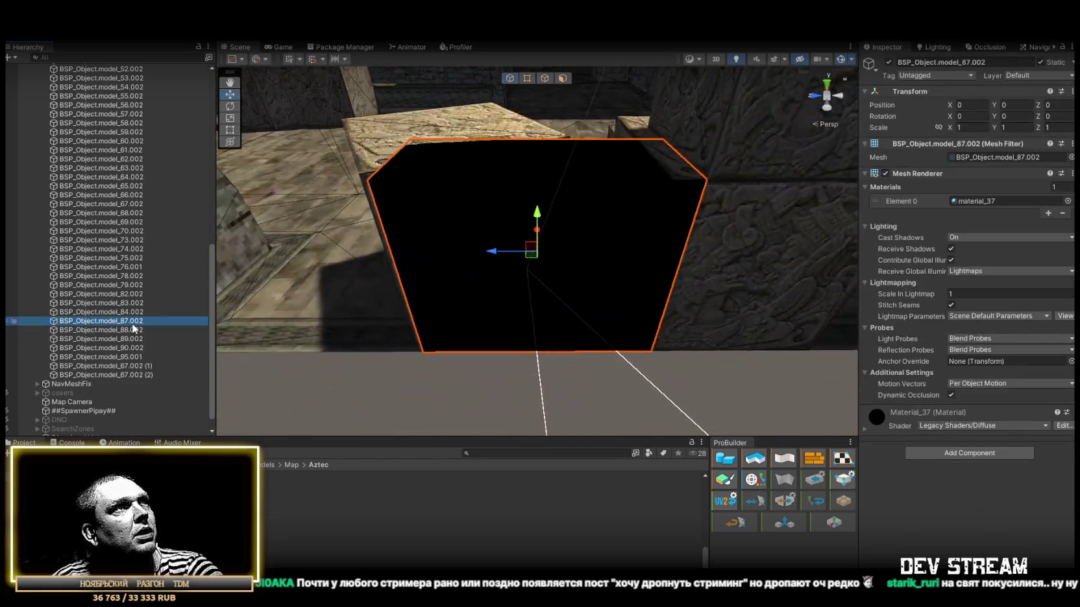
pyautogui.press('Delete')
pyautogui.doubleClick(133, 323)
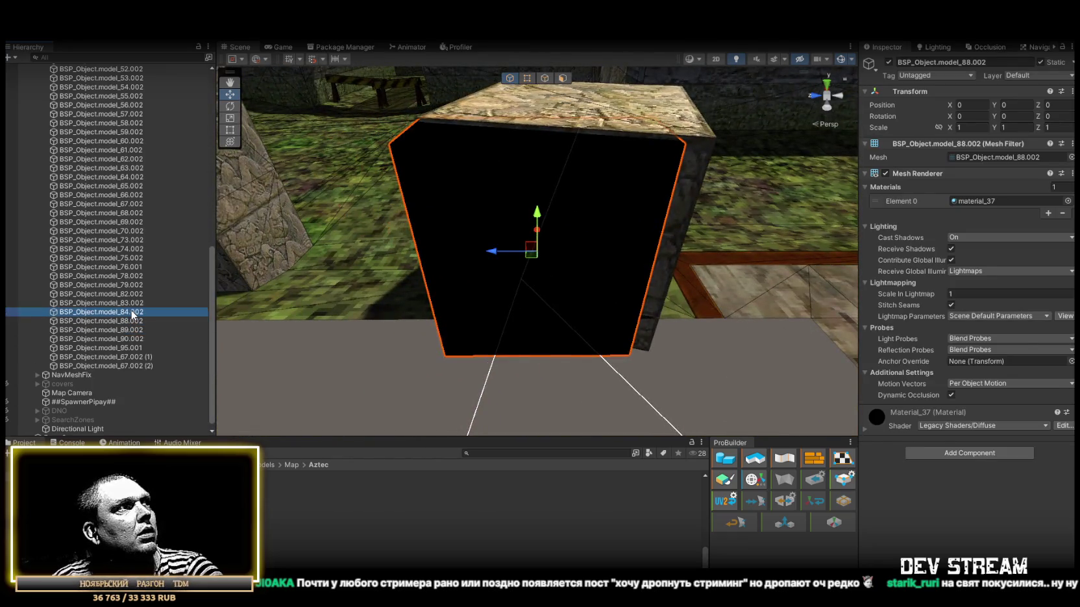
pyautogui.doubleClick(133, 315)
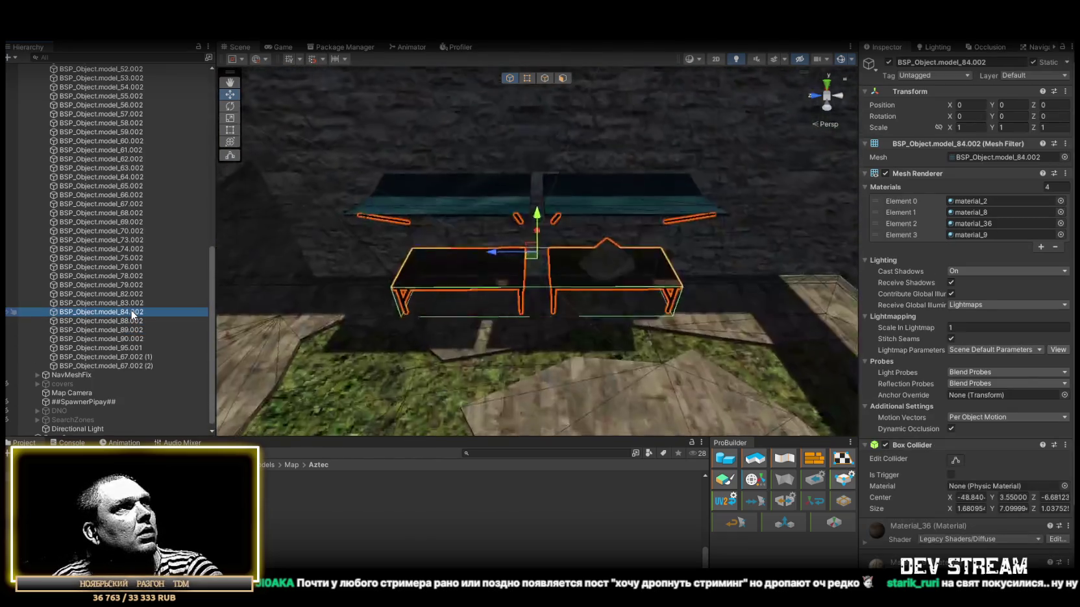
pyautogui.doubleClick(128, 321)
pyautogui.press('Delete')
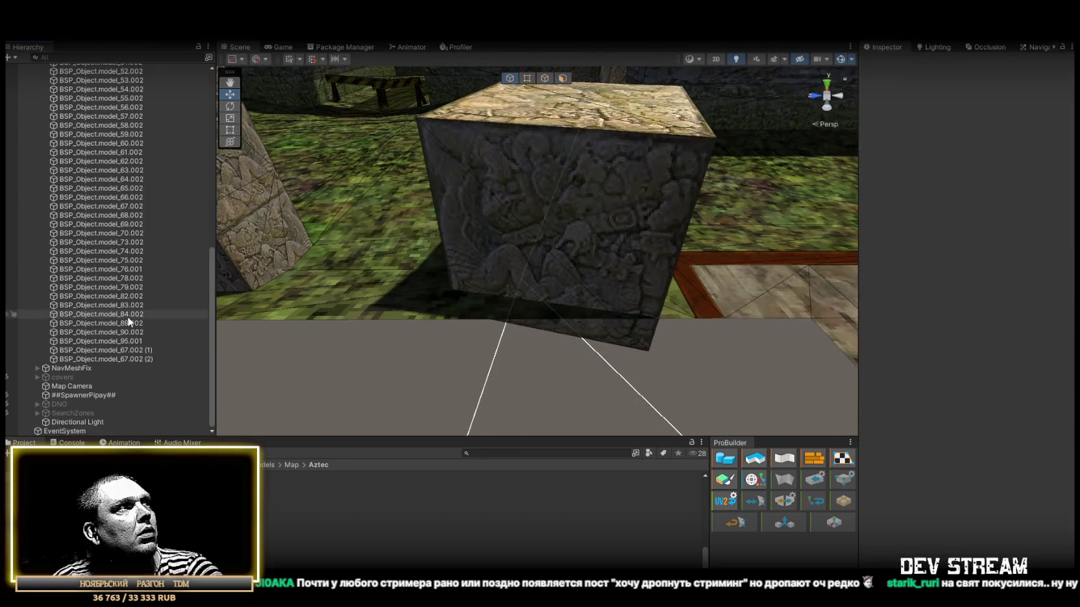
pyautogui.doubleClick(129, 322)
pyautogui.press('Delete')
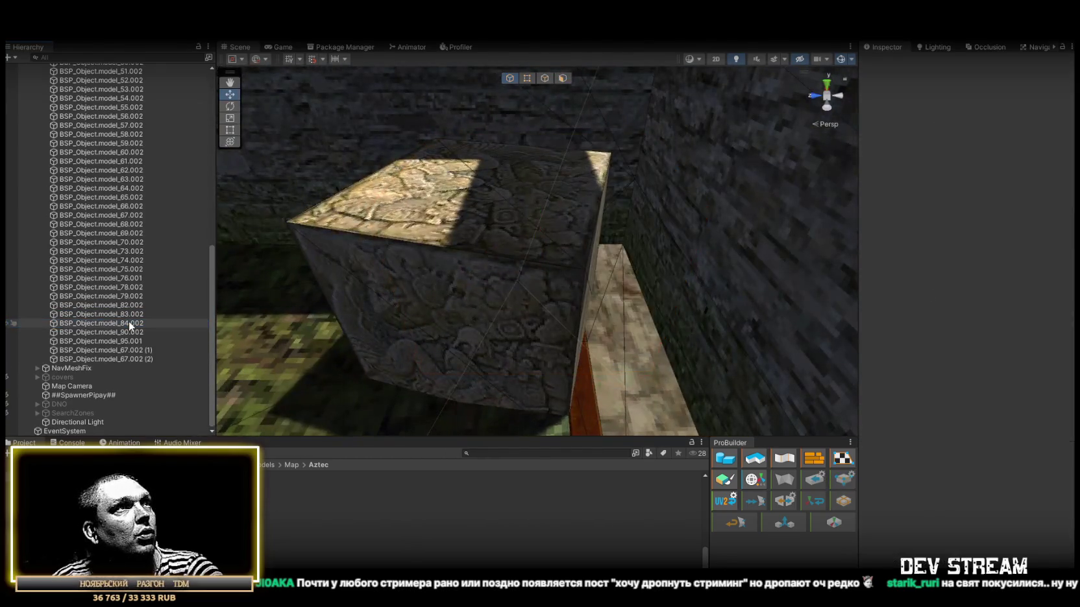
# Delete the floating cube model_95.001 after checking model_90.002.
pyautogui.doubleClick(128, 323)
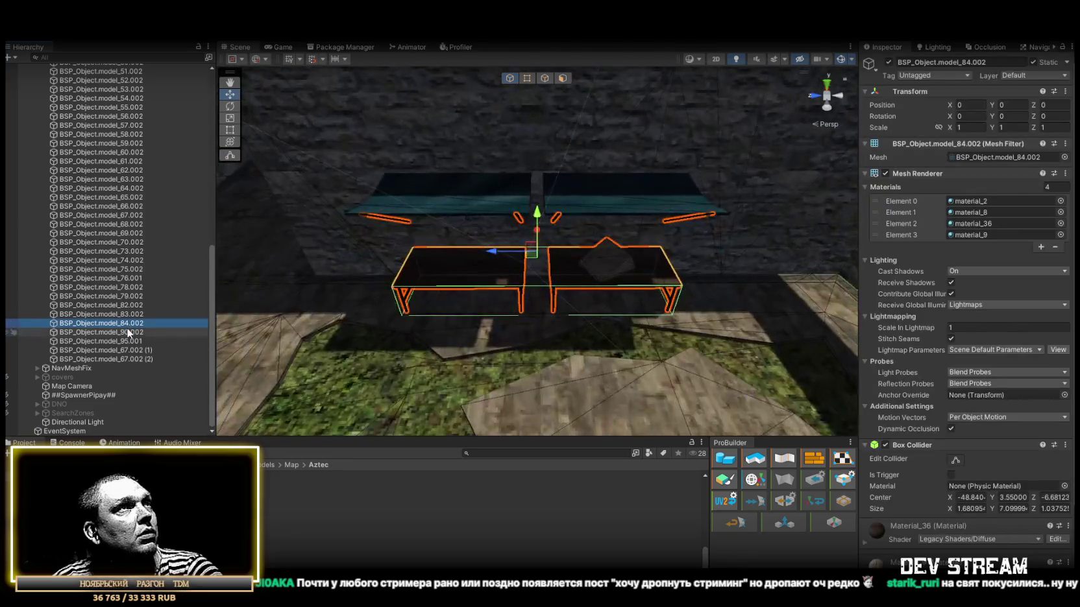
pyautogui.doubleClick(129, 332)
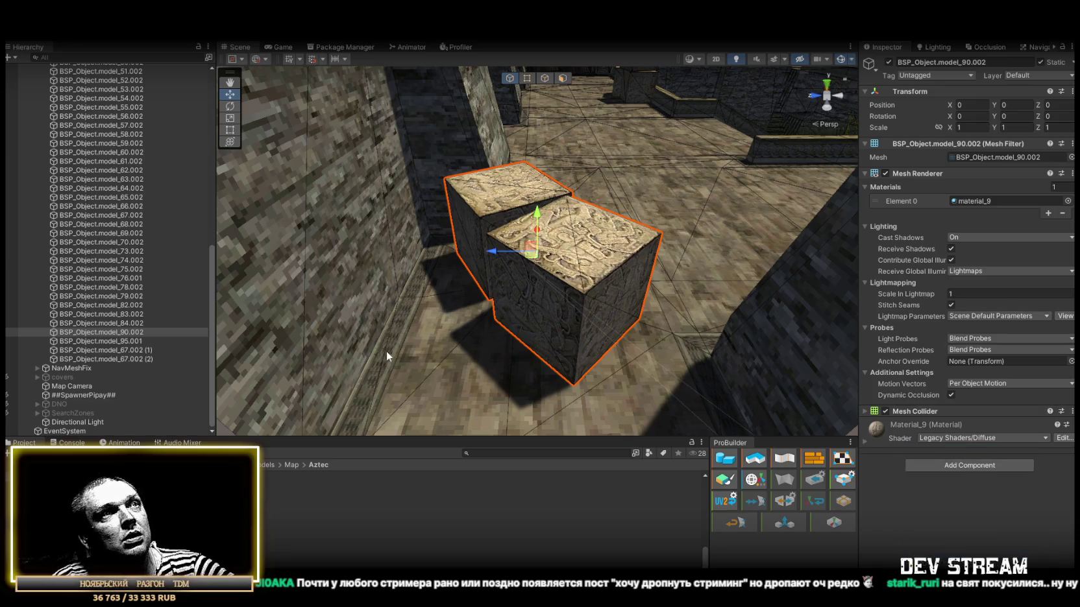
pyautogui.doubleClick(100, 340)
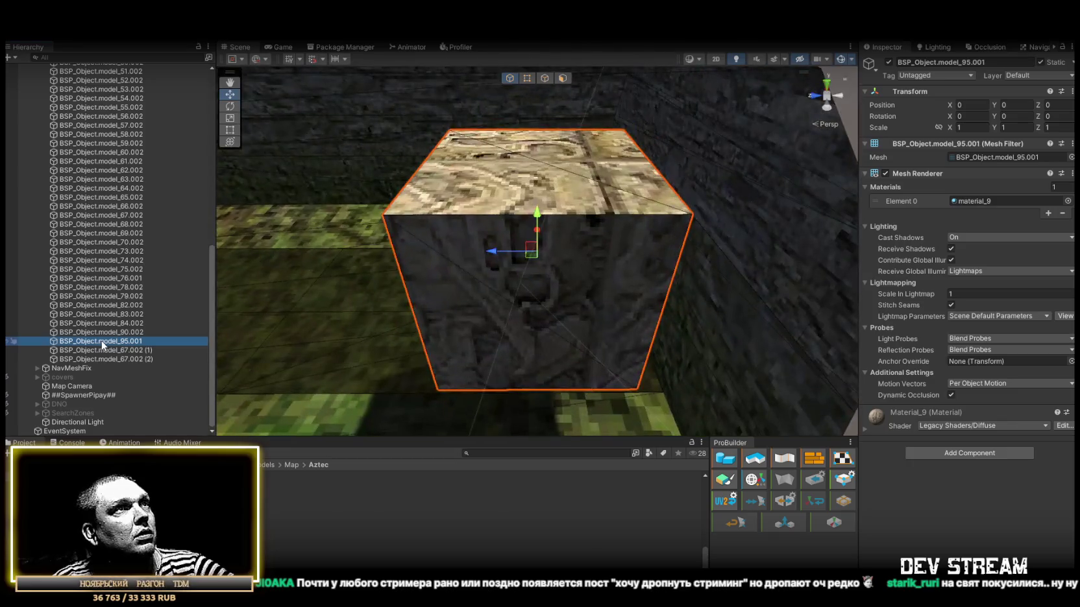
pyautogui.moveTo(525, 322); pyautogui.dragTo(706, 314)
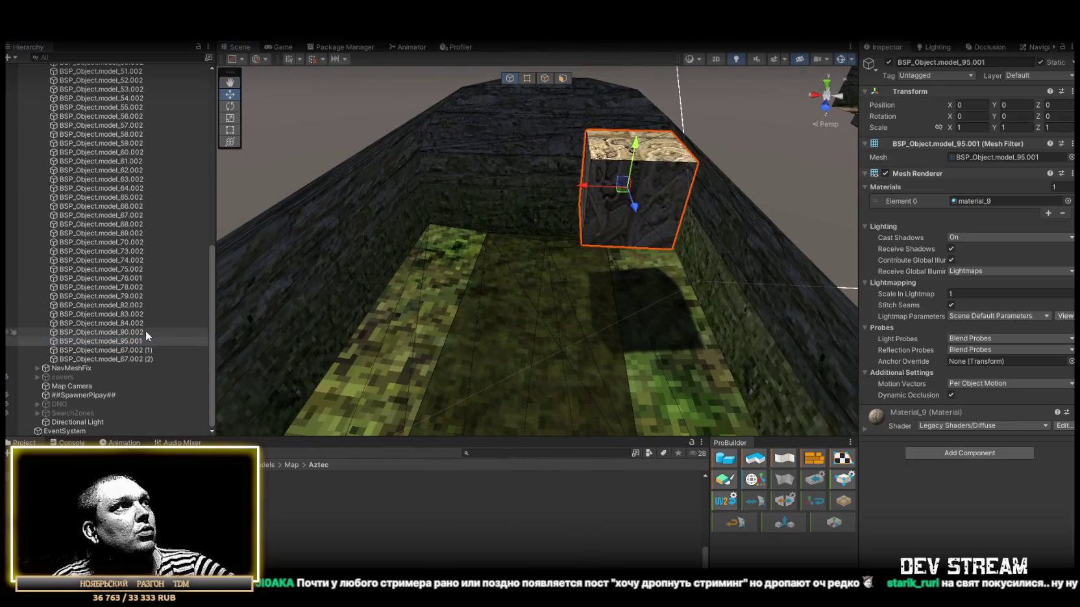
pyautogui.press('Delete')
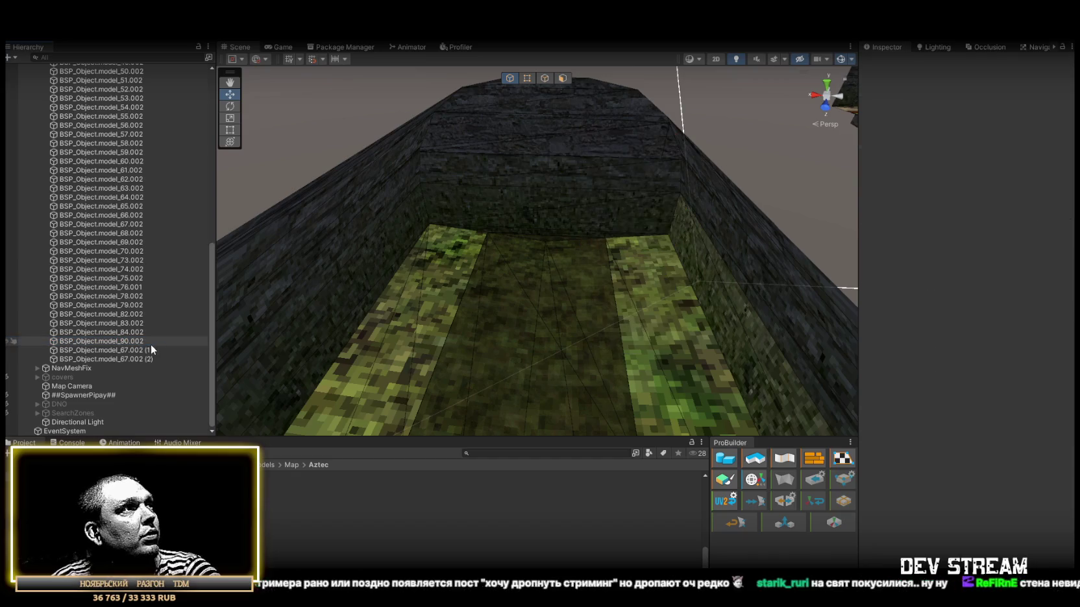
pyautogui.doubleClick(131, 351)
pyautogui.moveTo(533, 285)
pyautogui.mouseDown()
pyautogui.moveTo(616, 312)
pyautogui.moveTo(398, 277)
pyautogui.moveTo(542, 280)
pyautogui.moveTo(245, 321)
pyautogui.mouseUp()
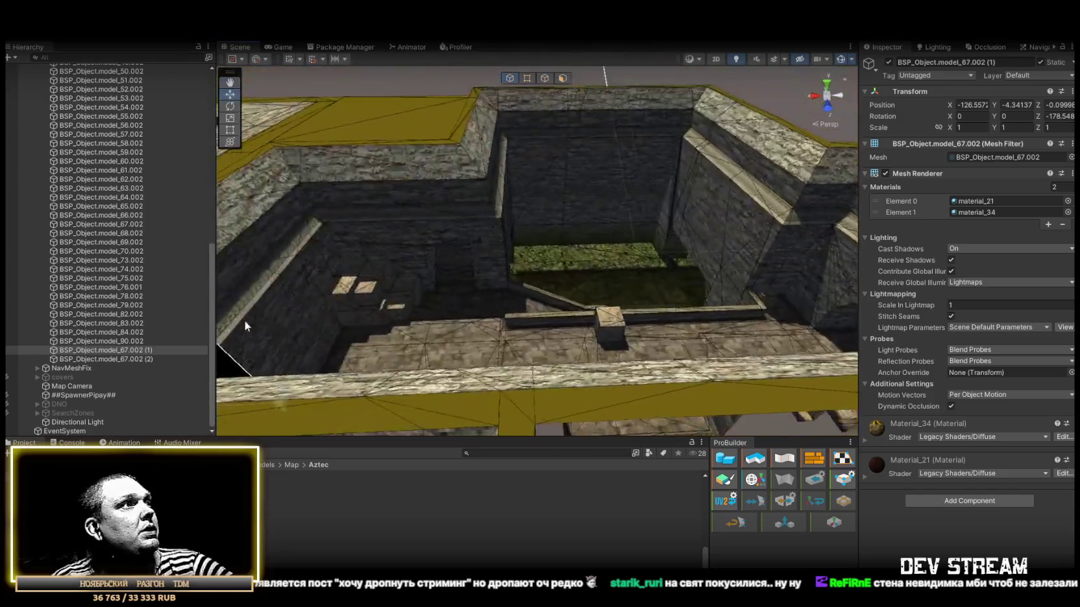
# Move the loose map pieces from model_25.002 down into the MainMap group.
pyautogui.click(108, 358)
pyautogui.scroll(5, 133, 298)
pyautogui.scroll(3, 130, 289)
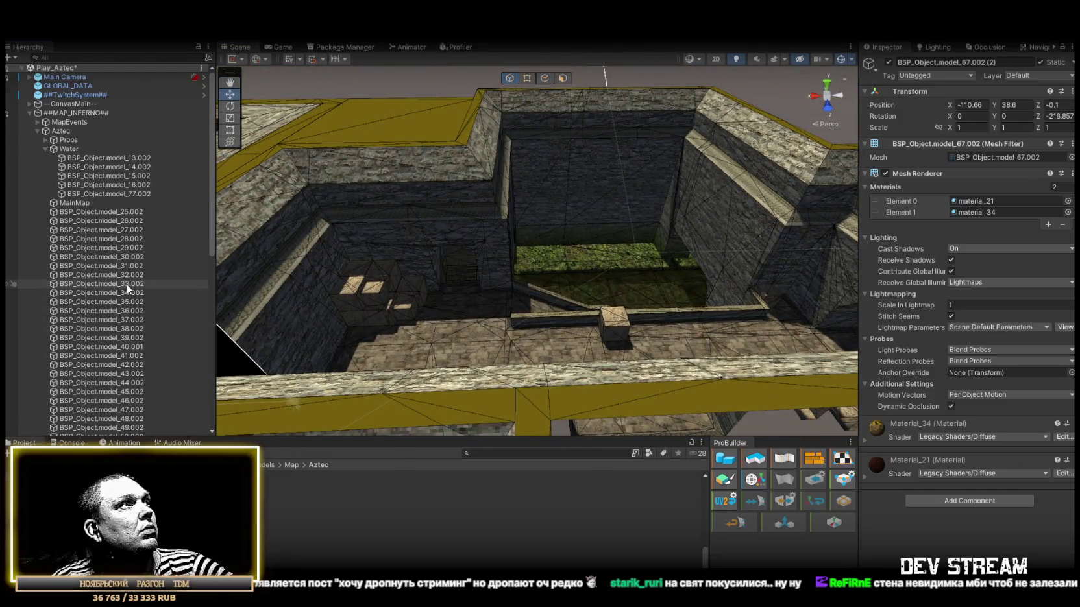
pyautogui.keyDown('shift'); pyautogui.click(101, 212); pyautogui.keyUp('shift')
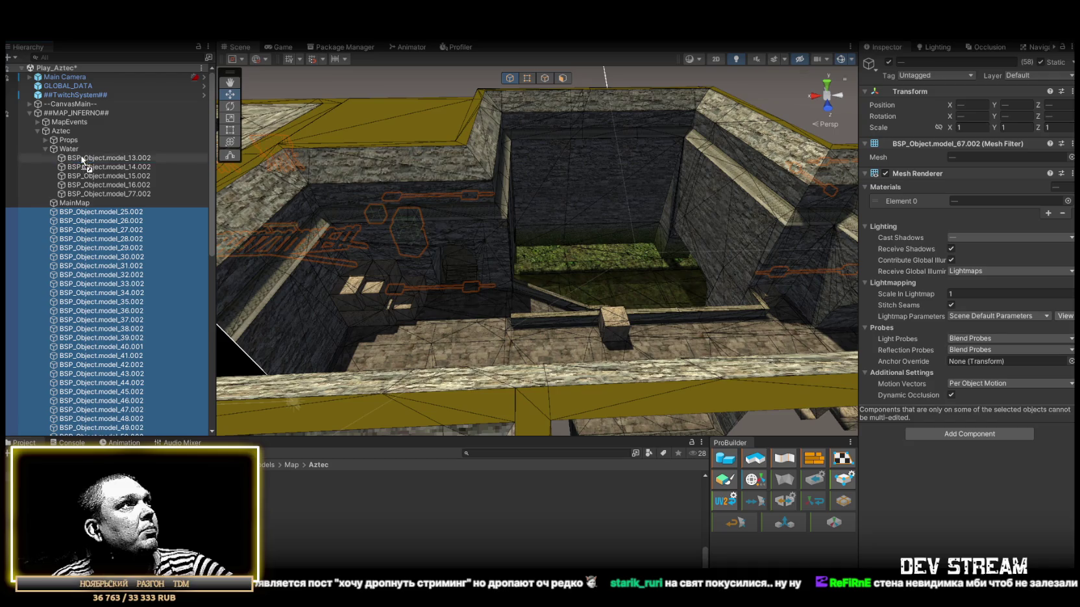
pyautogui.moveTo(79, 138); pyautogui.dragTo(47, 139)
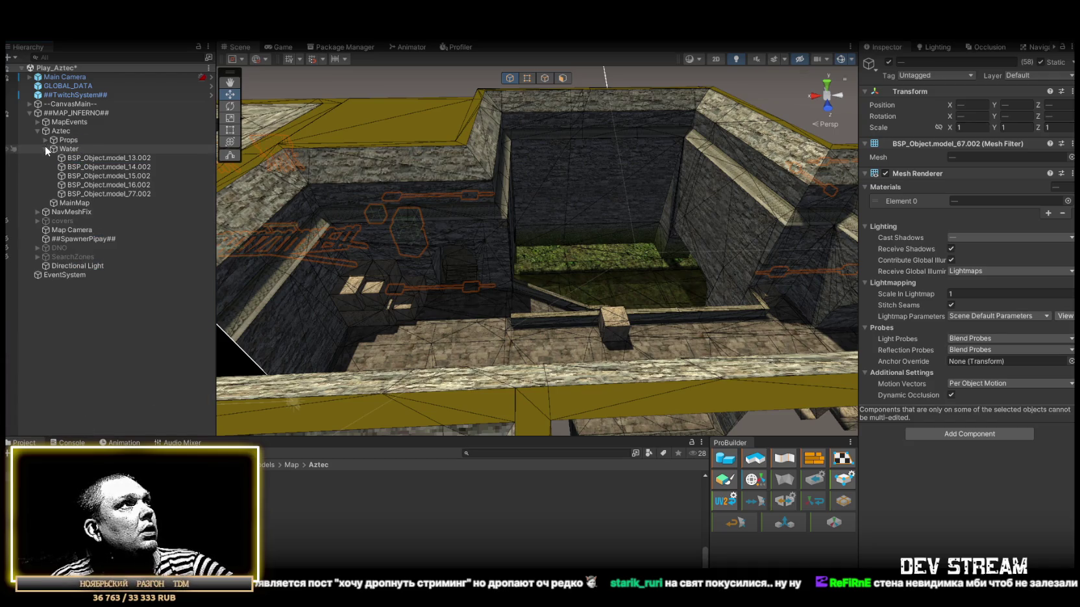
# Select the Water group and orbit the map to see the water channels.
pyautogui.click(44, 149)
pyautogui.click(67, 148)
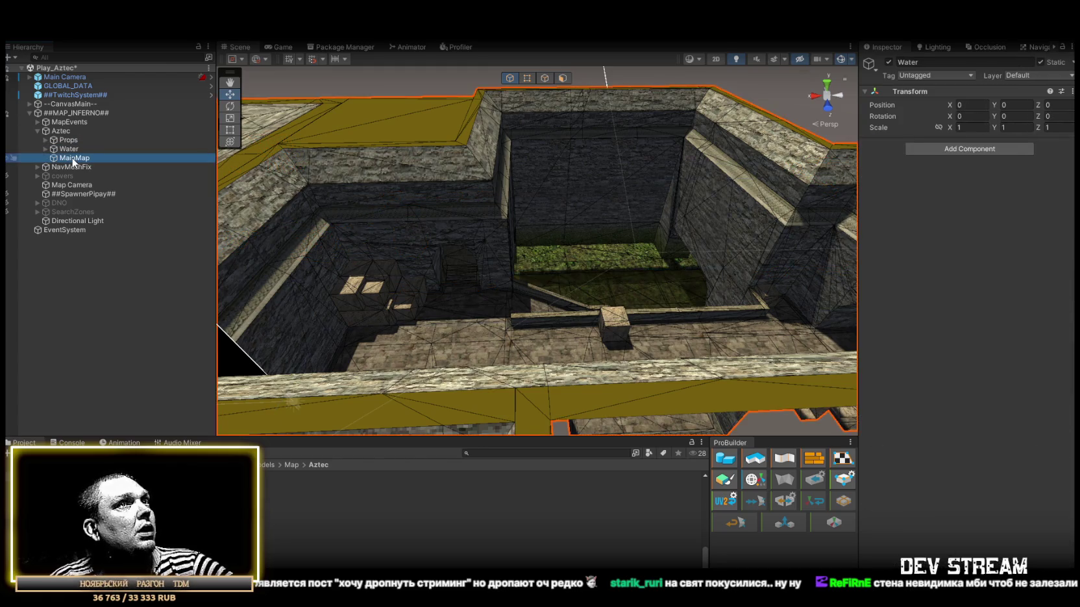
pyautogui.doubleClick(73, 162)
pyautogui.scroll(5, 333, 229)
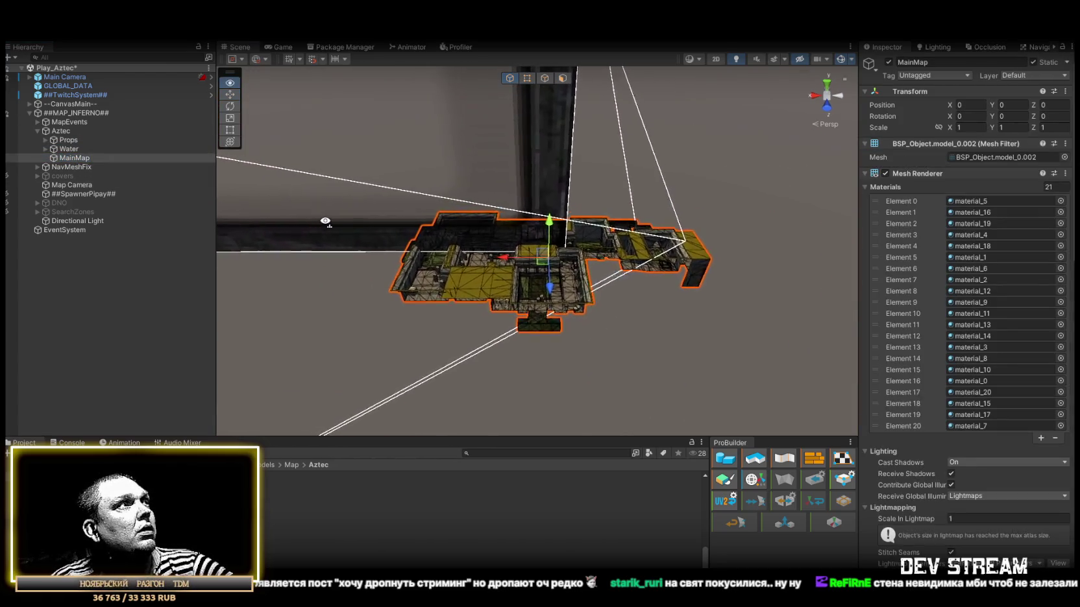
pyautogui.moveTo(311, 259); pyautogui.dragTo(364, 290)
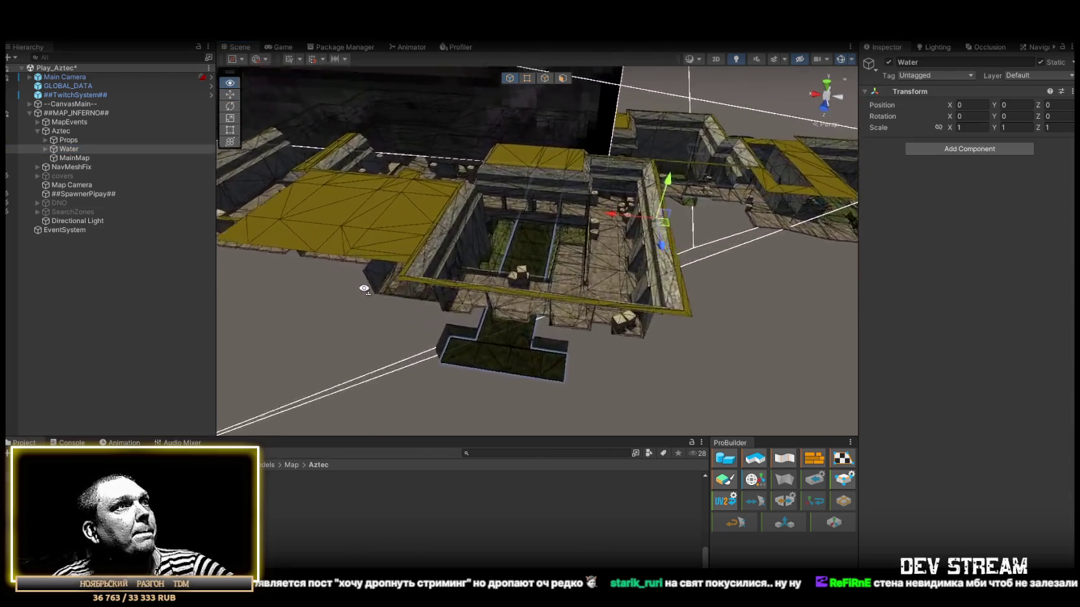
pyautogui.scroll(10, 364, 289)
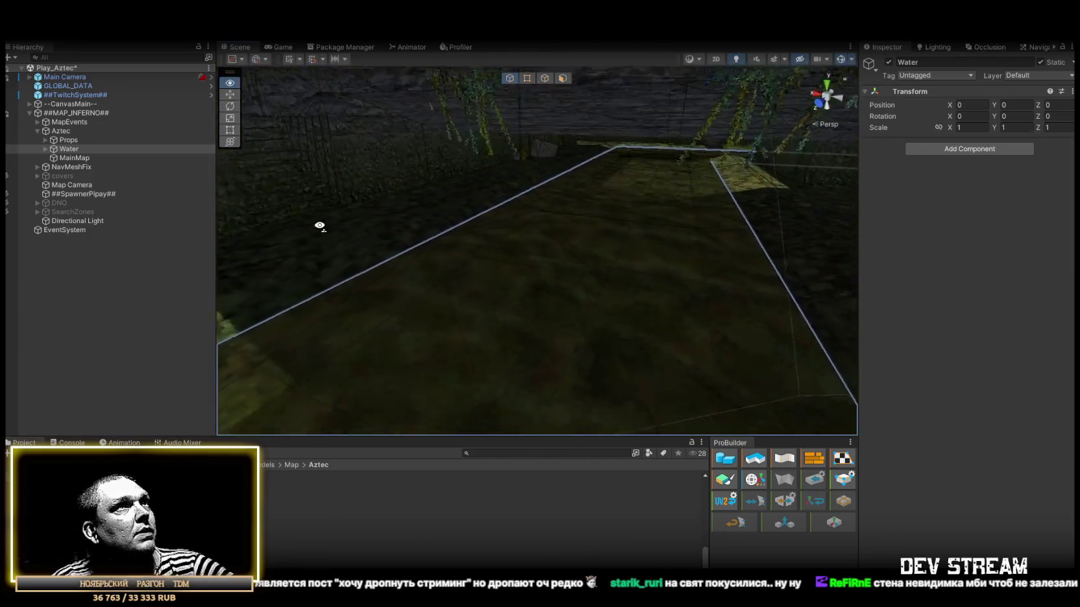
pyautogui.moveTo(319, 225); pyautogui.dragTo(305, 221)
# Select all five water planes in the Water group together.
pyautogui.click(46, 148)
pyautogui.click(83, 158)
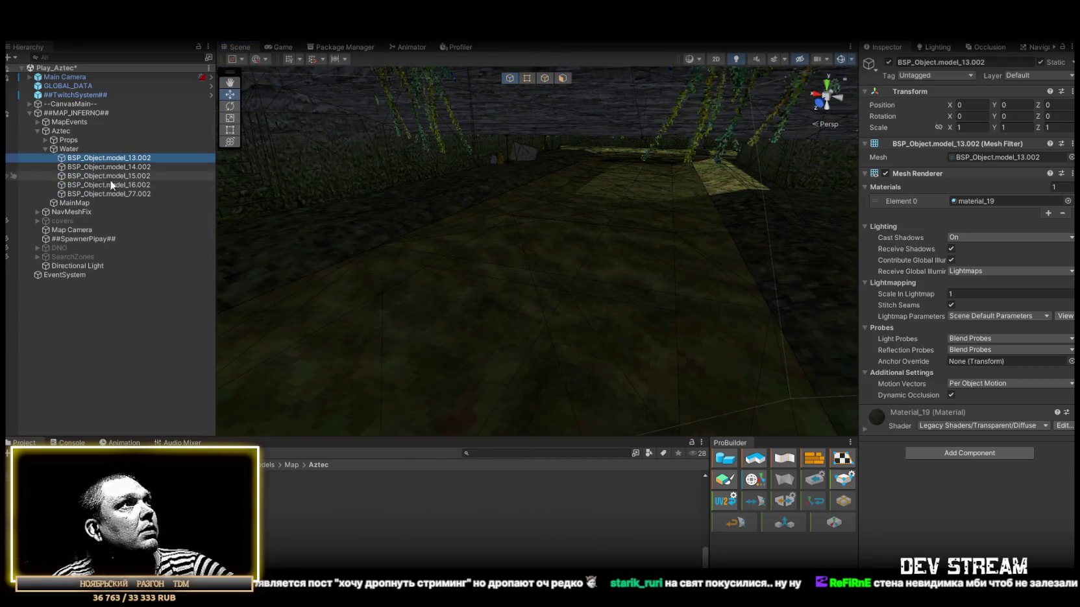
pyautogui.keyDown('shift'); pyautogui.click(106, 194); pyautogui.keyUp('shift')
pyautogui.moveTo(566, 231)
pyautogui.mouseDown()
pyautogui.moveTo(612, 163)
pyautogui.moveTo(620, 199)
pyautogui.mouseUp()
pyautogui.moveTo(769, 208)
pyautogui.mouseDown()
pyautogui.moveTo(646, 222)
pyautogui.moveTo(511, 222)
pyautogui.moveTo(516, 205)
pyautogui.moveTo(477, 212)
pyautogui.moveTo(476, 270)
pyautogui.moveTo(483, 287)
pyautogui.moveTo(566, 210)
pyautogui.moveTo(636, 212)
pyautogui.moveTo(614, 206)
pyautogui.moveTo(677, 230)
pyautogui.mouseUp()
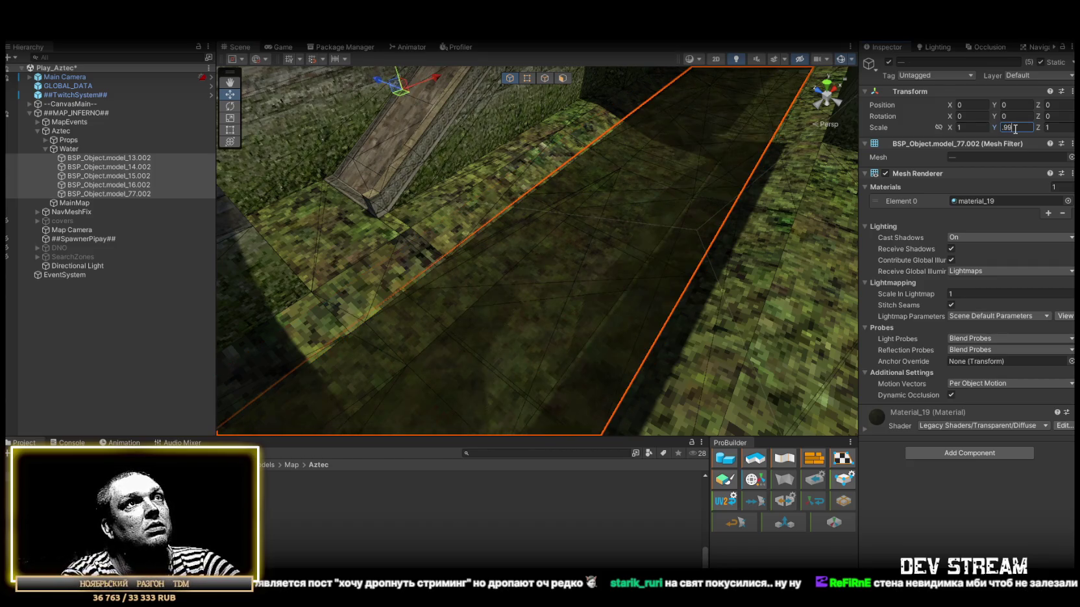
# Select only model_13.002 and orbit toward the stone archway corridor.
pyautogui.moveTo(675, 169)
pyautogui.mouseDown()
pyautogui.moveTo(622, 173)
pyautogui.moveTo(662, 181)
pyautogui.moveTo(620, 173)
pyautogui.moveTo(407, 194)
pyautogui.moveTo(506, 183)
pyautogui.mouseUp()
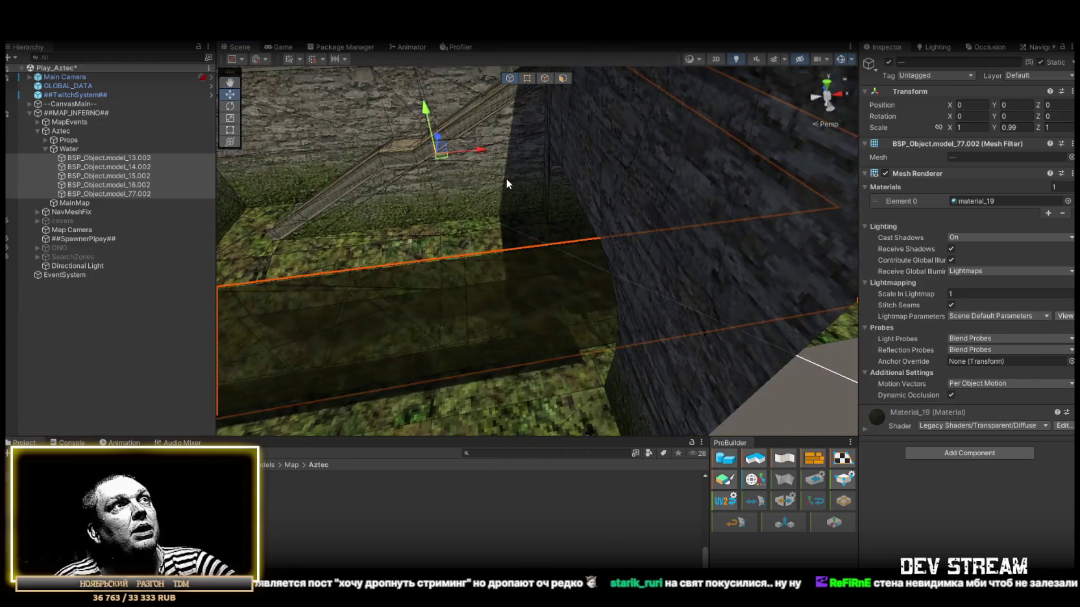
pyautogui.click(519, 182)
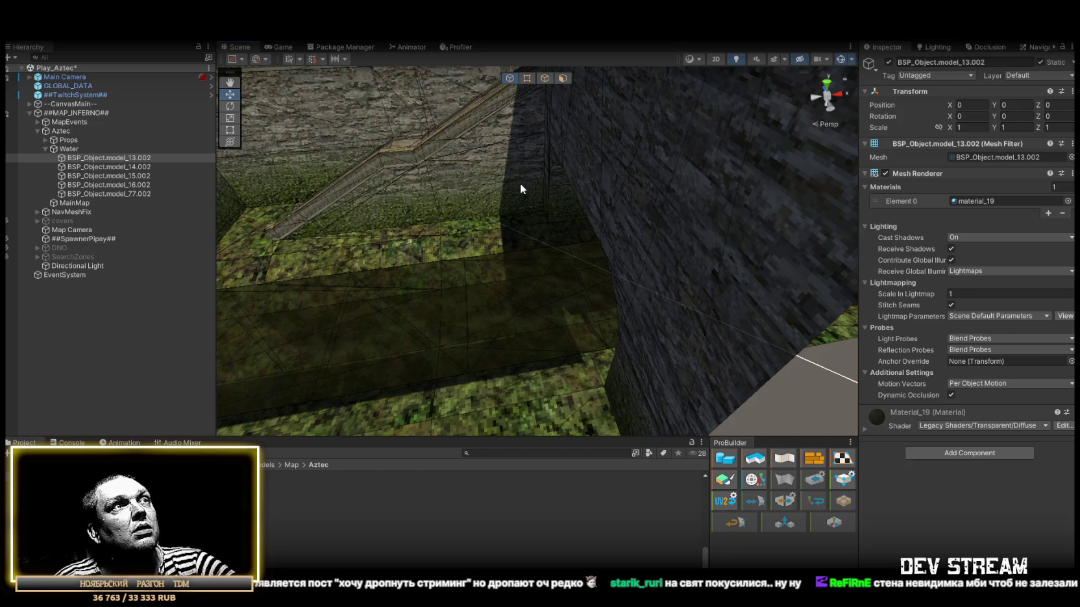
pyautogui.moveTo(428, 196)
pyautogui.mouseDown()
pyautogui.moveTo(543, 104)
pyautogui.moveTo(17, 120)
pyautogui.mouseUp()
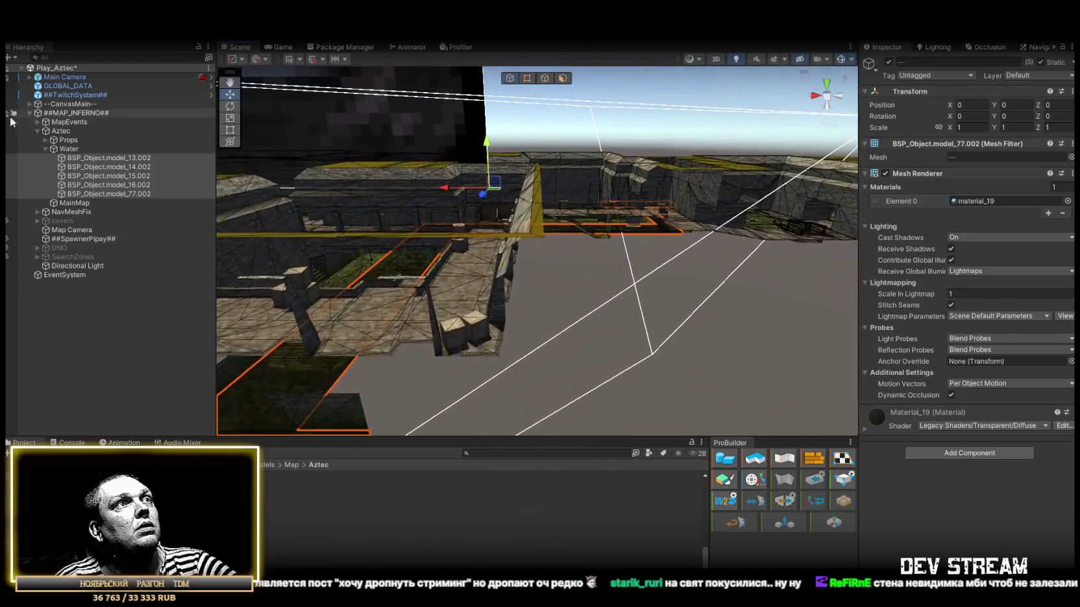
pyautogui.moveTo(303, 188)
pyautogui.mouseDown()
pyautogui.moveTo(571, 223)
pyautogui.moveTo(593, 182)
pyautogui.moveTo(591, 200)
pyautogui.mouseUp()
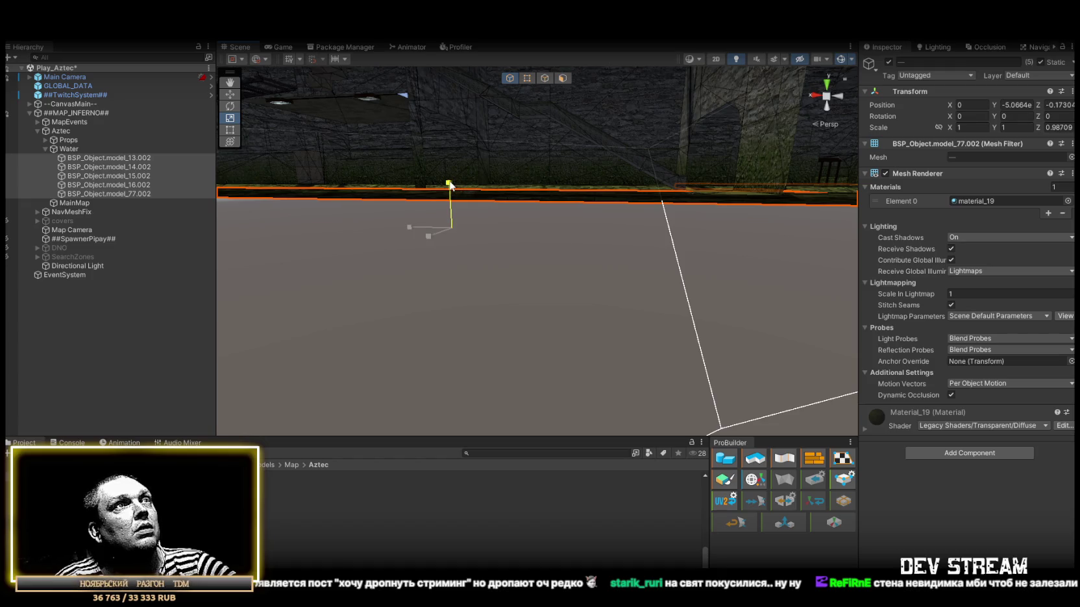
pyautogui.moveTo(602, 233)
pyautogui.mouseDown()
pyautogui.moveTo(337, 309)
pyautogui.moveTo(350, 319)
pyautogui.moveTo(629, 312)
pyautogui.mouseUp()
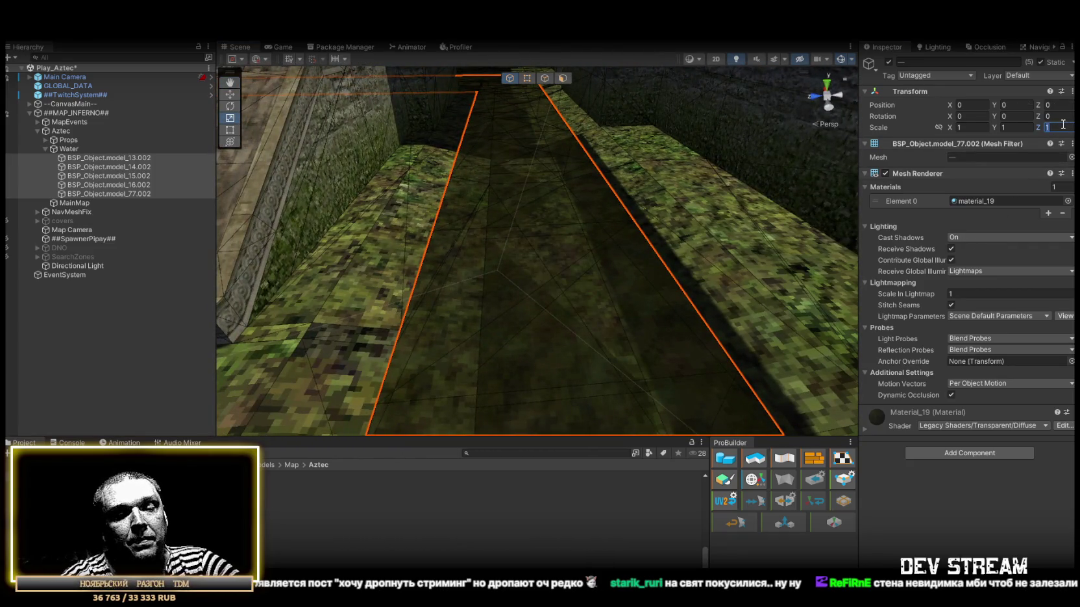
# Set the water planes' Scale Z to 0.99.
pyautogui.press('BackSpace')
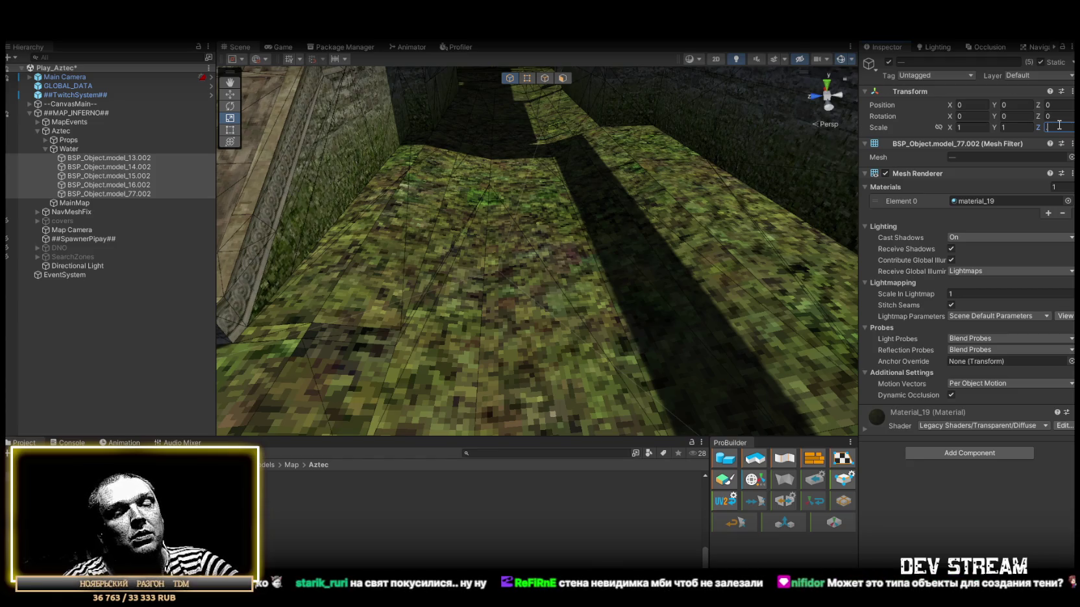
pyautogui.write('.99')
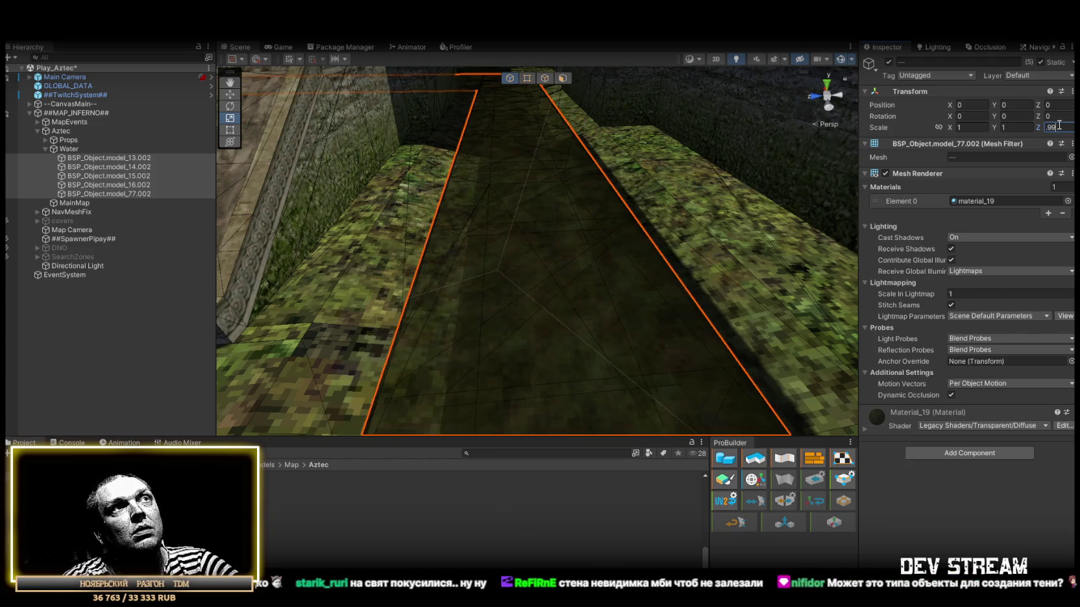
pyautogui.press('Return')
# Fly below and then above the water to check the planes' fit.
pyautogui.rightClick(607, 193)
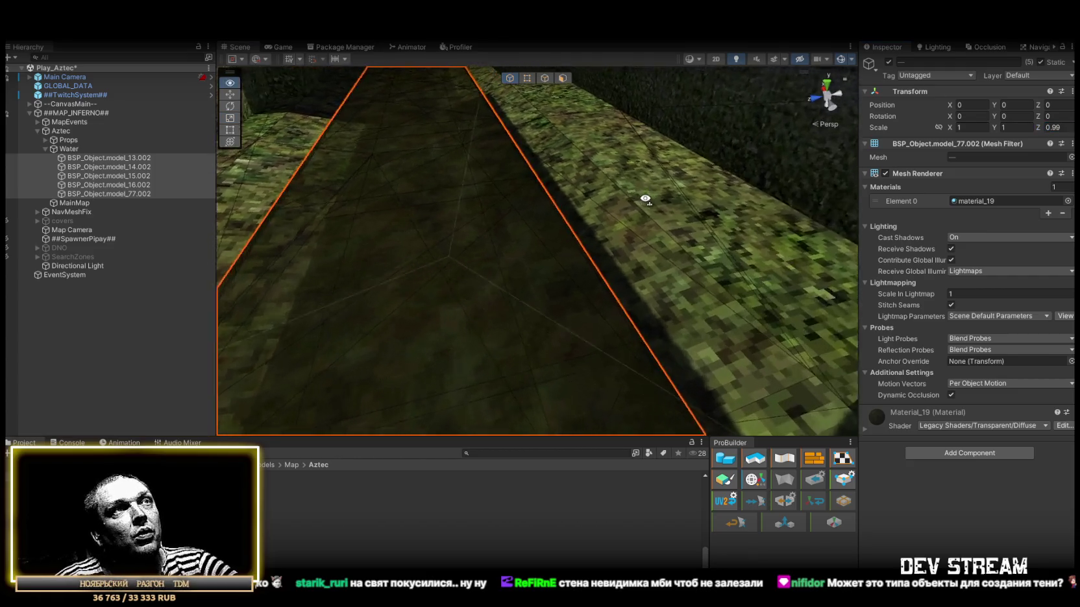
pyautogui.press('q')
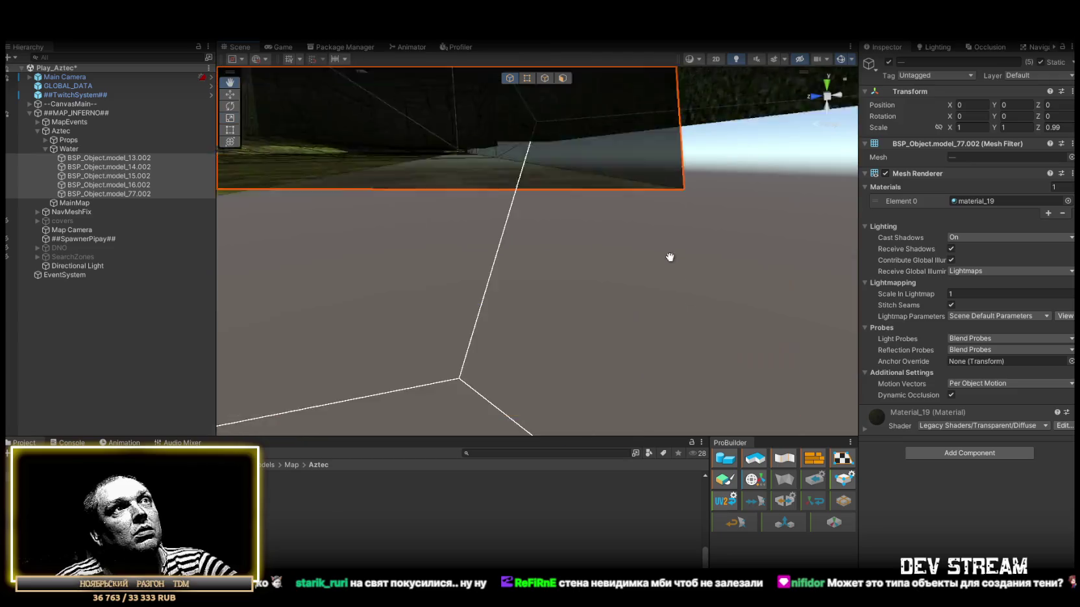
pyautogui.rightClick(669, 257)
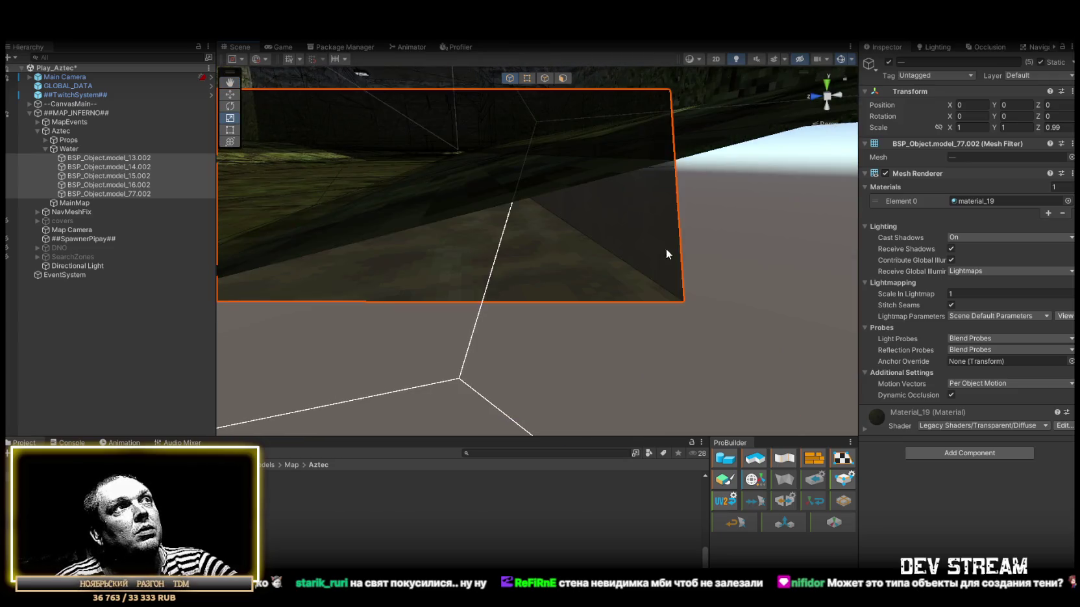
pyautogui.press('q')
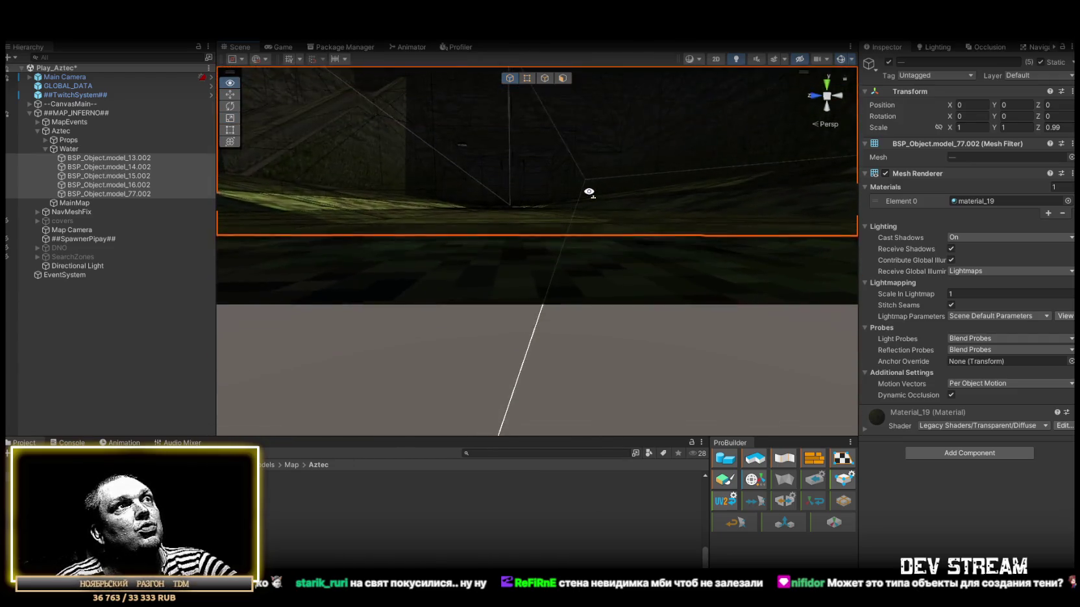
pyautogui.press('e')
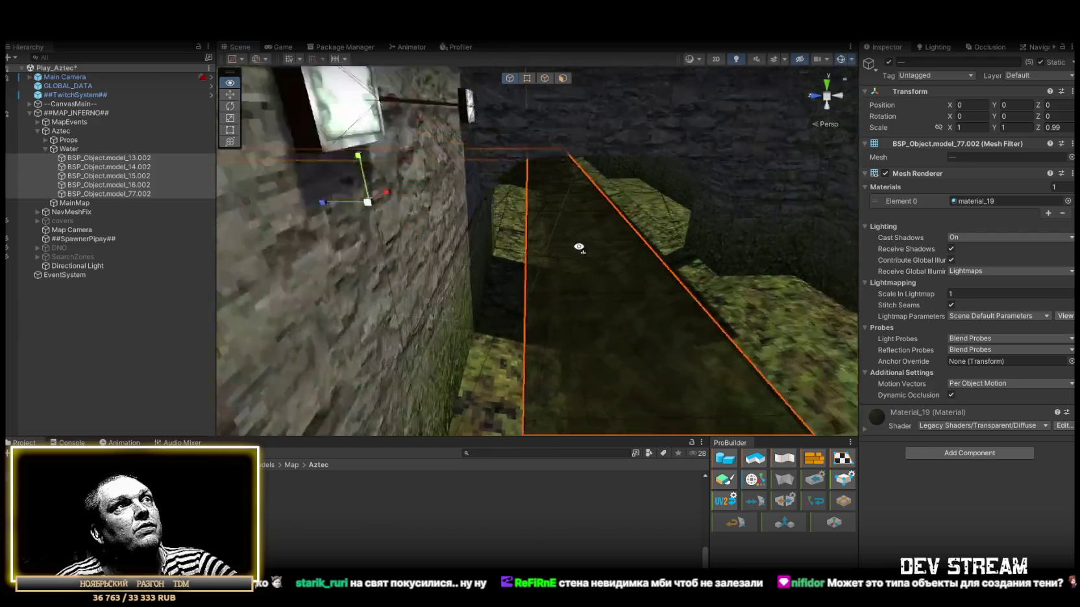
# Frame the selected water planes, collapse the Water group, and fly down into the pit.
pyautogui.press('f')
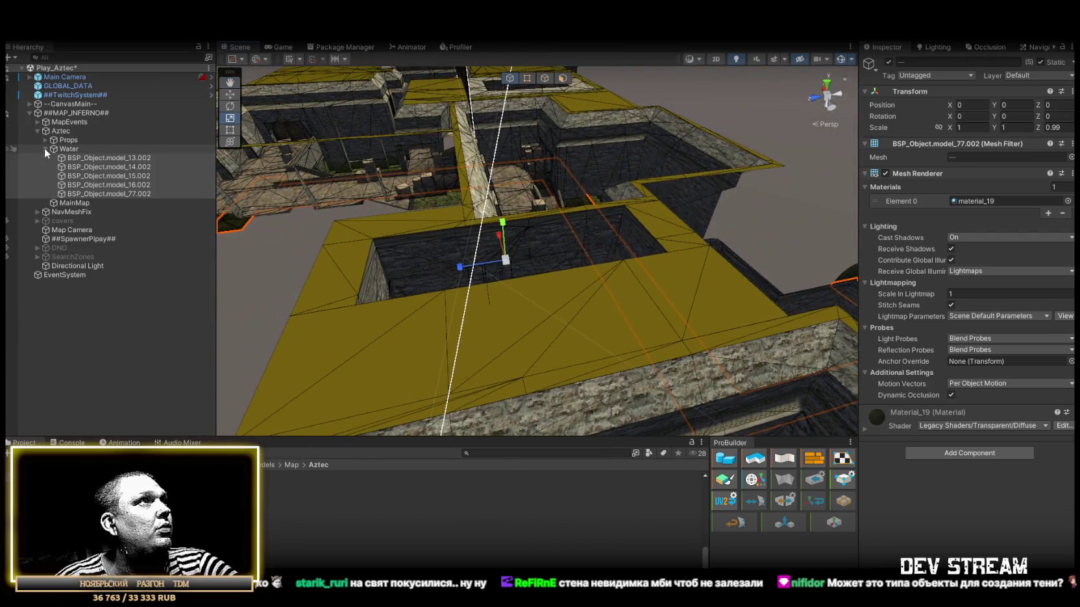
pyautogui.click(45, 149)
pyautogui.press('w')
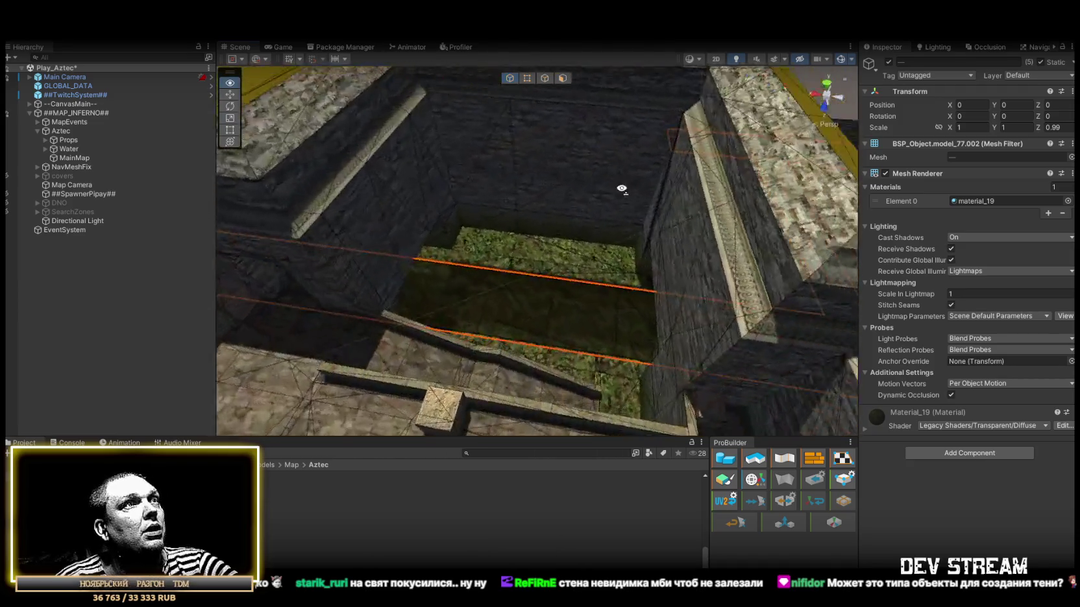
pyautogui.press('w')
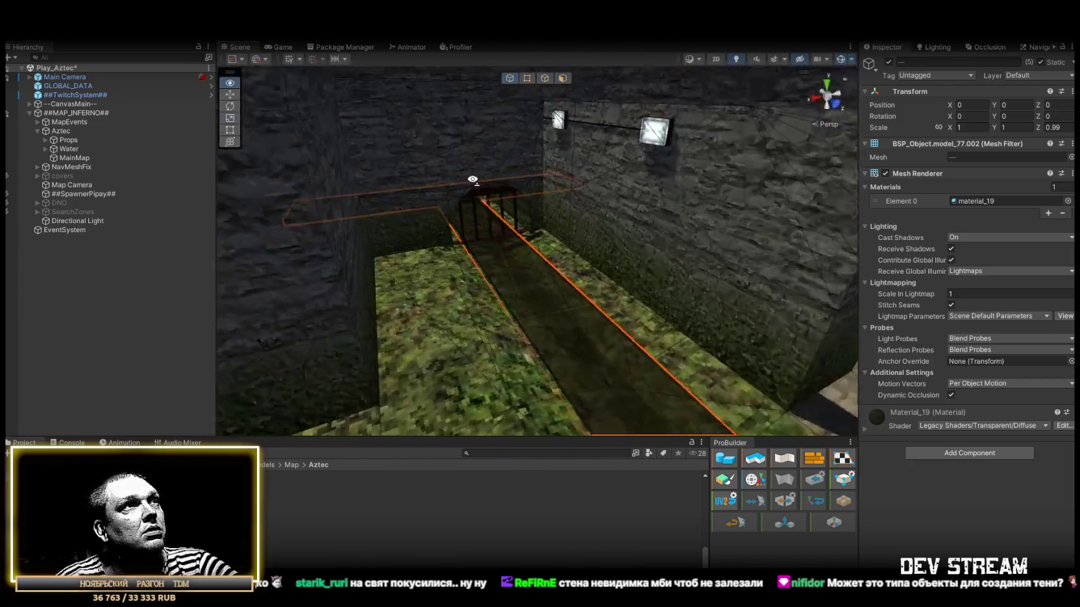
pyautogui.press('w')
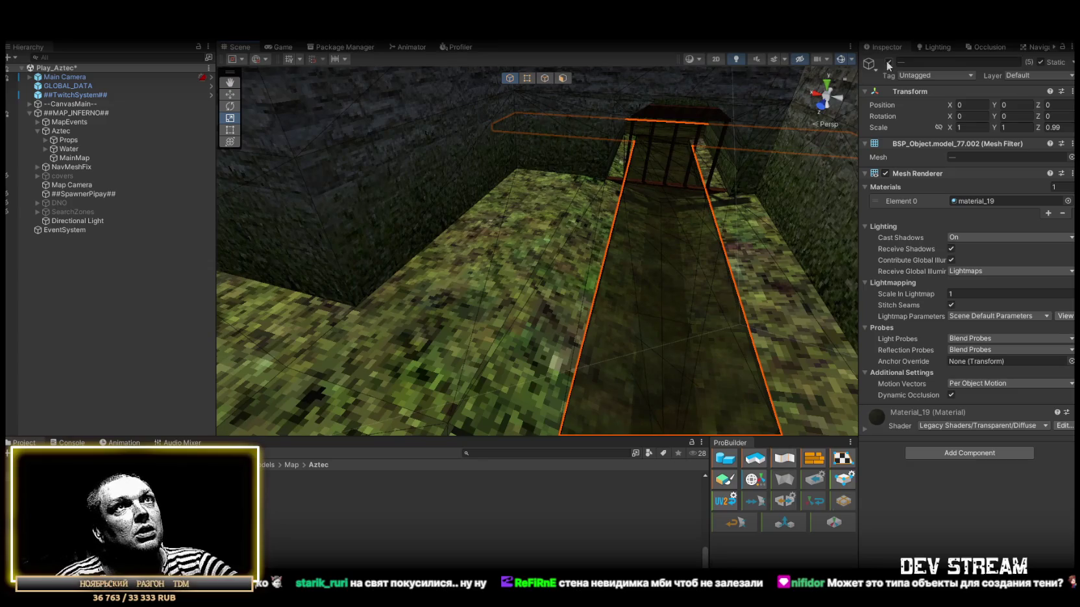
# Deactivate the selected water plane and fly through the level to inspect it without water.
pyautogui.click(888, 62)
pyautogui.press('w')
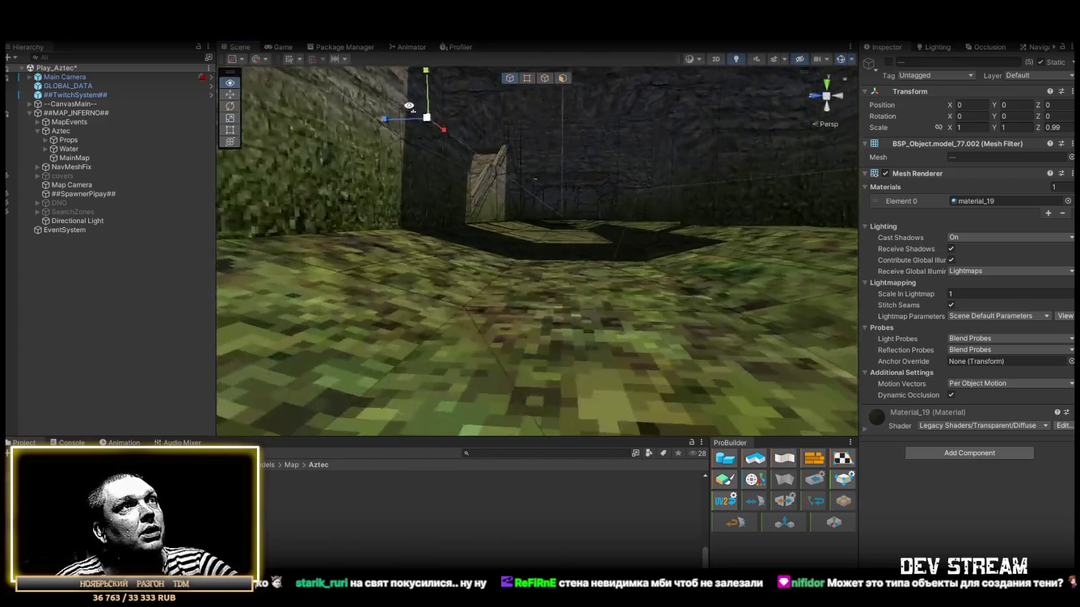
pyautogui.press('w')
pyautogui.press('w')
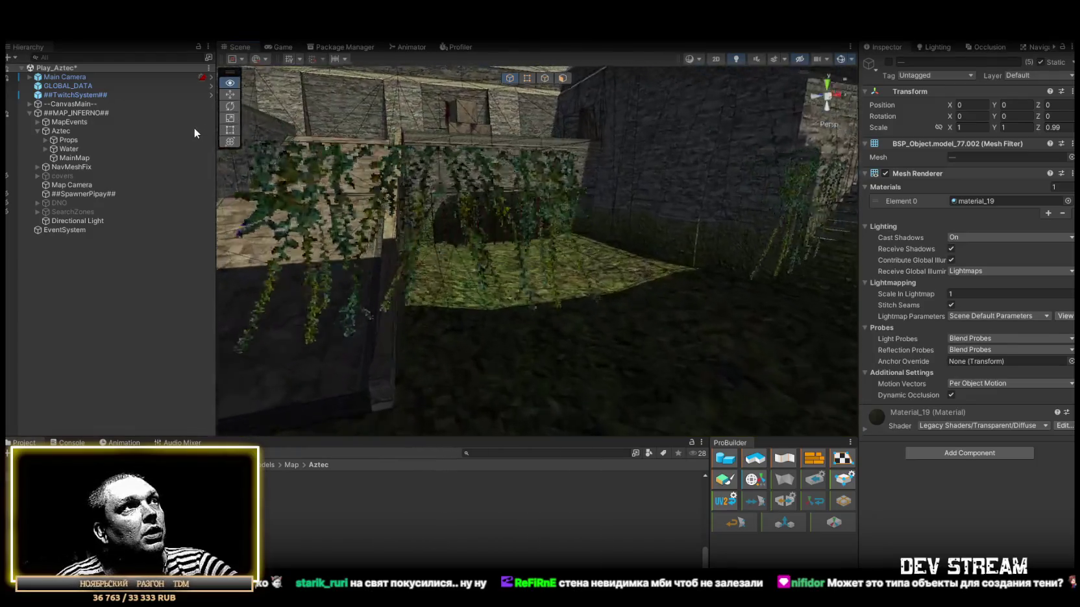
pyautogui.press('w')
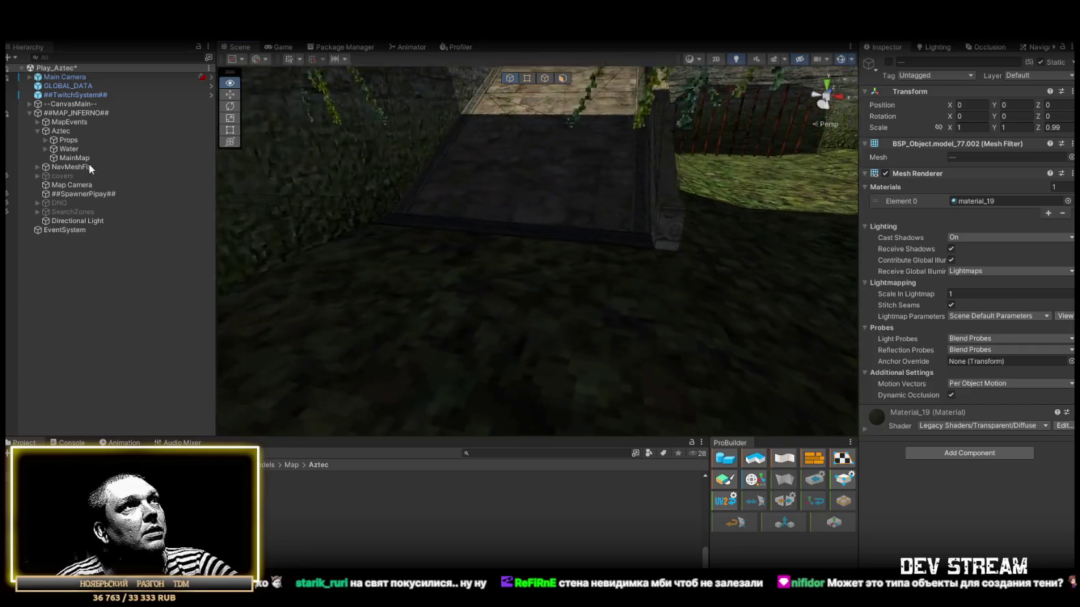
pyautogui.press('w')
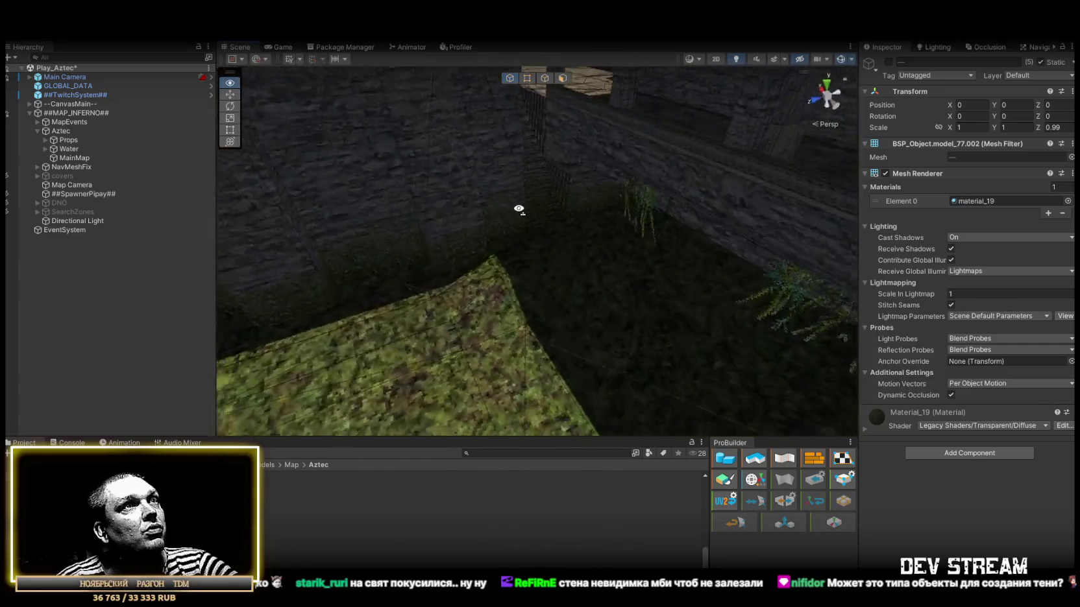
# Re-enable the water plane BSP_Object.model_77.002 and view the restored water in the channel.
pyautogui.press('w')
pyautogui.click(887, 62)
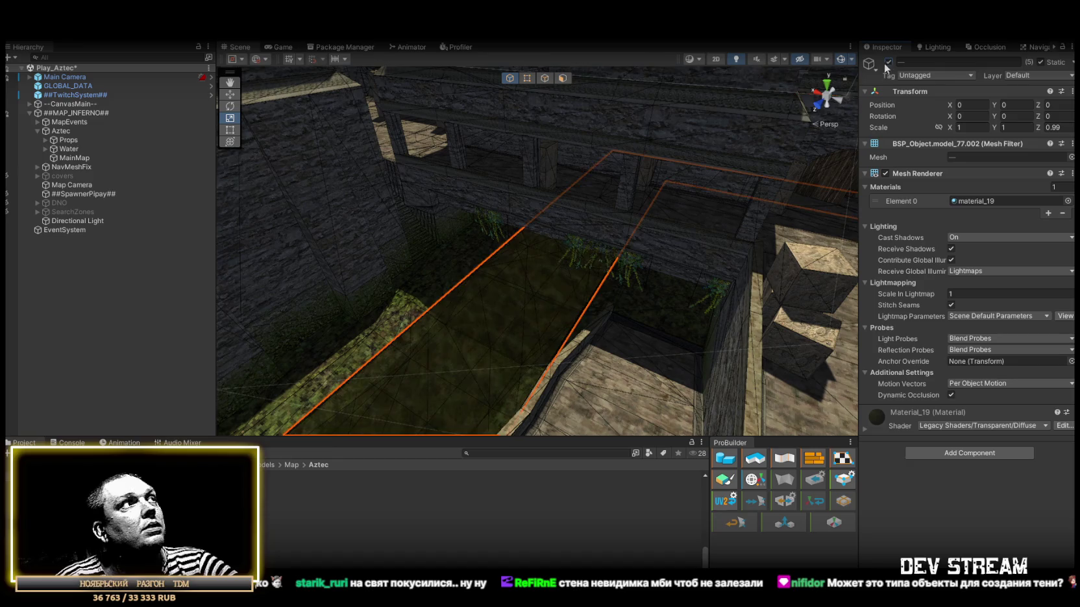
pyautogui.press('w')
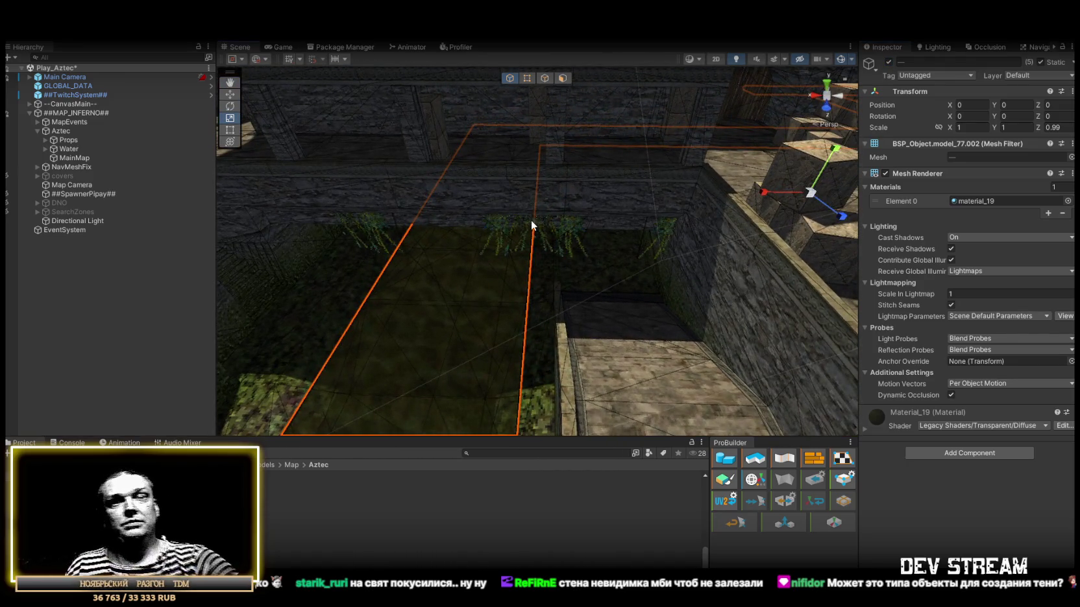
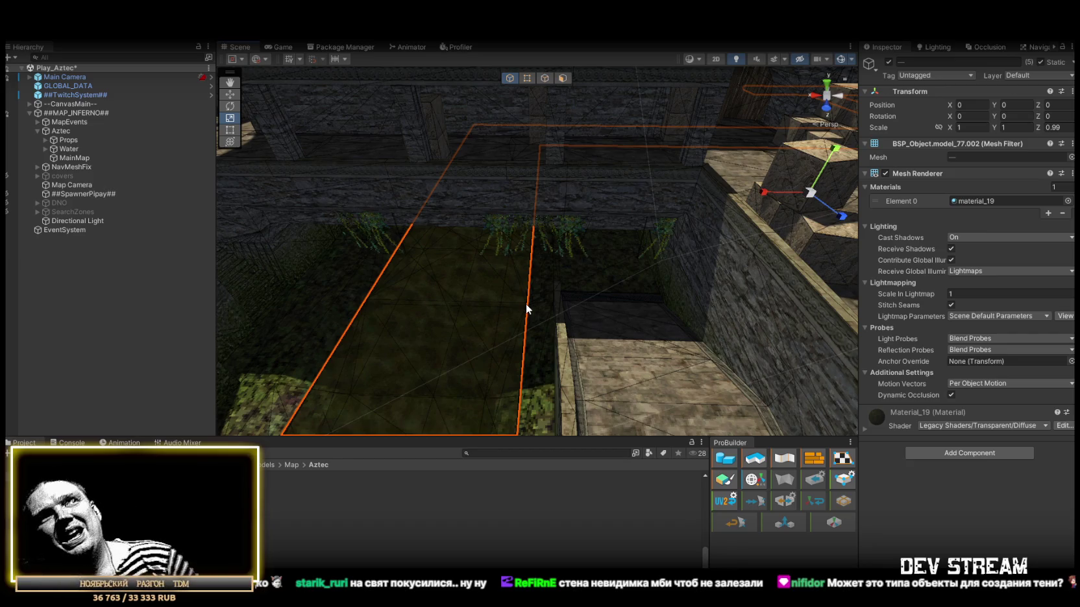
# Select MainMap and check which faces use material_16, material_19 and material_5.
pyautogui.moveTo(631, 232)
pyautogui.mouseDown()
pyautogui.moveTo(726, 280)
pyautogui.moveTo(651, 286)
pyautogui.moveTo(744, 314)
pyautogui.moveTo(871, 239)
pyautogui.moveTo(965, 259)
pyautogui.moveTo(948, 290)
pyautogui.moveTo(259, 232)
pyautogui.moveTo(289, 255)
pyautogui.moveTo(276, 257)
pyautogui.mouseUp()
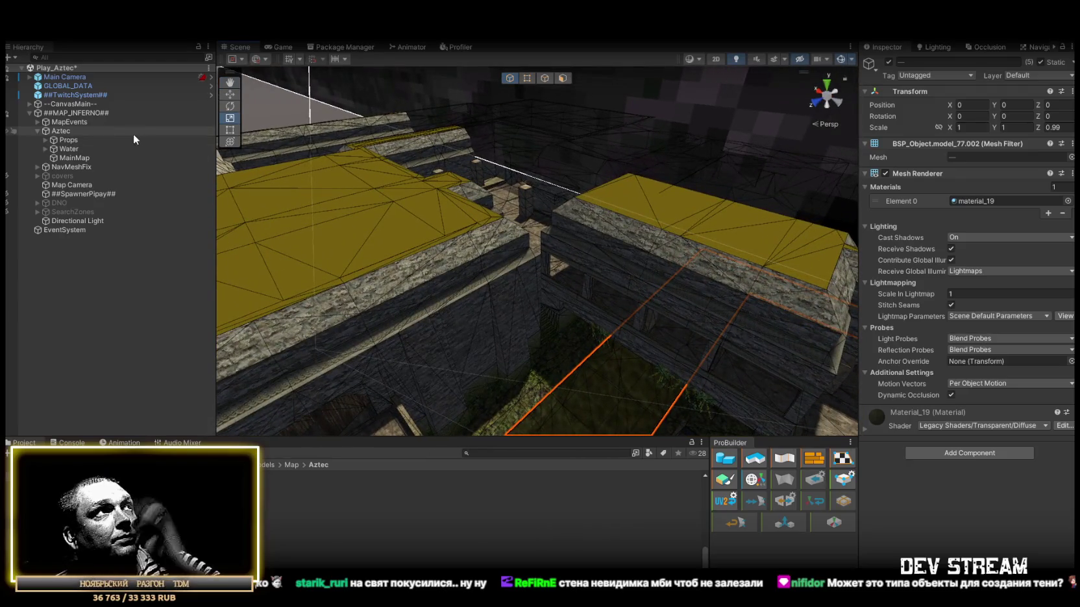
pyautogui.click(76, 159)
pyautogui.click(964, 212)
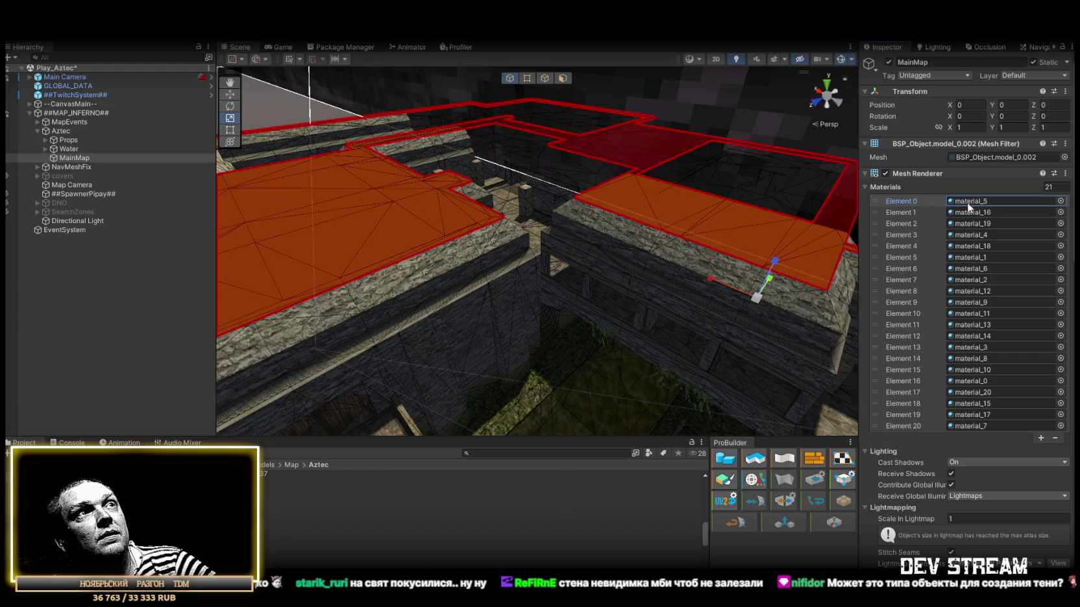
pyautogui.click(973, 223)
pyautogui.click(965, 201)
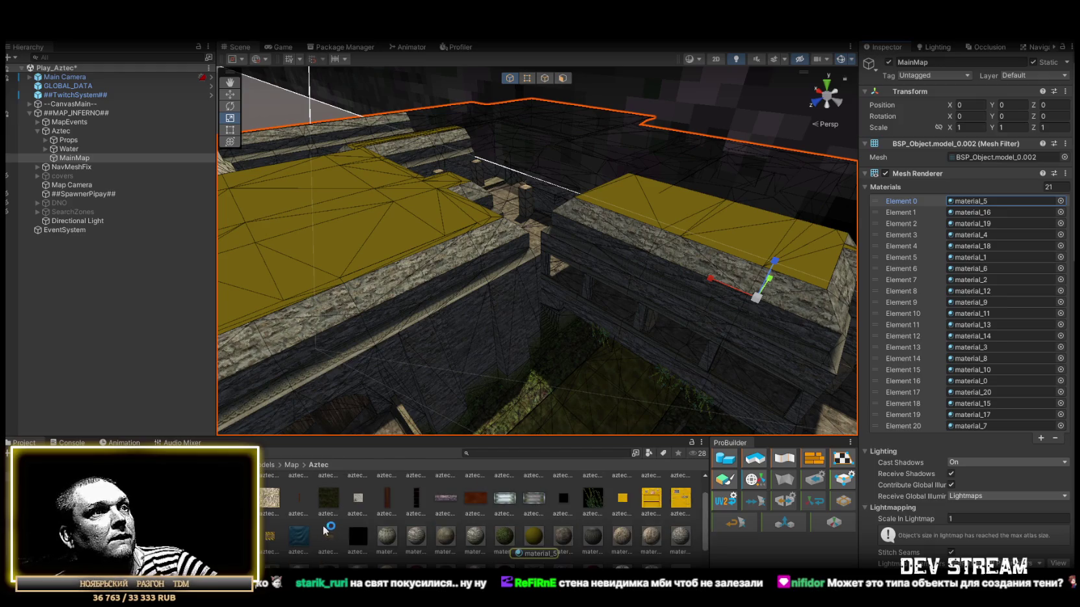
# Preview materials in the Project grid, including Material_32 and the black Material_37.
pyautogui.scroll(-5, 390, 519)
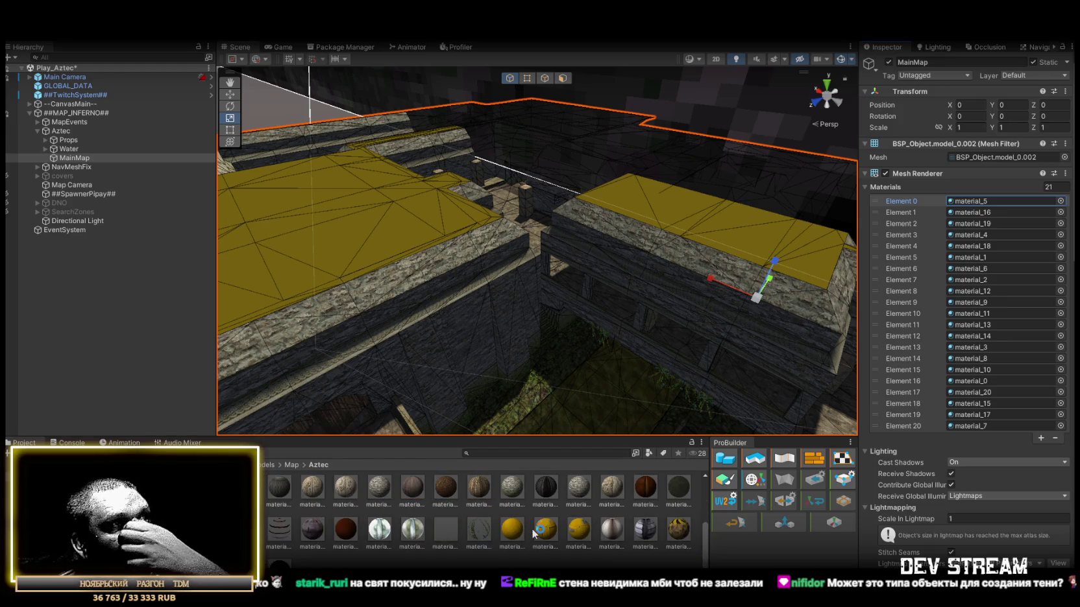
pyautogui.click(525, 533)
pyautogui.click(546, 532)
pyautogui.click(563, 535)
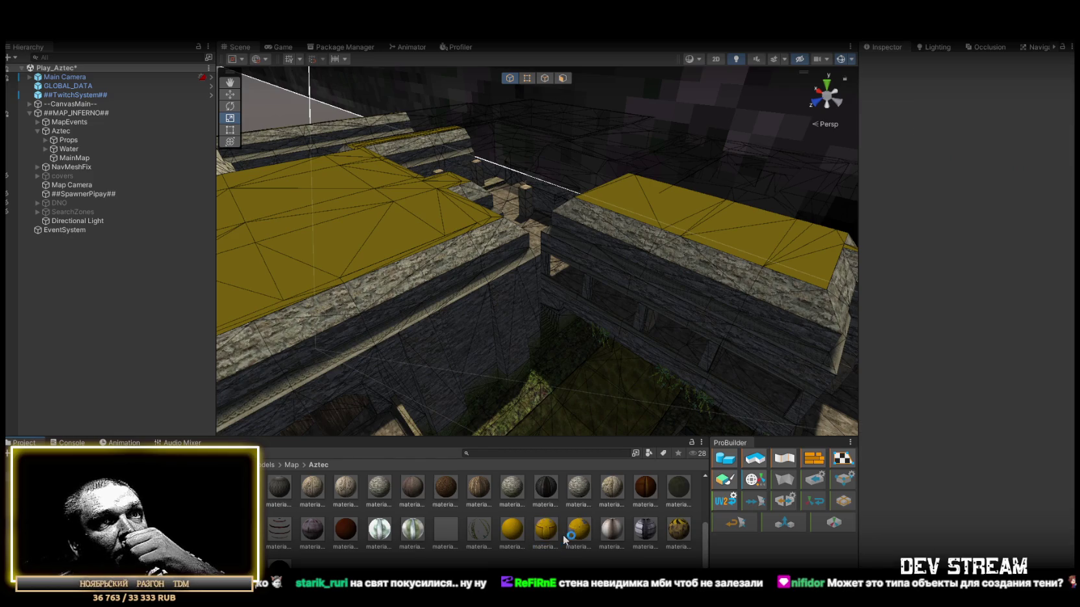
pyautogui.click(619, 529)
pyautogui.press('Right')
pyautogui.press('Right')
pyautogui.press('Right')
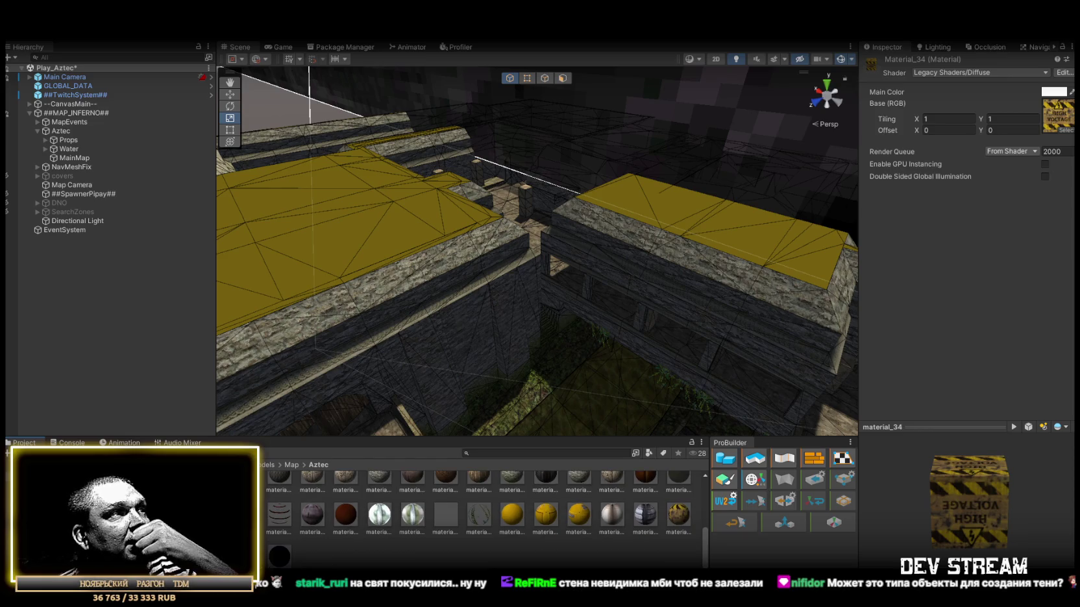
pyautogui.click(279, 556)
pyautogui.moveTo(601, 293)
pyautogui.mouseDown()
pyautogui.moveTo(719, 292)
pyautogui.moveTo(668, 289)
pyautogui.moveTo(606, 346)
pyautogui.moveTo(627, 404)
pyautogui.mouseUp()
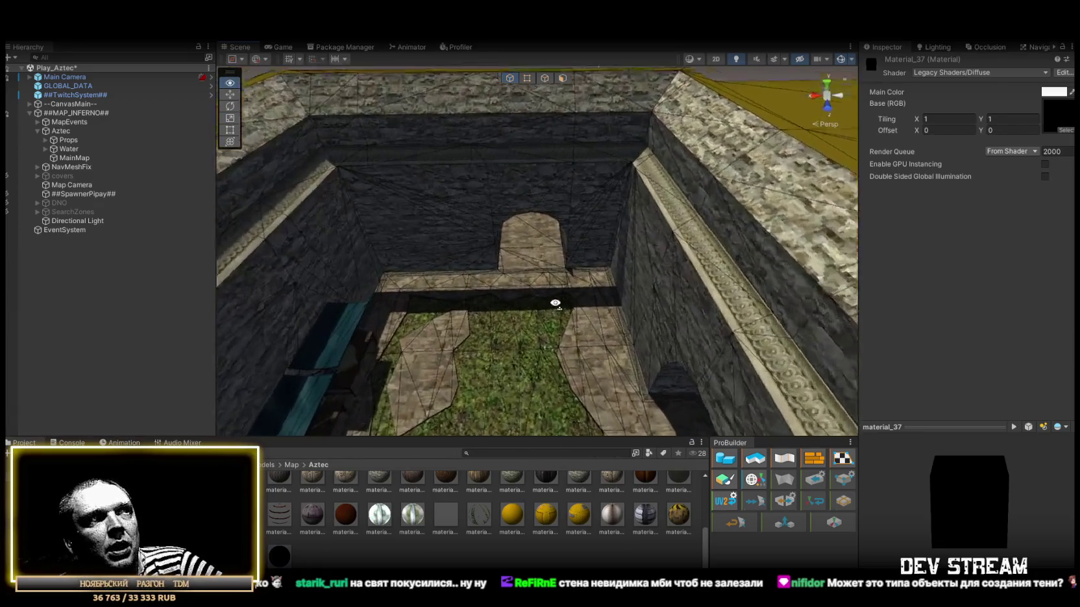
pyautogui.moveTo(513, 250); pyautogui.dragTo(546, 187)
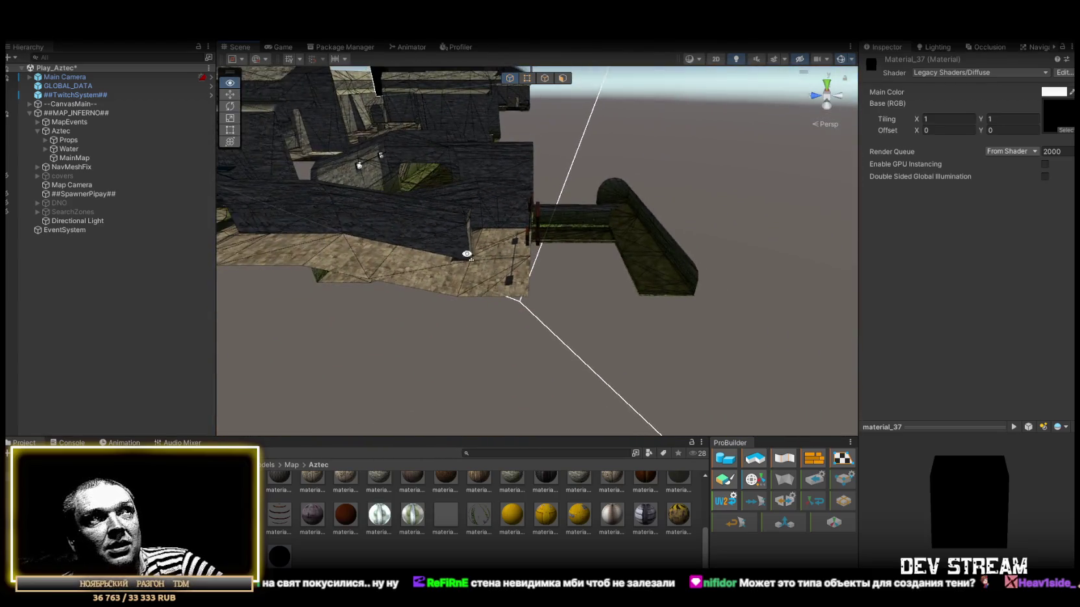
pyautogui.moveTo(482, 281)
pyautogui.mouseDown()
pyautogui.moveTo(453, 276)
pyautogui.moveTo(551, 231)
pyautogui.moveTo(503, 270)
pyautogui.moveTo(540, 254)
pyautogui.moveTo(528, 232)
pyautogui.moveTo(442, 236)
pyautogui.moveTo(499, 318)
pyautogui.moveTo(622, 321)
pyautogui.moveTo(419, 257)
pyautogui.moveTo(519, 313)
pyautogui.moveTo(131, 217)
pyautogui.mouseUp()
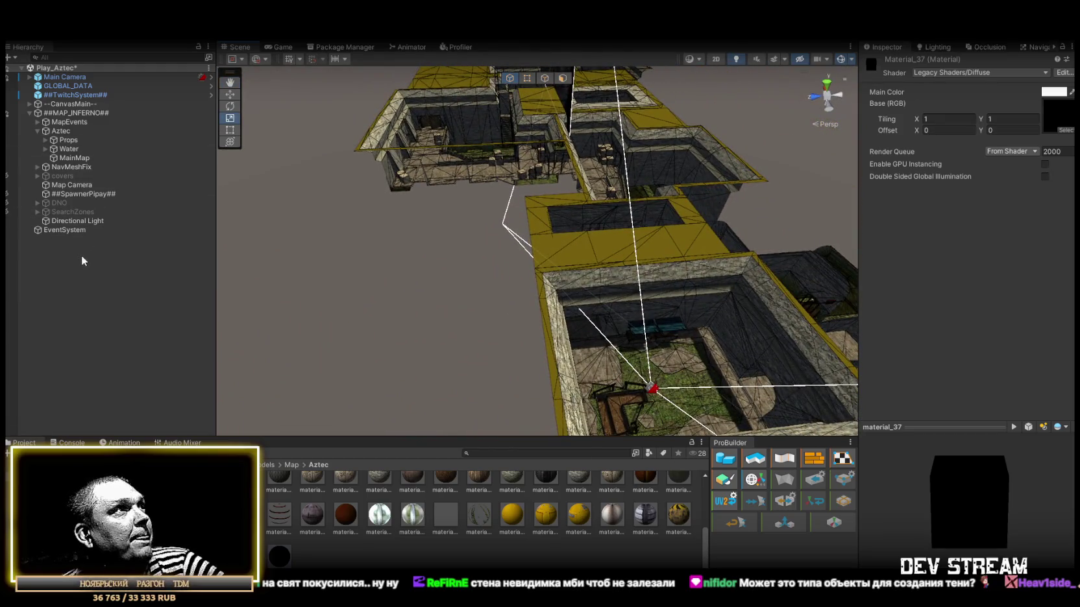
# Create a new ProBuilder cube from the Hierarchy's 3D Object menu.
pyautogui.rightClick(73, 237)
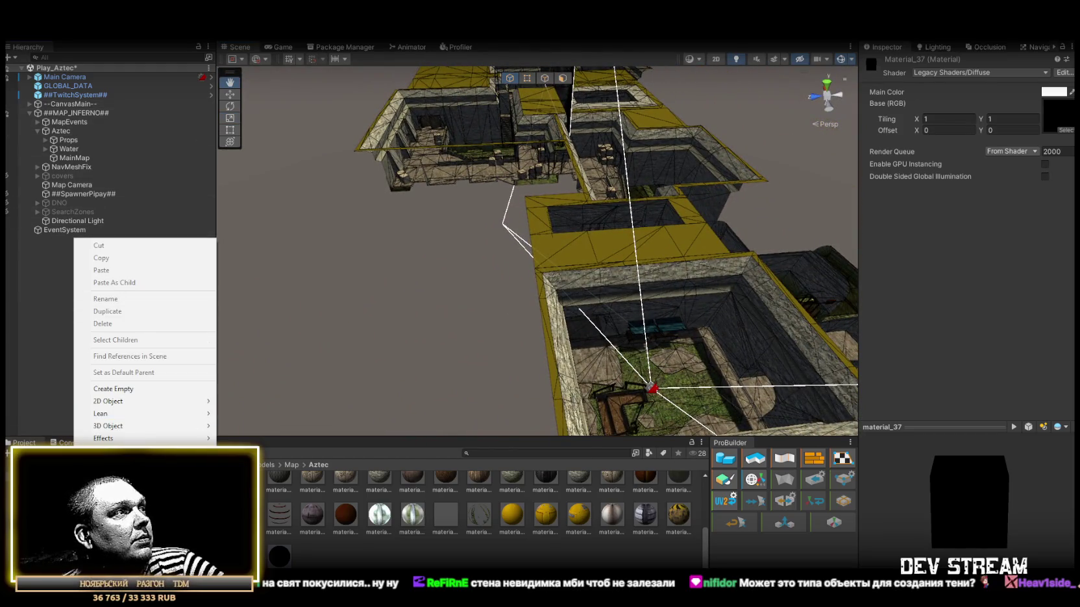
pyautogui.moveTo(143, 519)
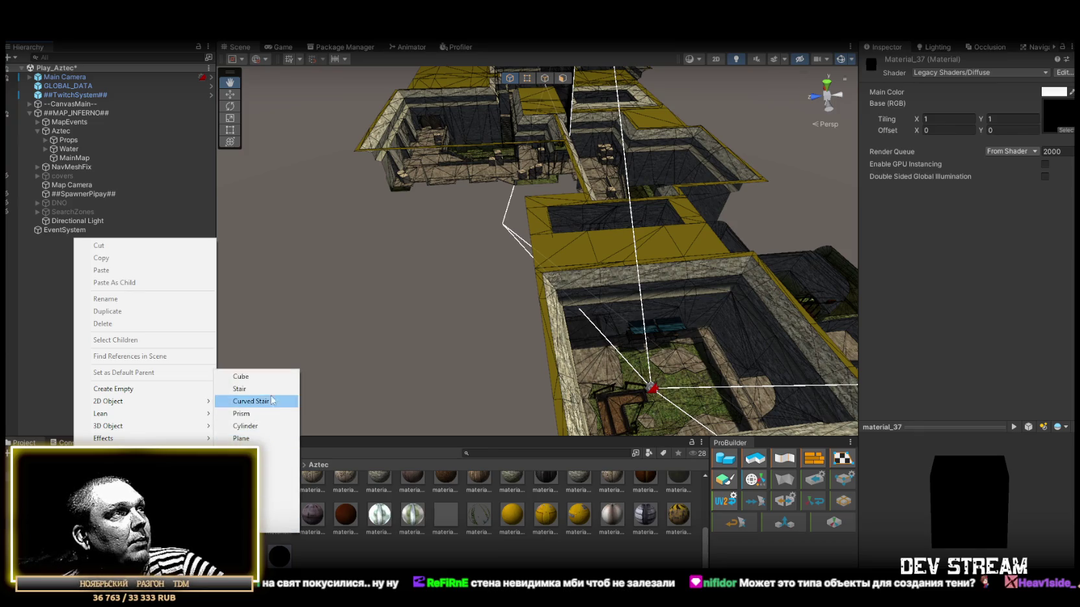
pyautogui.click(241, 376)
pyautogui.scroll(6, 521, 276)
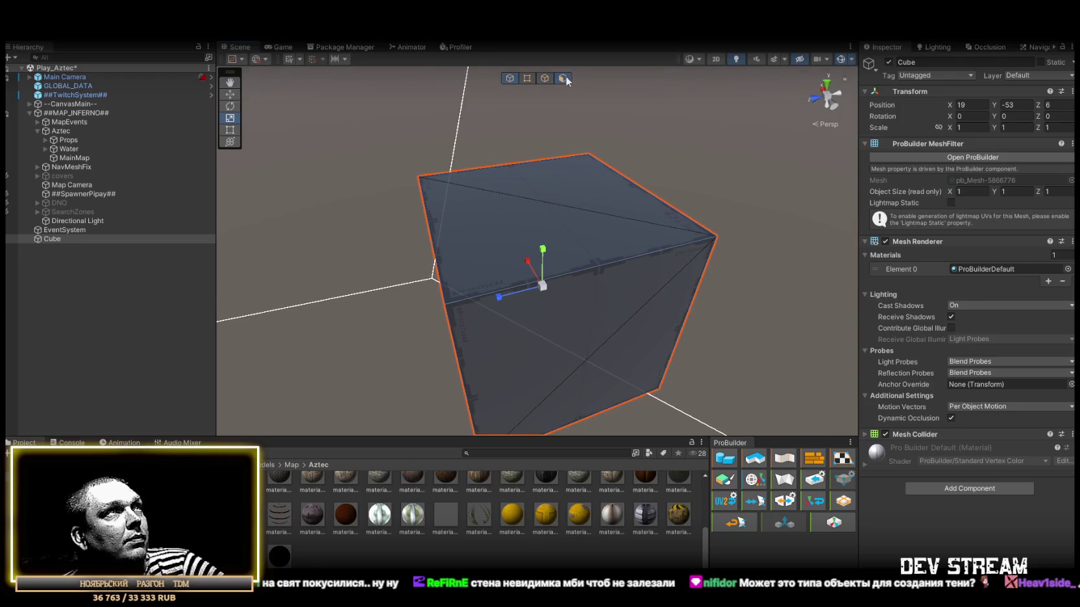
# Select all the cube's faces, scale Y to 0 into a flat quad, and place it under Aztec.
pyautogui.click(562, 78)
pyautogui.scroll(-5, 587, 329)
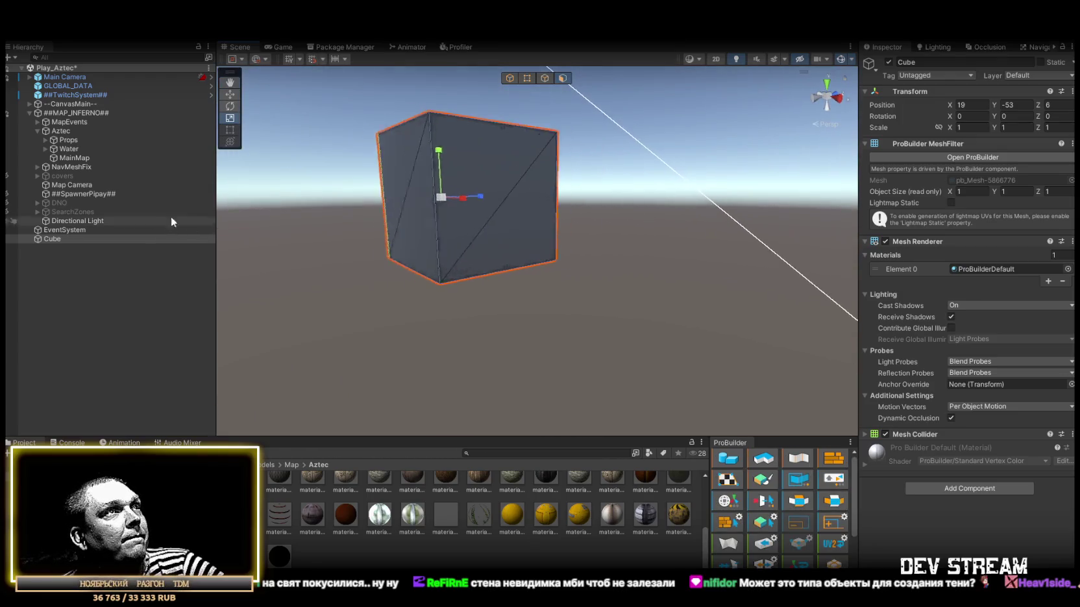
pyautogui.moveTo(400, 232)
pyautogui.mouseDown()
pyautogui.moveTo(576, 291)
pyautogui.moveTo(189, 157)
pyautogui.moveTo(129, 168)
pyautogui.mouseUp()
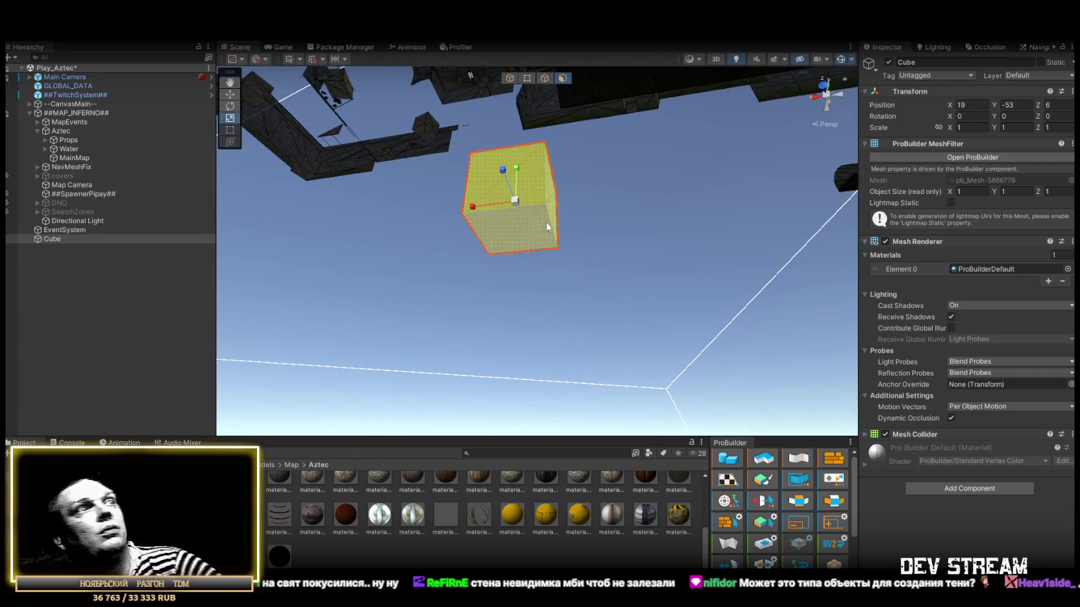
pyautogui.moveTo(545, 228); pyautogui.dragTo(556, 219)
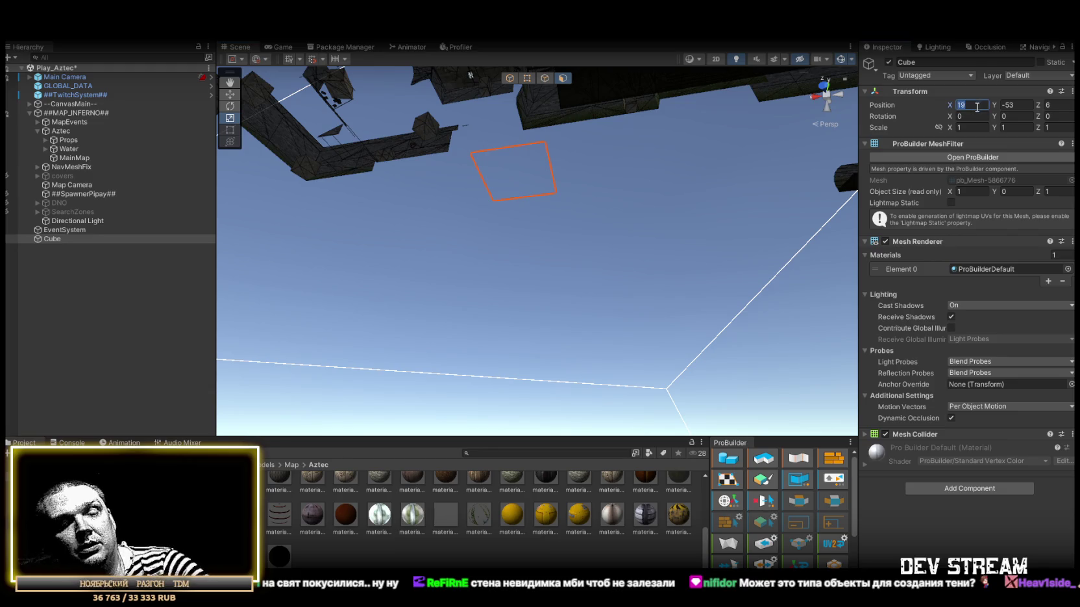
pyautogui.write('0')
pyautogui.moveTo(762, 151); pyautogui.dragTo(644, 206)
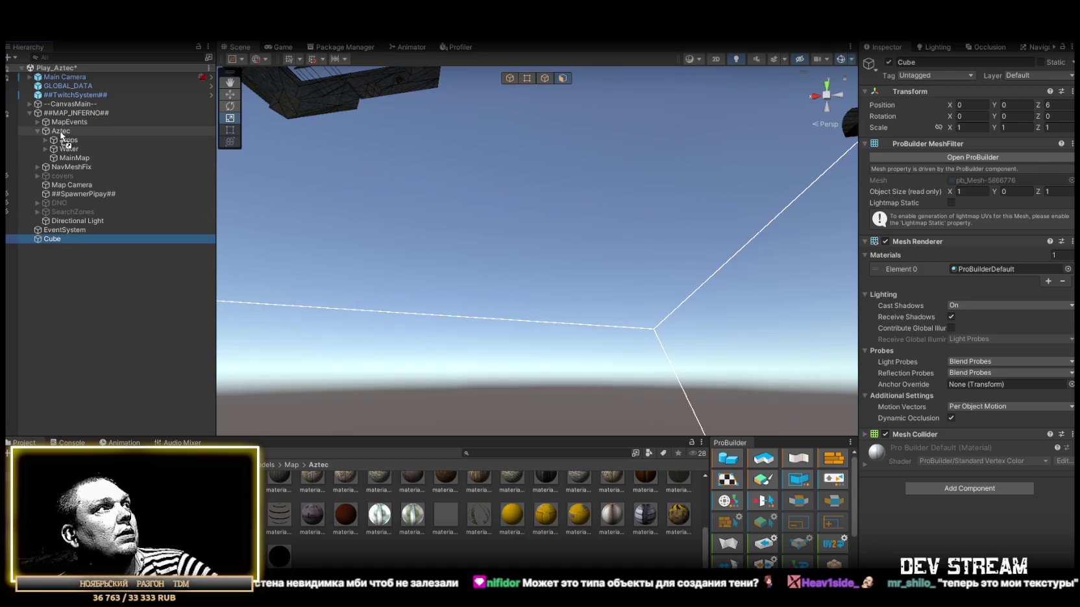
pyautogui.moveTo(61, 135); pyautogui.dragTo(75, 160)
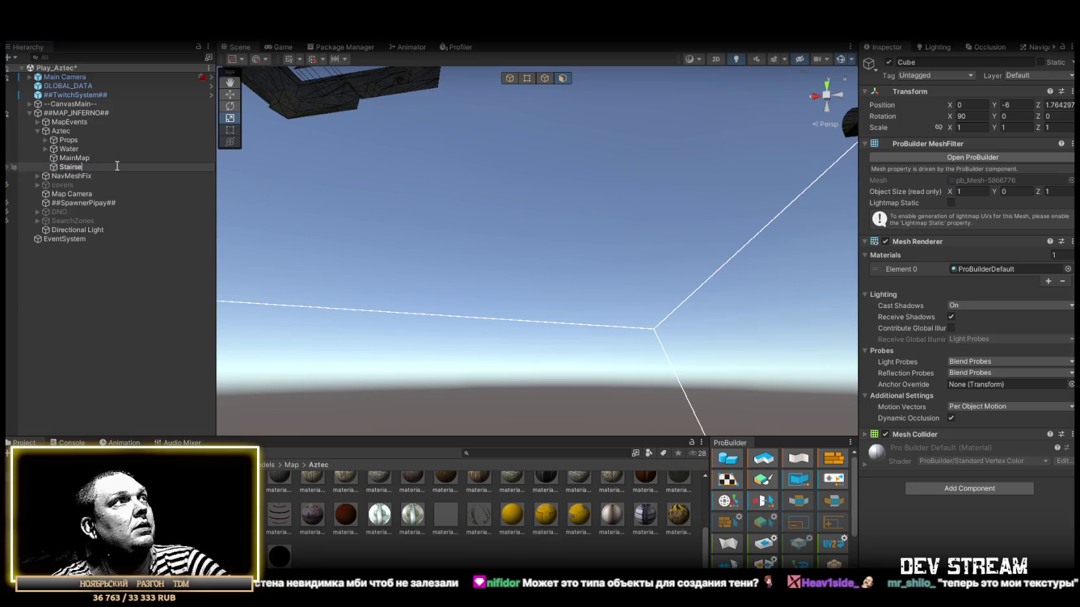
# Rename the quad to Stairse, mark it Static, and frame it in the Scene view.
pyautogui.press('Return')
pyautogui.click(1041, 62)
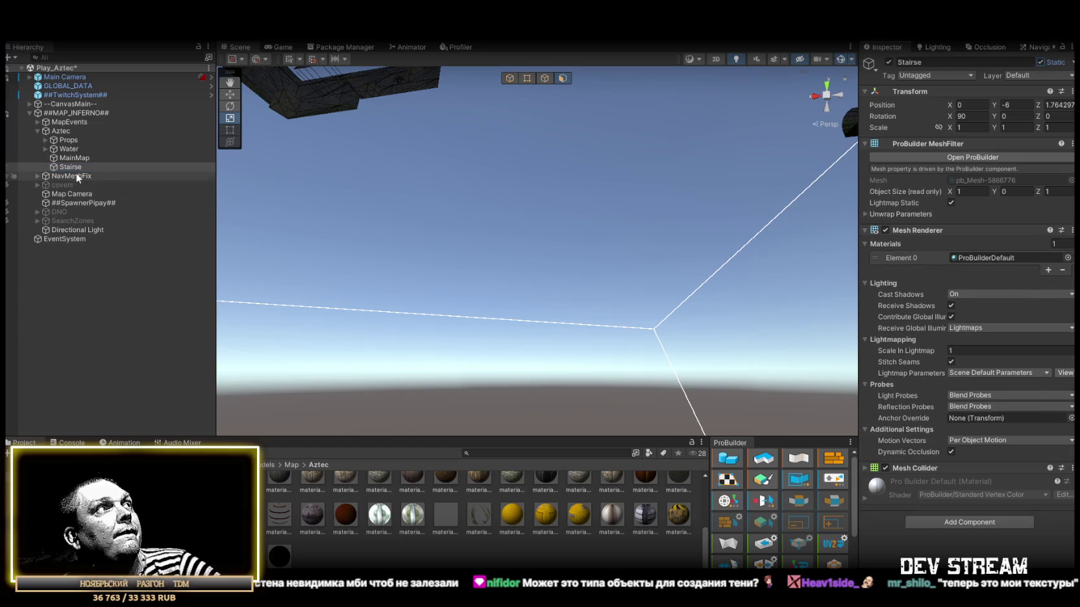
pyautogui.doubleClick(70, 167)
pyautogui.moveTo(418, 213)
pyautogui.mouseDown()
pyautogui.moveTo(422, 363)
pyautogui.moveTo(429, 344)
pyautogui.mouseUp()
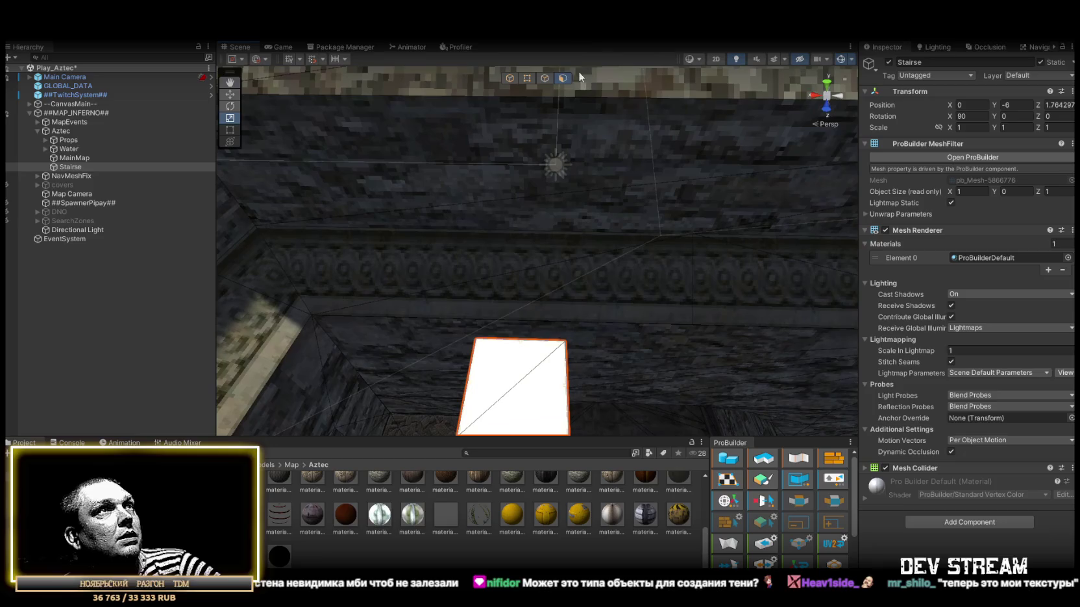
pyautogui.moveTo(517, 395)
pyautogui.mouseDown()
pyautogui.moveTo(563, 294)
pyautogui.moveTo(600, 314)
pyautogui.moveTo(621, 210)
pyautogui.moveTo(608, 131)
pyautogui.moveTo(586, 144)
pyautogui.moveTo(497, 145)
pyautogui.moveTo(354, 281)
pyautogui.moveTo(357, 214)
pyautogui.mouseUp()
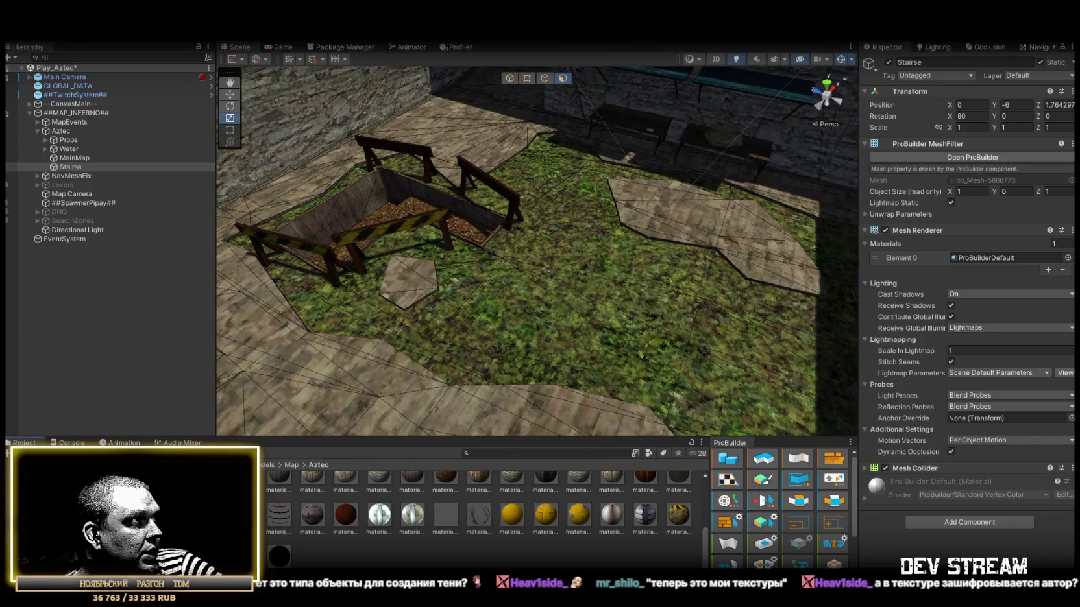
pyautogui.click(71, 513)
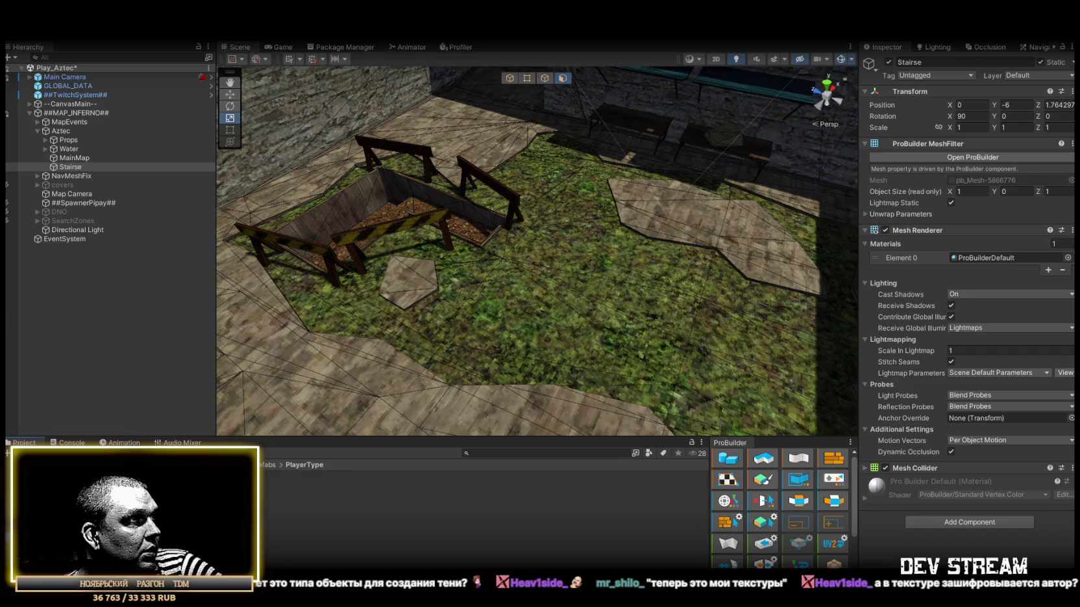
# Drop a TRCchaters1 character onto the grassy floor, delete it, and reframe Stairse.
pyautogui.moveTo(569, 290); pyautogui.dragTo(553, 293)
pyautogui.press('f')
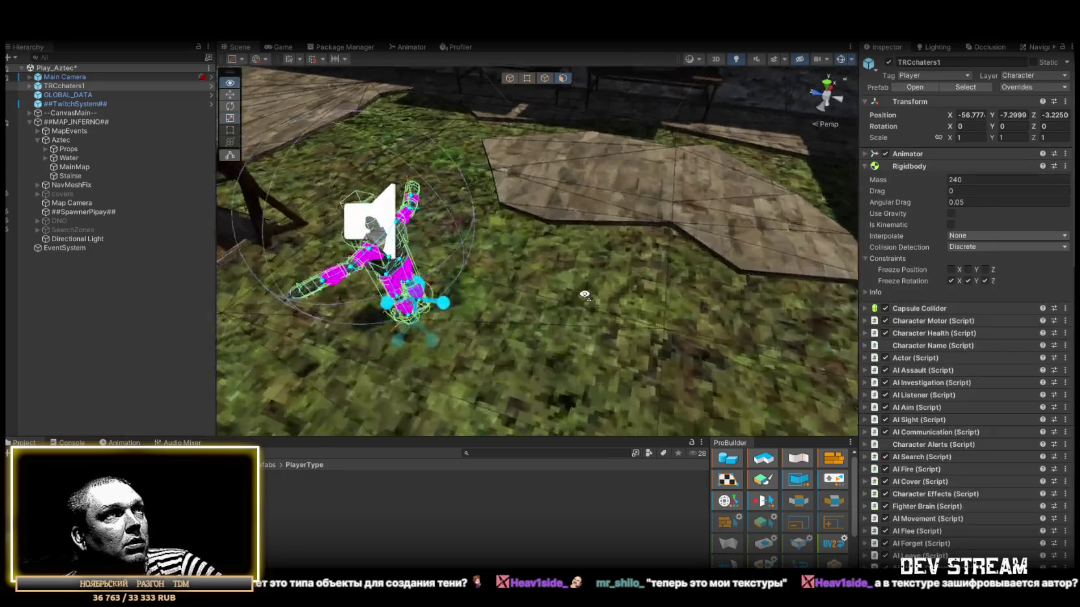
pyautogui.moveTo(427, 207)
pyautogui.mouseDown()
pyautogui.moveTo(639, 266)
pyautogui.moveTo(627, 268)
pyautogui.mouseUp()
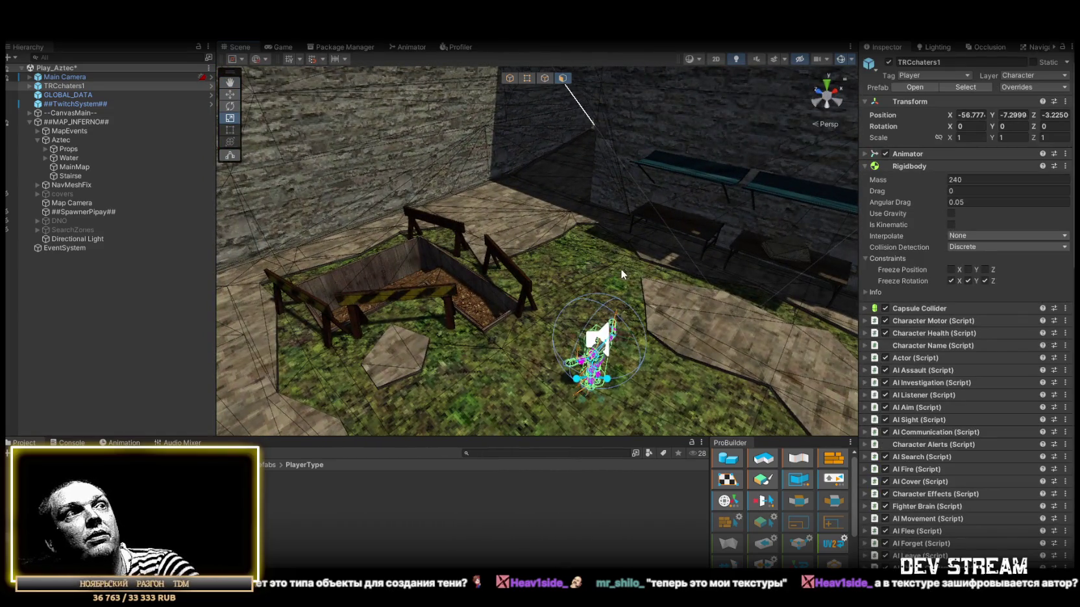
pyautogui.press('Delete')
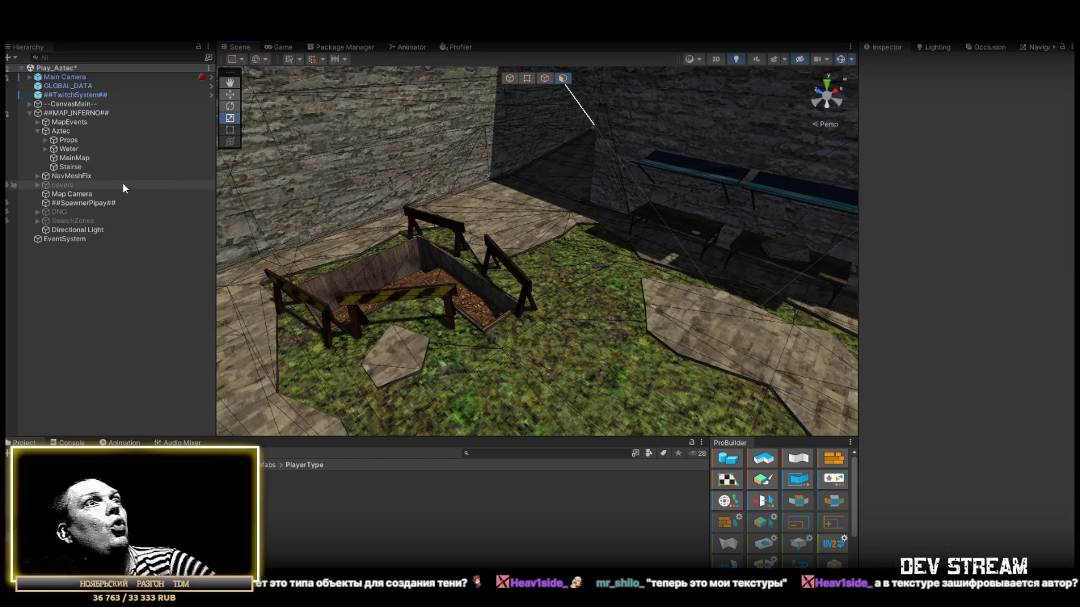
pyautogui.doubleClick(70, 167)
pyautogui.moveTo(646, 222)
pyautogui.mouseDown()
pyautogui.moveTo(688, 247)
pyautogui.moveTo(585, 134)
pyautogui.moveTo(493, 136)
pyautogui.moveTo(402, 120)
pyautogui.moveTo(515, 175)
pyautogui.mouseUp()
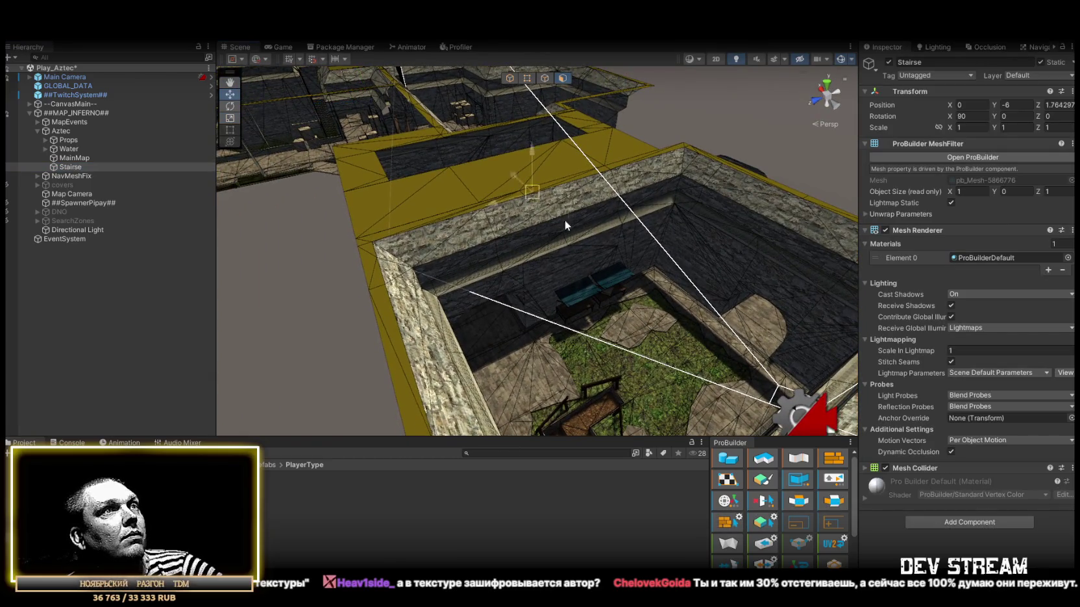
# Stretch the Stairse floor plane to about 19 units long across the courtyard.
pyautogui.scroll(5, 661, 330)
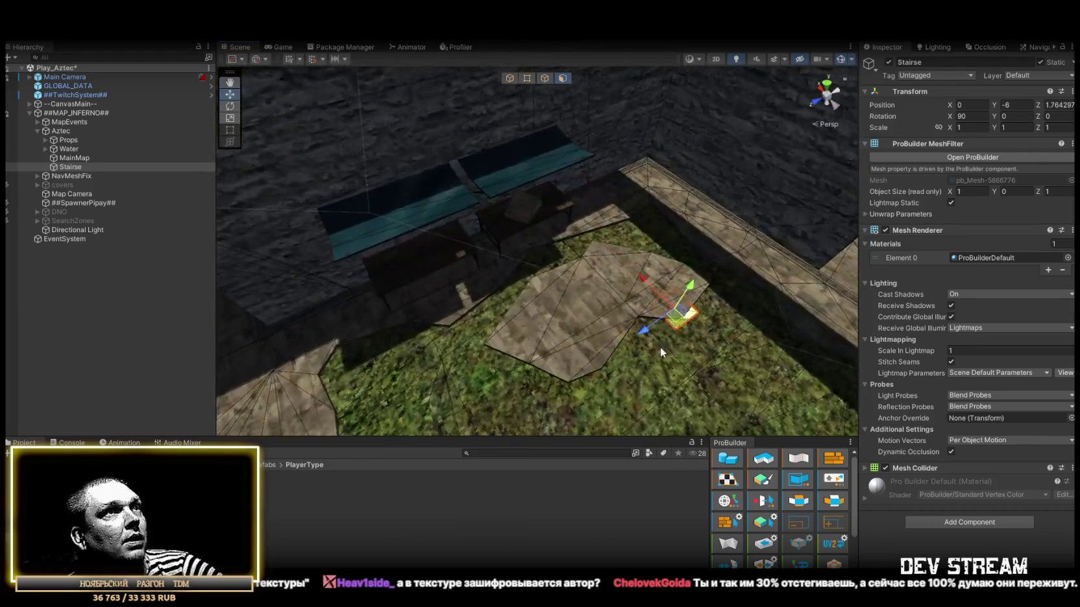
pyautogui.press('f')
pyautogui.moveTo(516, 284)
pyautogui.mouseDown()
pyautogui.moveTo(644, 313)
pyautogui.moveTo(562, 314)
pyautogui.moveTo(578, 335)
pyautogui.moveTo(559, 240)
pyautogui.mouseUp()
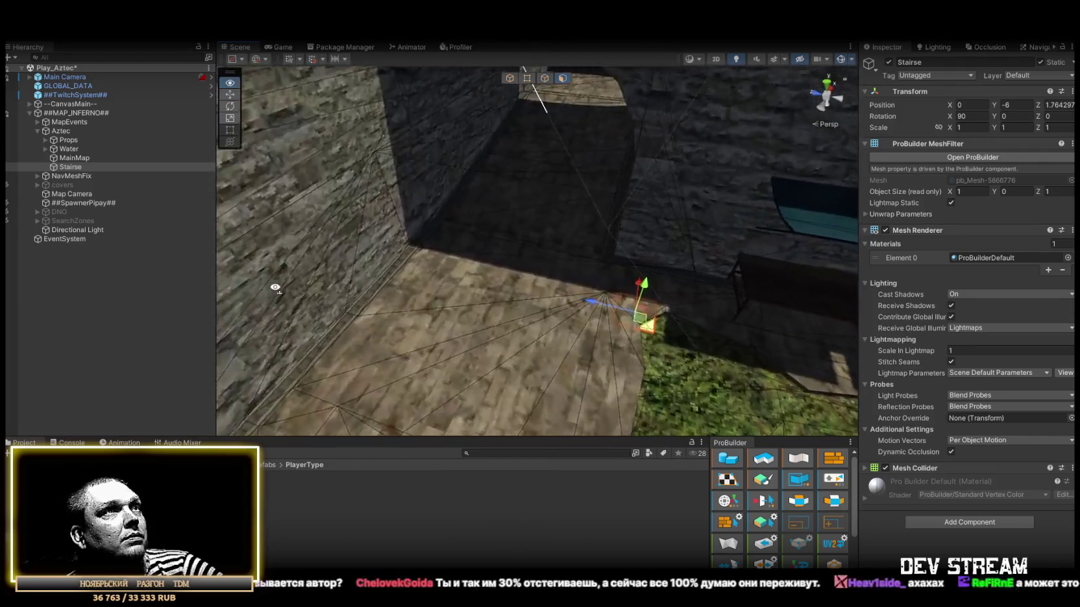
pyautogui.click(572, 318)
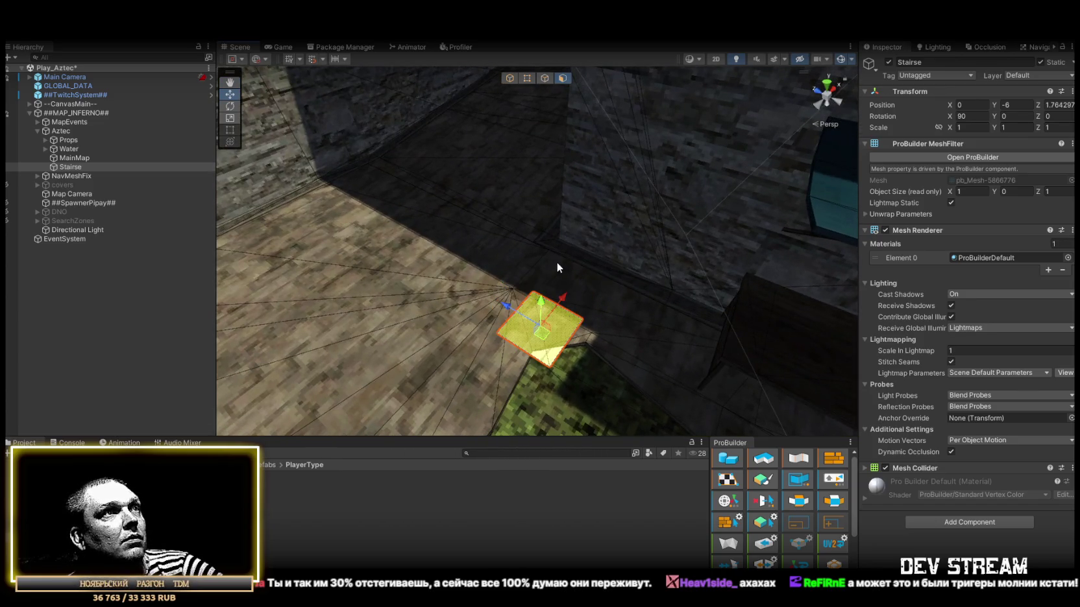
pyautogui.click(545, 79)
pyautogui.moveTo(526, 305)
pyautogui.mouseDown()
pyautogui.moveTo(569, 399)
pyautogui.moveTo(584, 351)
pyautogui.mouseUp()
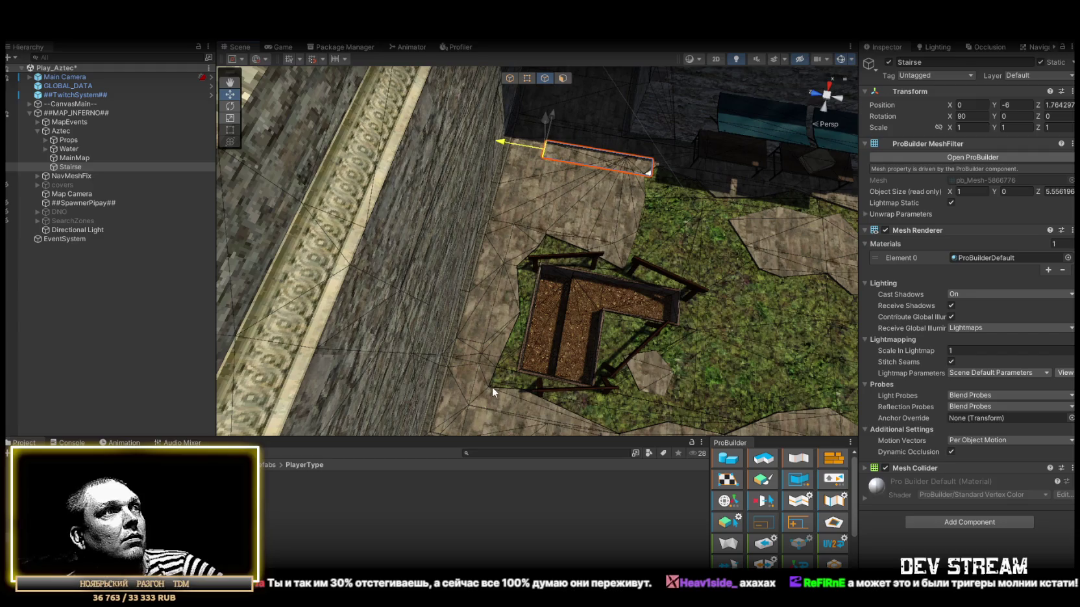
pyautogui.moveTo(612, 168)
pyautogui.mouseDown()
pyautogui.moveTo(468, 179)
pyautogui.moveTo(692, 202)
pyautogui.moveTo(432, 241)
pyautogui.moveTo(398, 255)
pyautogui.mouseUp()
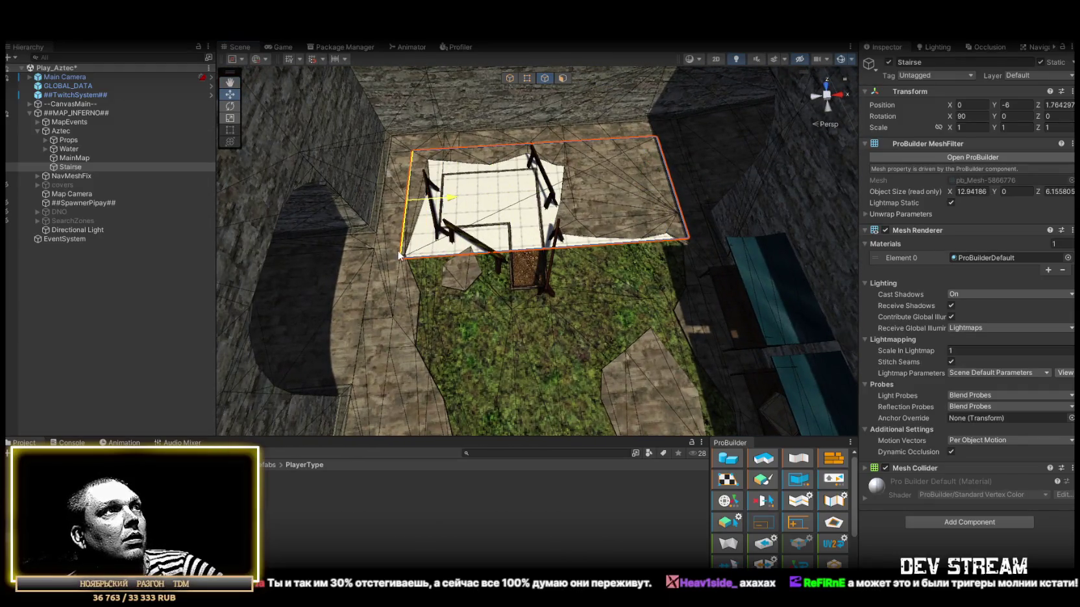
pyautogui.moveTo(545, 271)
pyautogui.mouseDown()
pyautogui.moveTo(416, 279)
pyautogui.moveTo(530, 294)
pyautogui.mouseUp()
pyautogui.moveTo(434, 296)
pyautogui.mouseDown()
pyautogui.moveTo(722, 330)
pyautogui.moveTo(696, 269)
pyautogui.moveTo(604, 259)
pyautogui.moveTo(563, 195)
pyautogui.mouseUp()
# Add a collider to the Stairse floor mesh and start raising its face upward.
pyautogui.write('oll')
pyautogui.scroll(5, 940, 520)
pyautogui.click(932, 466)
pyautogui.moveTo(562, 284)
pyautogui.mouseDown()
pyautogui.moveTo(524, 295)
pyautogui.moveTo(656, 249)
pyautogui.moveTo(600, 217)
pyautogui.moveTo(577, 258)
pyautogui.moveTo(673, 315)
pyautogui.moveTo(629, 199)
pyautogui.moveTo(588, 201)
pyautogui.moveTo(590, 171)
pyautogui.mouseUp()
pyautogui.click(673, 315)
pyautogui.click(603, 216)
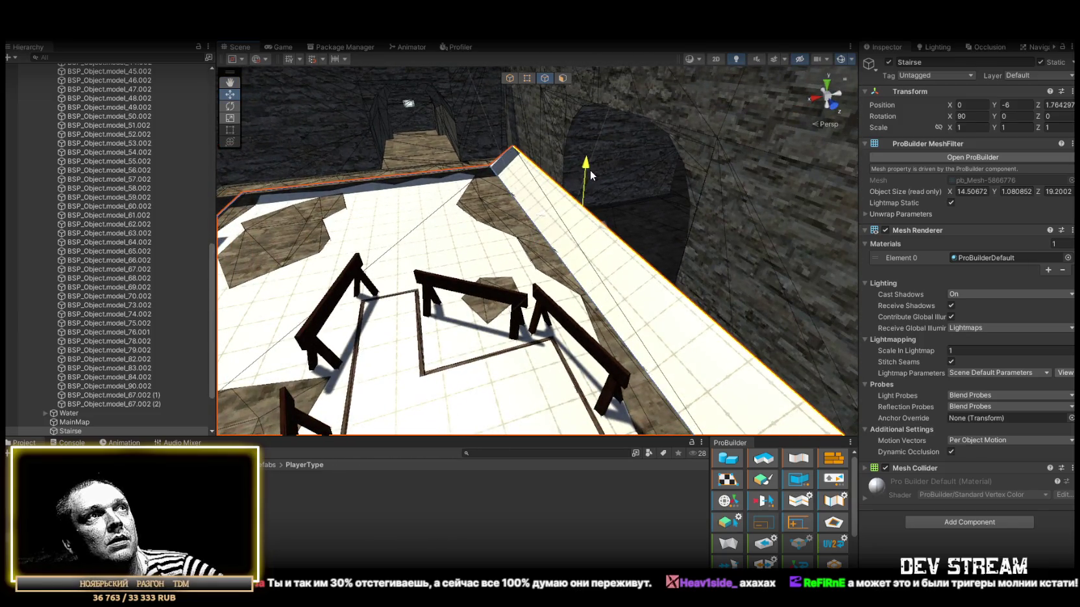
# Pull the floor's side edge inward and raise it into a taller wall.
pyautogui.moveTo(542, 209); pyautogui.dragTo(490, 167)
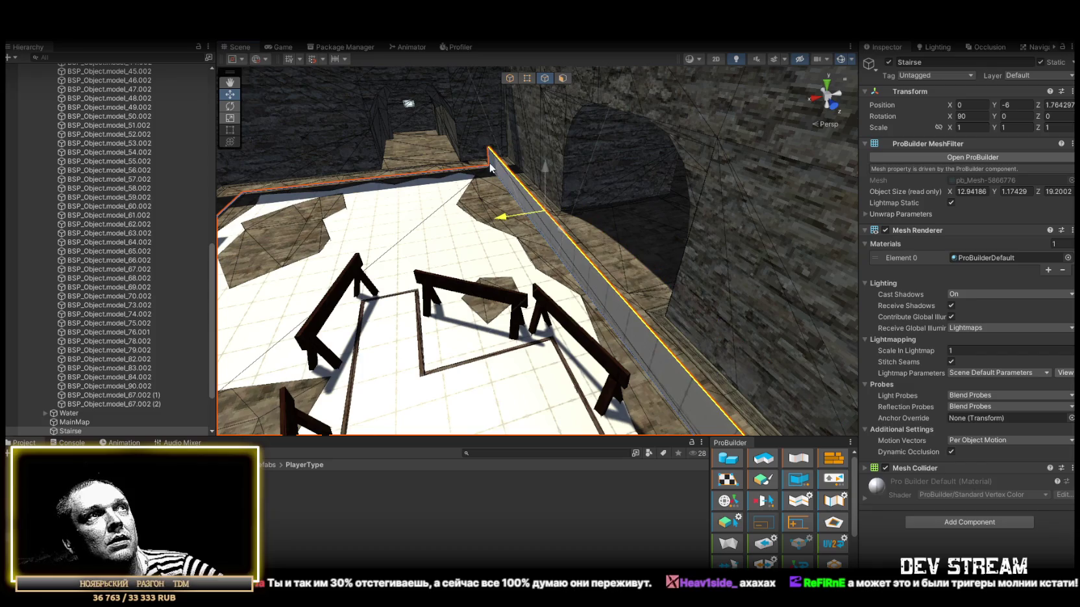
pyautogui.moveTo(557, 211); pyautogui.dragTo(596, 208)
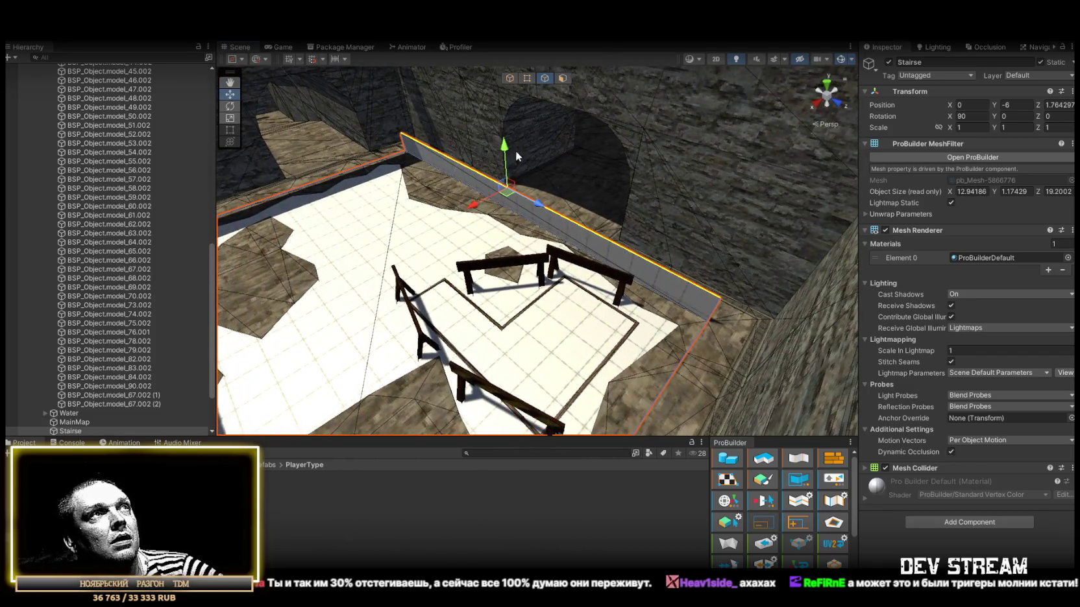
pyautogui.moveTo(515, 150)
pyautogui.mouseDown()
pyautogui.moveTo(507, 120)
pyautogui.moveTo(531, 61)
pyautogui.mouseUp()
pyautogui.click(563, 77)
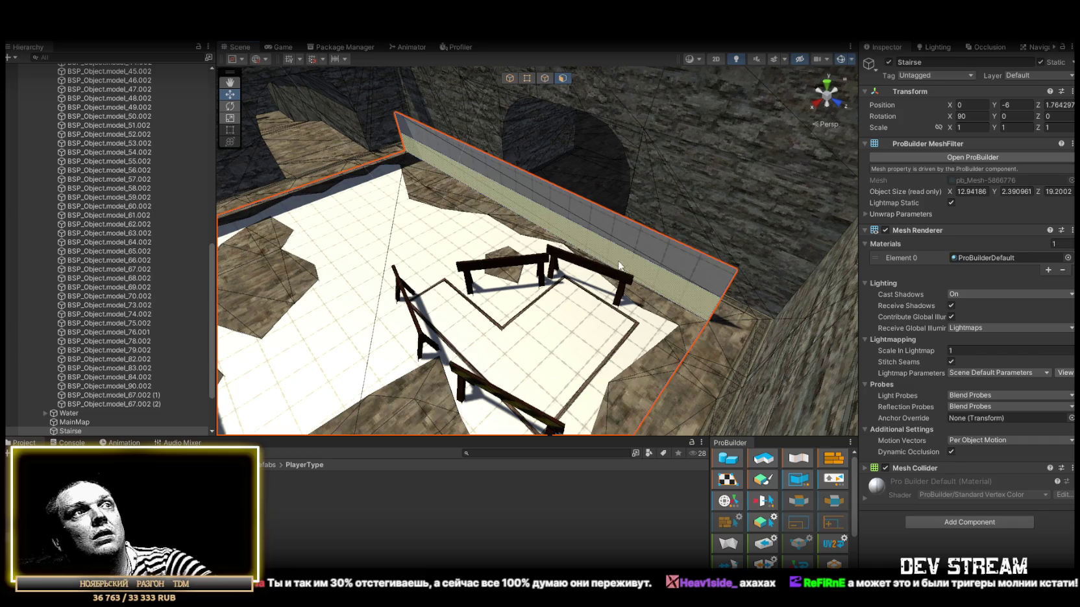
pyautogui.click(500, 192)
pyautogui.moveTo(500, 192)
pyautogui.mouseDown()
pyautogui.moveTo(471, 194)
pyautogui.moveTo(505, 302)
pyautogui.mouseUp()
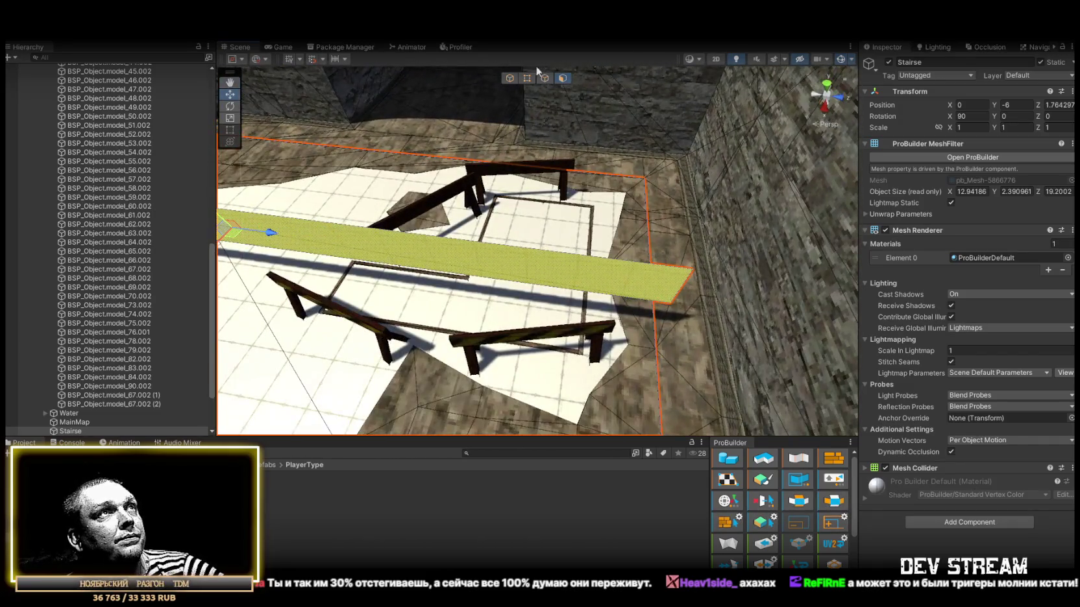
# Move the wall edges into place along the barriers and lower the top edge to about 1.3.
pyautogui.click(545, 79)
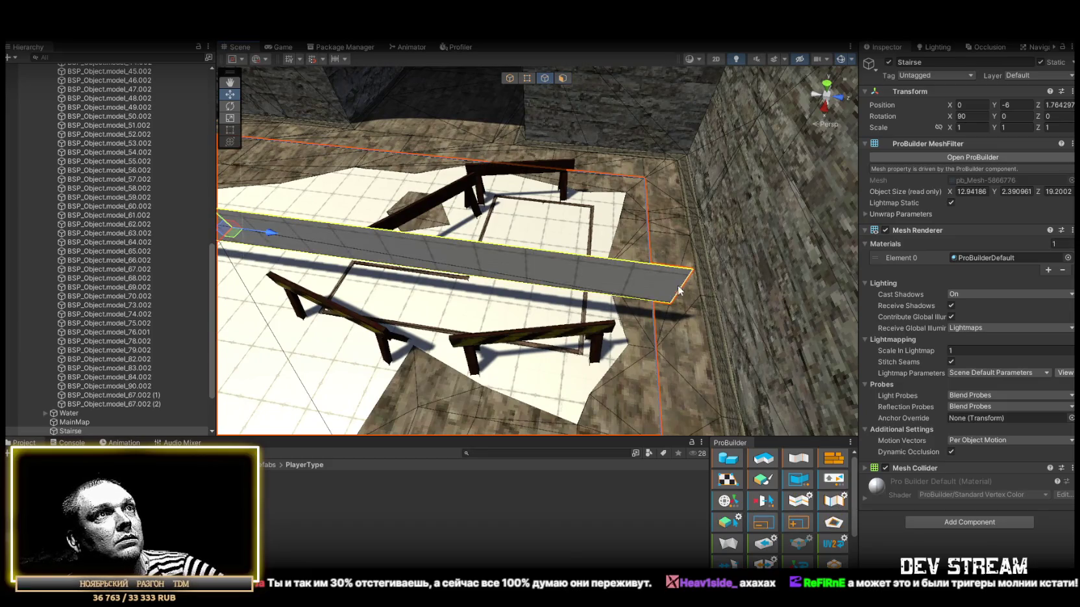
pyautogui.moveTo(623, 300)
pyautogui.mouseDown()
pyautogui.moveTo(431, 156)
pyautogui.moveTo(683, 327)
pyautogui.mouseUp()
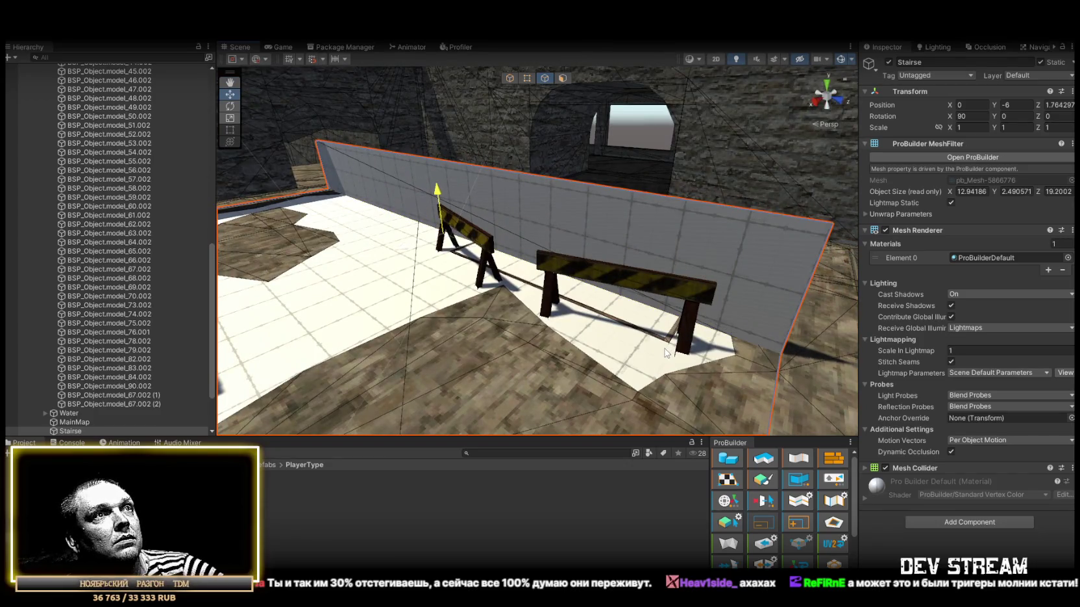
pyautogui.moveTo(795, 289)
pyautogui.mouseDown()
pyautogui.moveTo(749, 344)
pyautogui.moveTo(618, 271)
pyautogui.mouseUp()
pyautogui.moveTo(708, 336)
pyautogui.mouseDown()
pyautogui.moveTo(617, 315)
pyautogui.moveTo(639, 313)
pyautogui.moveTo(375, 138)
pyautogui.mouseUp()
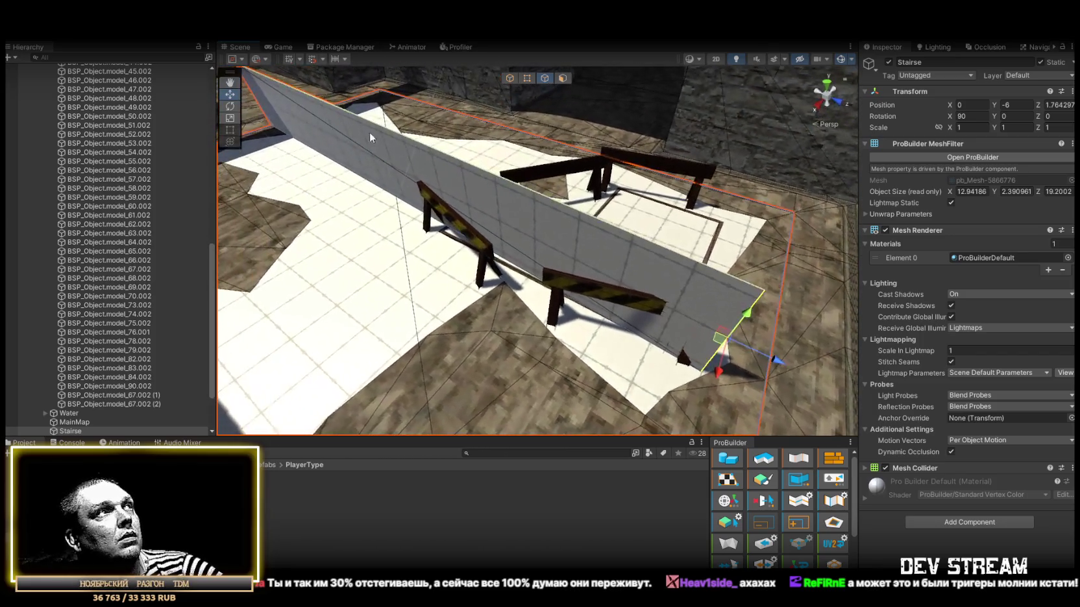
pyautogui.moveTo(253, 107)
pyautogui.mouseDown()
pyautogui.moveTo(590, 282)
pyautogui.moveTo(691, 325)
pyautogui.moveTo(762, 333)
pyautogui.mouseUp()
pyautogui.moveTo(592, 325); pyautogui.dragTo(605, 344)
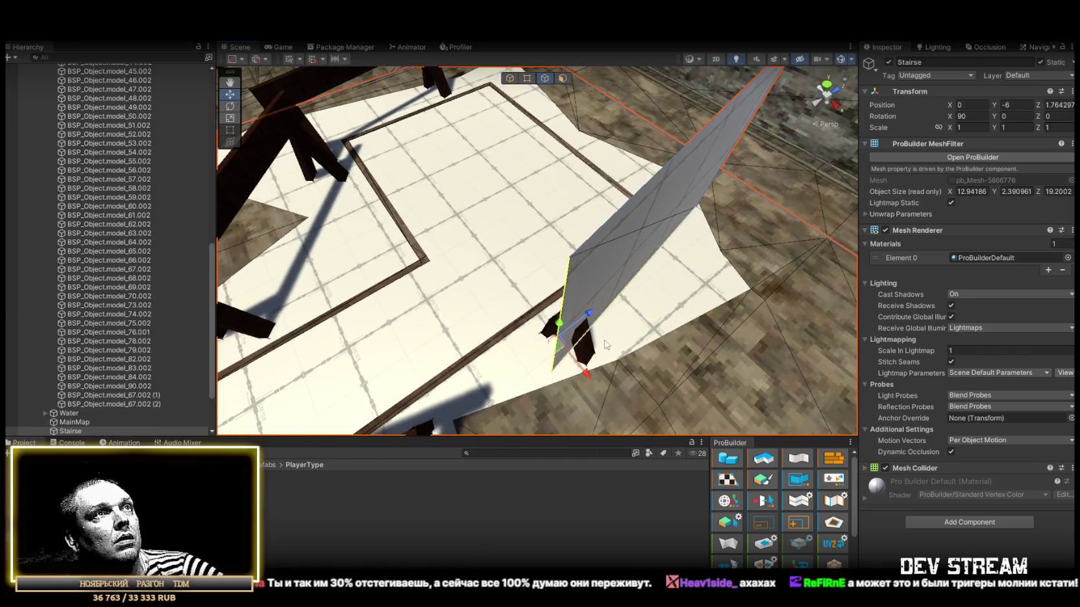
pyautogui.moveTo(642, 190)
pyautogui.mouseDown()
pyautogui.moveTo(680, 164)
pyautogui.moveTo(678, 130)
pyautogui.moveTo(661, 165)
pyautogui.mouseUp()
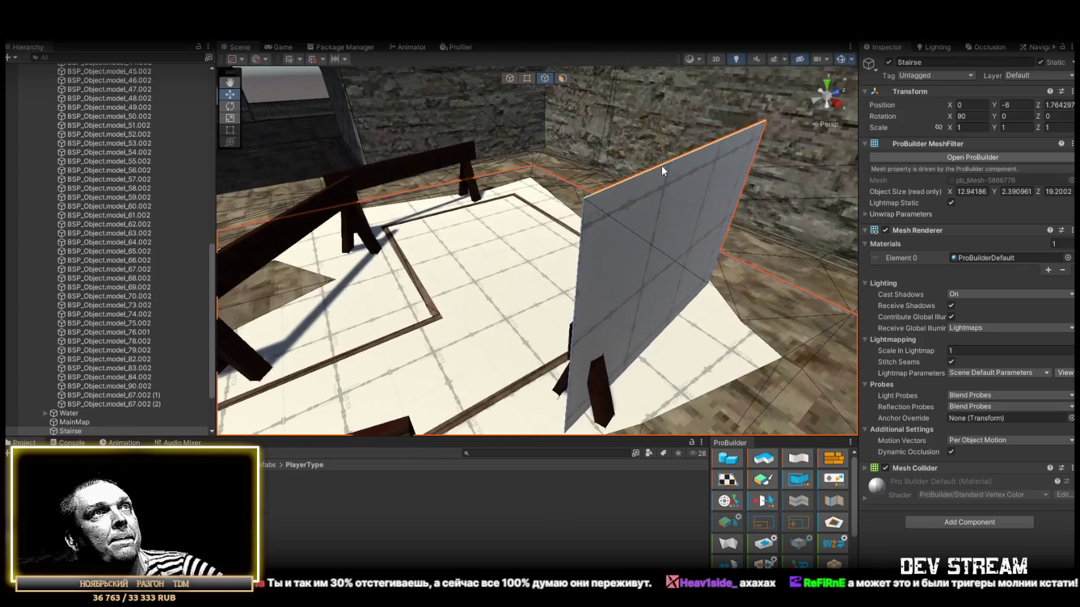
pyautogui.moveTo(721, 116)
pyautogui.mouseDown()
pyautogui.moveTo(717, 168)
pyautogui.moveTo(584, 364)
pyautogui.moveTo(577, 331)
pyautogui.moveTo(706, 245)
pyautogui.moveTo(594, 381)
pyautogui.mouseUp()
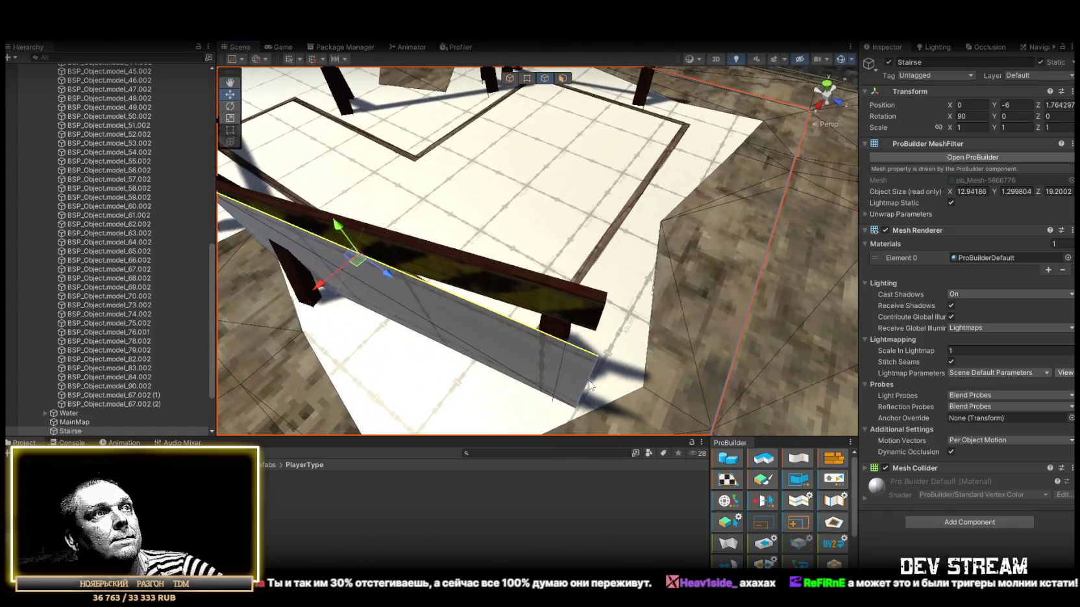
pyautogui.moveTo(571, 420)
pyautogui.mouseDown()
pyautogui.moveTo(582, 330)
pyautogui.moveTo(607, 315)
pyautogui.mouseUp()
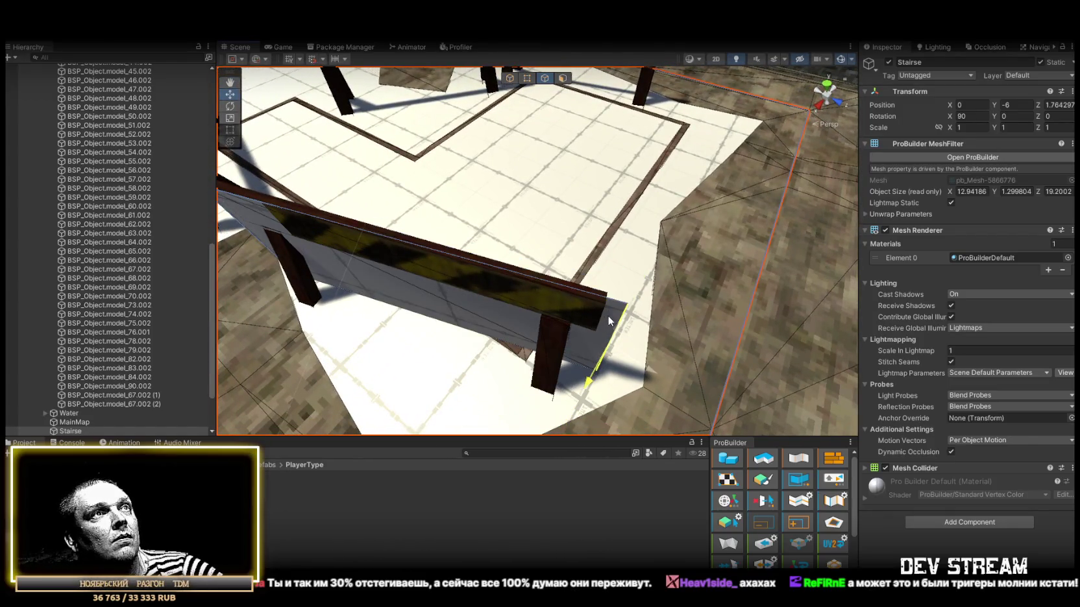
pyautogui.moveTo(645, 366)
pyautogui.mouseDown()
pyautogui.moveTo(612, 317)
pyautogui.moveTo(519, 327)
pyautogui.moveTo(524, 338)
pyautogui.moveTo(539, 299)
pyautogui.moveTo(674, 295)
pyautogui.moveTo(608, 305)
pyautogui.moveTo(628, 280)
pyautogui.moveTo(546, 255)
pyautogui.mouseUp()
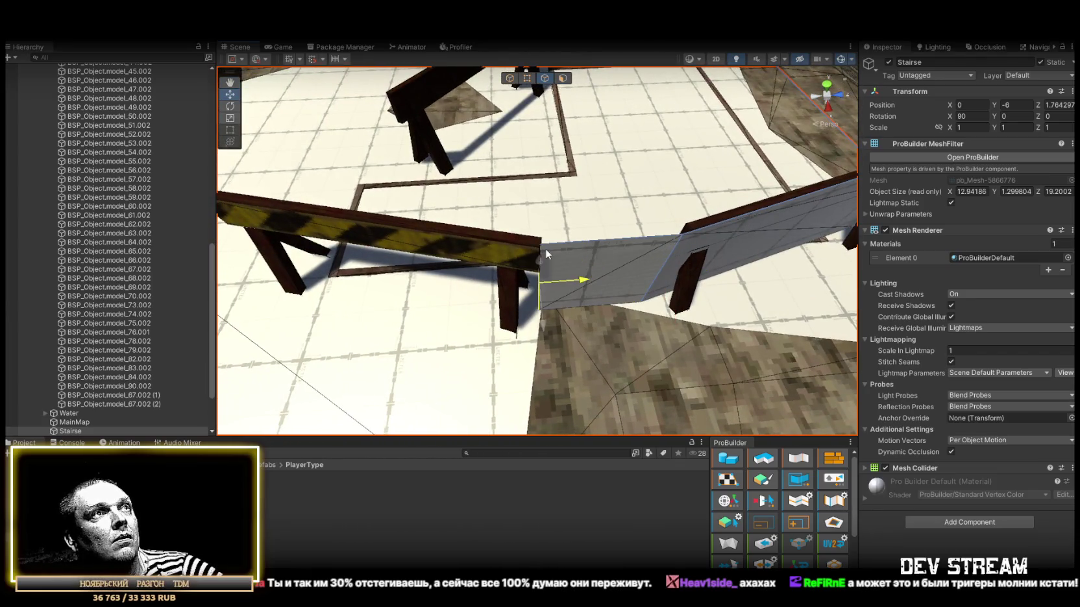
pyautogui.moveTo(547, 301)
pyautogui.mouseDown()
pyautogui.moveTo(650, 310)
pyautogui.moveTo(673, 291)
pyautogui.moveTo(634, 307)
pyautogui.mouseUp()
# Extrude a new wall section from the end edge along the barrier.
pyautogui.click(639, 313)
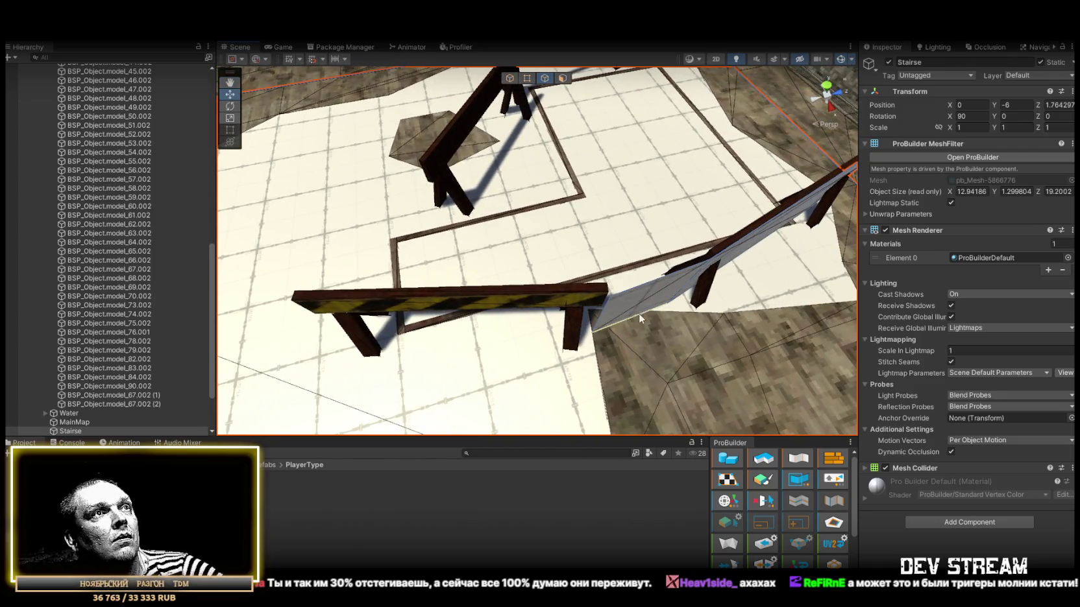
pyautogui.click(606, 313)
pyautogui.moveTo(605, 313)
pyautogui.mouseDown()
pyautogui.moveTo(347, 380)
pyautogui.moveTo(310, 327)
pyautogui.moveTo(308, 364)
pyautogui.moveTo(331, 331)
pyautogui.moveTo(315, 318)
pyautogui.moveTo(669, 368)
pyautogui.moveTo(624, 278)
pyautogui.moveTo(506, 325)
pyautogui.mouseUp()
pyautogui.moveTo(492, 330); pyautogui.dragTo(625, 322)
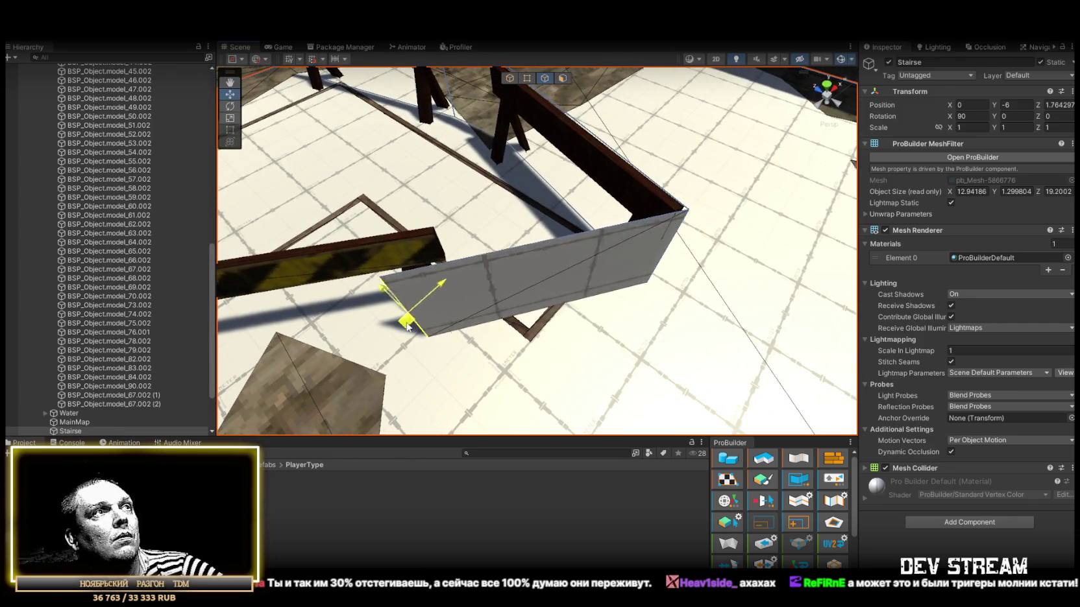
pyautogui.press('f')
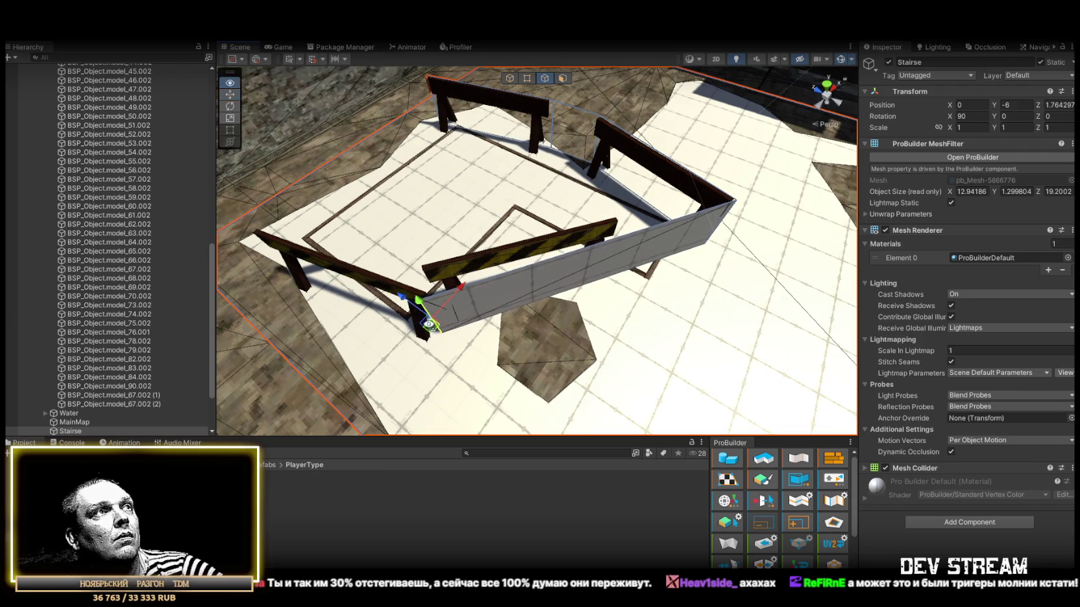
# Inspect the walled enclosure and rotate barrier BSP_Object.model_67.002 (1).
pyautogui.scroll(5, 429, 323)
pyautogui.moveTo(540, 335); pyautogui.dragTo(675, 307)
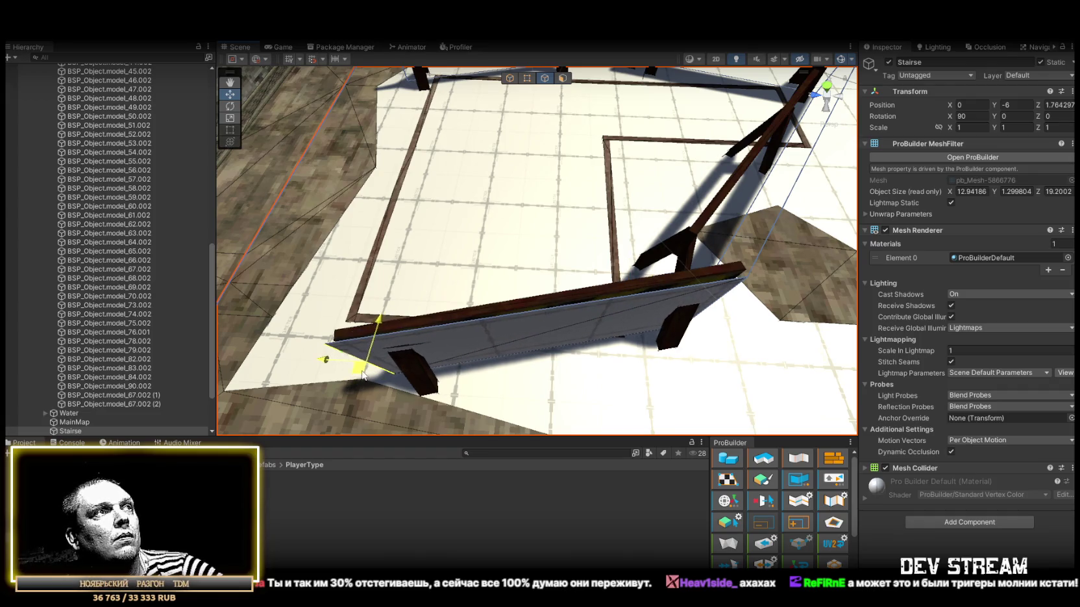
pyautogui.moveTo(367, 356); pyautogui.dragTo(718, 316)
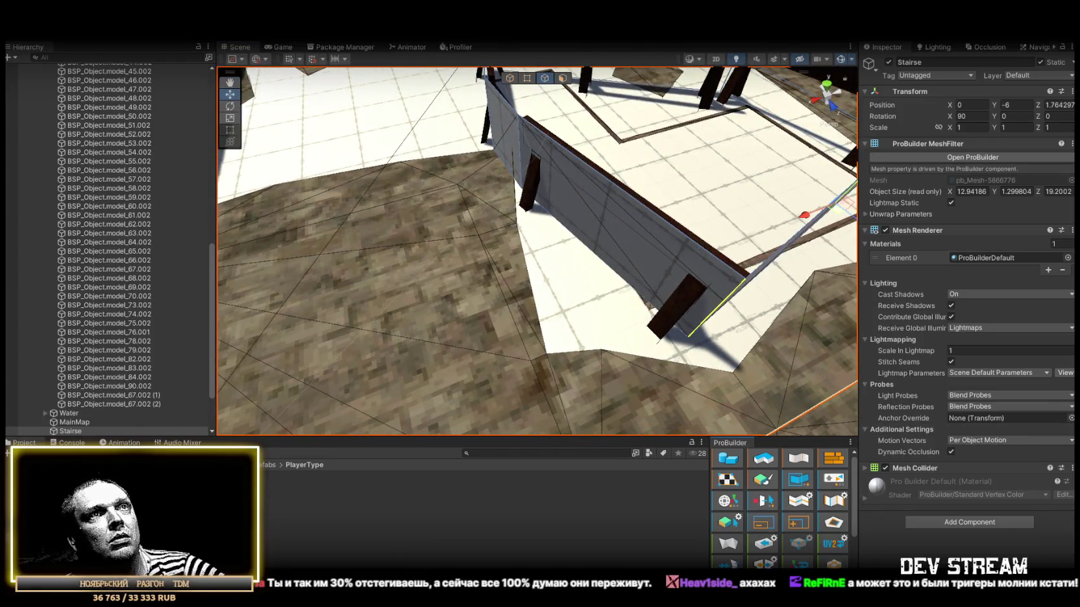
pyautogui.scroll(-5, 538, 251)
pyautogui.moveTo(537, 251)
pyautogui.mouseDown()
pyautogui.moveTo(449, 286)
pyautogui.moveTo(541, 352)
pyautogui.moveTo(514, 374)
pyautogui.mouseUp()
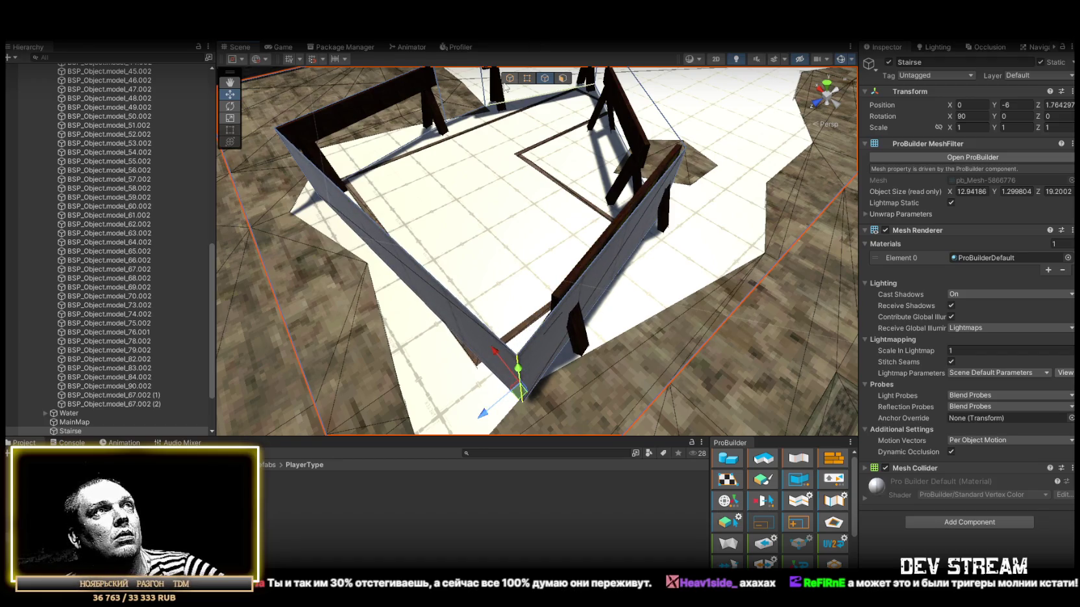
pyautogui.click(568, 290)
pyautogui.moveTo(652, 239)
pyautogui.mouseDown()
pyautogui.moveTo(516, 261)
pyautogui.moveTo(482, 301)
pyautogui.moveTo(550, 253)
pyautogui.moveTo(646, 273)
pyautogui.moveTo(615, 320)
pyautogui.moveTo(637, 273)
pyautogui.moveTo(638, 309)
pyautogui.moveTo(638, 273)
pyautogui.moveTo(539, 259)
pyautogui.moveTo(444, 219)
pyautogui.moveTo(477, 252)
pyautogui.mouseUp()
pyautogui.press('e')
# Reselect Stairse and move a wall edge in Edge mode to reshape the wall.
pyautogui.click(624, 120)
pyautogui.click(546, 83)
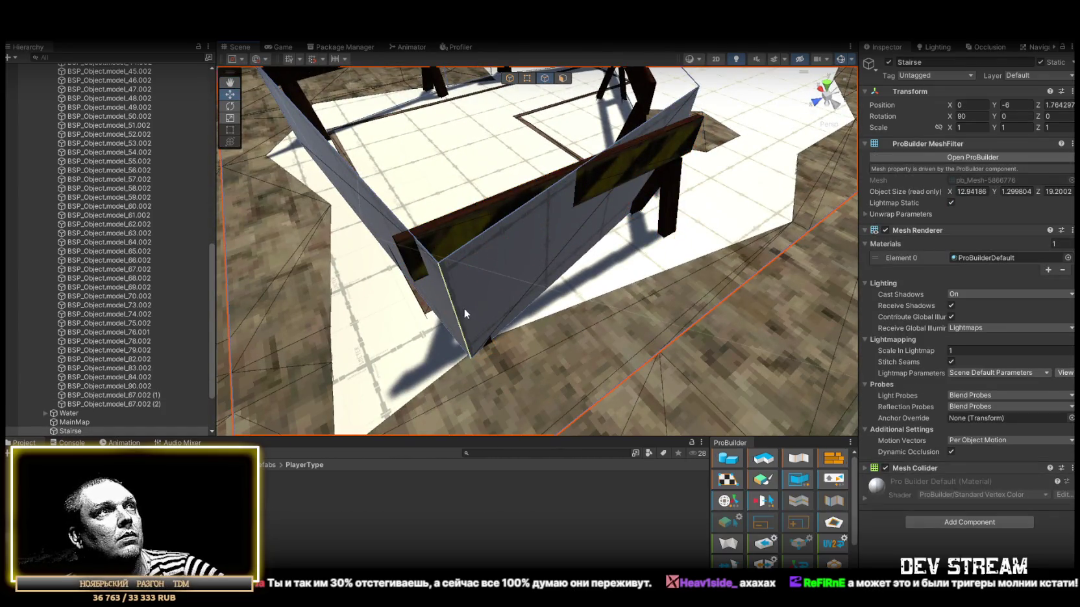
pyautogui.moveTo(444, 329)
pyautogui.mouseDown()
pyautogui.moveTo(422, 318)
pyautogui.moveTo(473, 236)
pyautogui.moveTo(656, 212)
pyautogui.moveTo(510, 271)
pyautogui.moveTo(516, 83)
pyautogui.mouseUp()
pyautogui.click(557, 248)
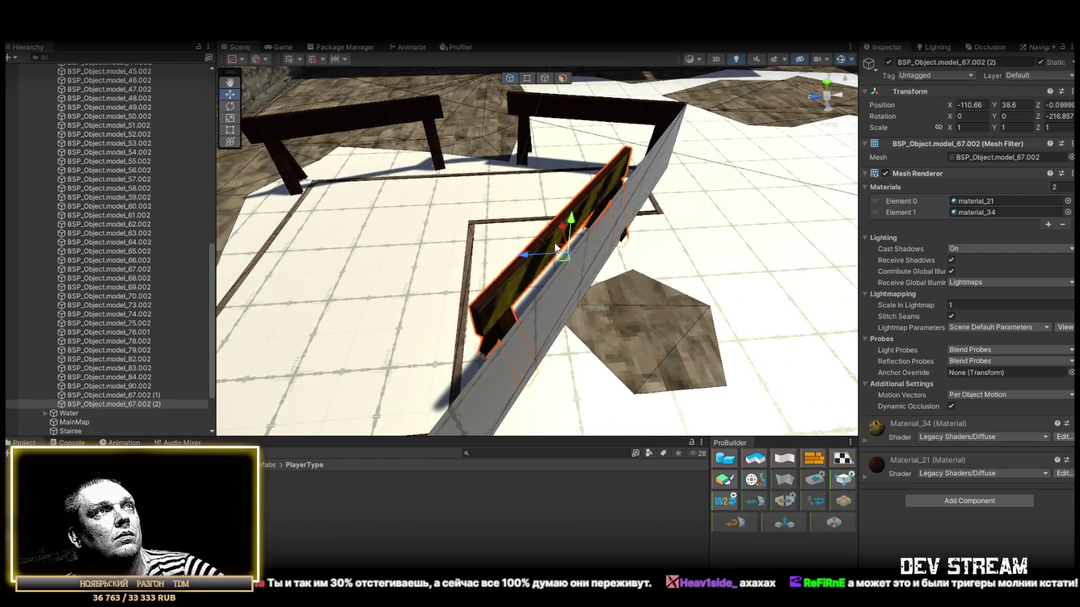
# Slide barrier BSP_Object.model_67.002 (2) along the new wall.
pyautogui.moveTo(567, 257); pyautogui.dragTo(582, 264)
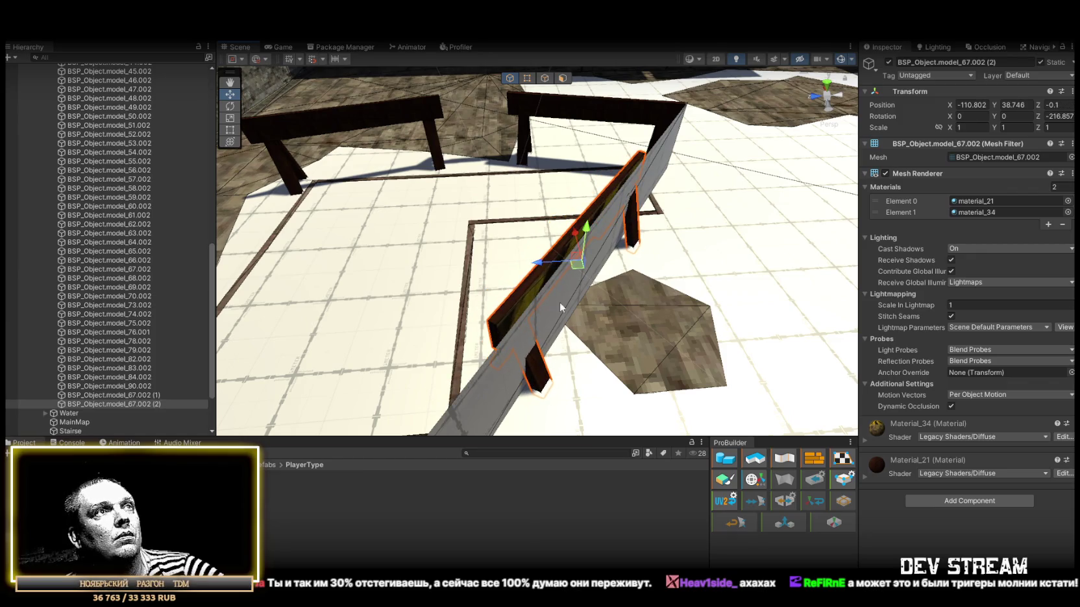
pyautogui.click(567, 292)
pyautogui.scroll(-5, 597, 273)
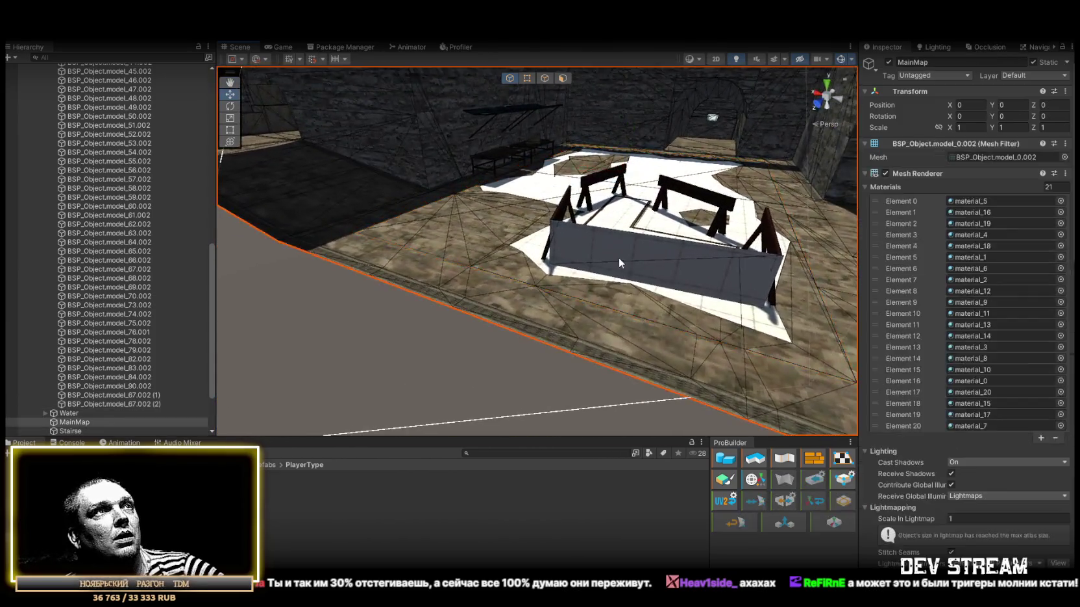
pyautogui.scroll(5, 618, 257)
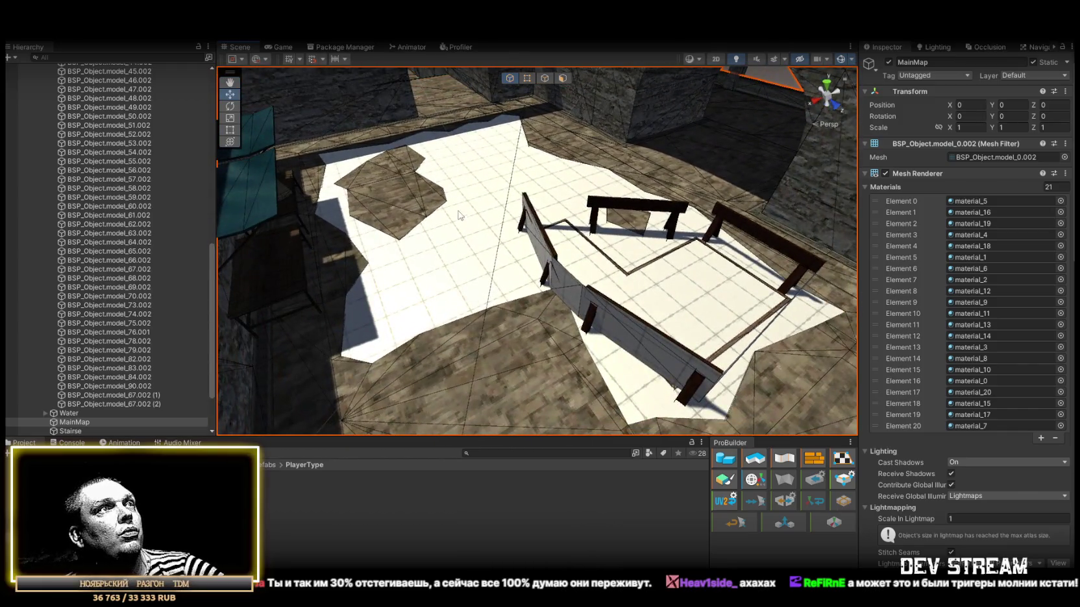
# Reselect Stairse in Face mode and stretch its floor along the stone corridor.
pyautogui.click(459, 216)
pyautogui.press('f')
pyautogui.moveTo(480, 132)
pyautogui.mouseDown()
pyautogui.moveTo(403, 137)
pyautogui.moveTo(540, 125)
pyautogui.moveTo(533, 104)
pyautogui.moveTo(511, 135)
pyautogui.moveTo(523, 130)
pyautogui.moveTo(386, 186)
pyautogui.moveTo(449, 170)
pyautogui.moveTo(341, 134)
pyautogui.moveTo(169, 146)
pyautogui.moveTo(188, 194)
pyautogui.moveTo(243, 178)
pyautogui.moveTo(617, 183)
pyautogui.moveTo(598, 231)
pyautogui.moveTo(514, 173)
pyautogui.moveTo(552, 250)
pyautogui.mouseUp()
pyautogui.click(479, 301)
pyautogui.click(478, 302)
pyautogui.moveTo(479, 302); pyautogui.dragTo(505, 150)
pyautogui.click(544, 78)
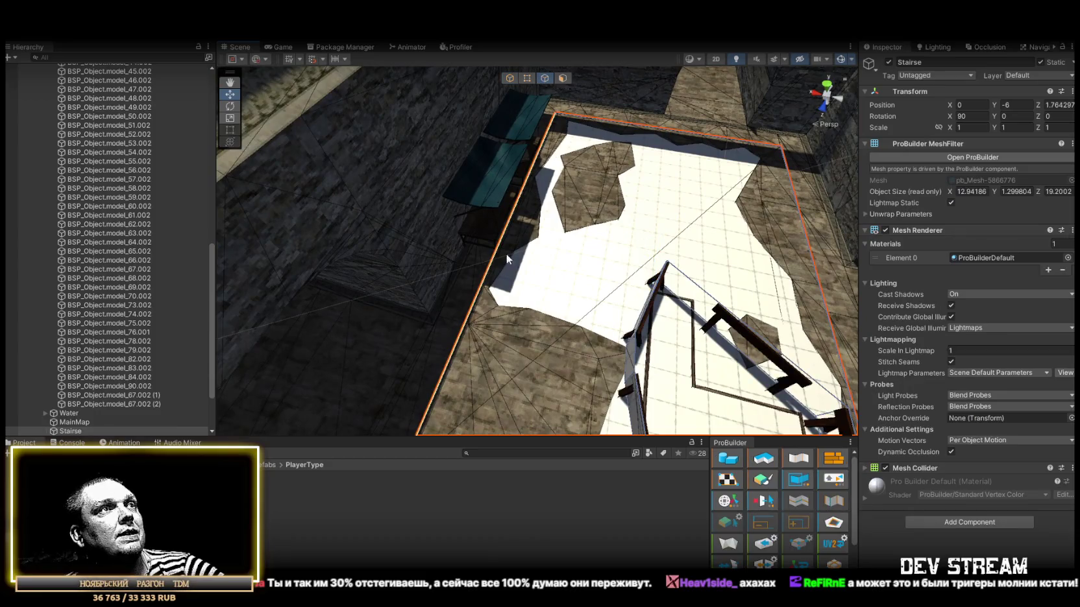
pyautogui.moveTo(498, 266)
pyautogui.mouseDown()
pyautogui.moveTo(359, 228)
pyautogui.moveTo(713, 284)
pyautogui.moveTo(564, 159)
pyautogui.moveTo(238, 124)
pyautogui.moveTo(458, 145)
pyautogui.moveTo(570, 205)
pyautogui.moveTo(222, 122)
pyautogui.moveTo(169, 176)
pyautogui.moveTo(89, 294)
pyautogui.moveTo(89, 236)
pyautogui.moveTo(44, 234)
pyautogui.moveTo(241, 112)
pyautogui.moveTo(30, 81)
pyautogui.moveTo(1070, 95)
pyautogui.moveTo(137, 88)
pyautogui.moveTo(337, 202)
pyautogui.moveTo(569, 148)
pyautogui.mouseUp()
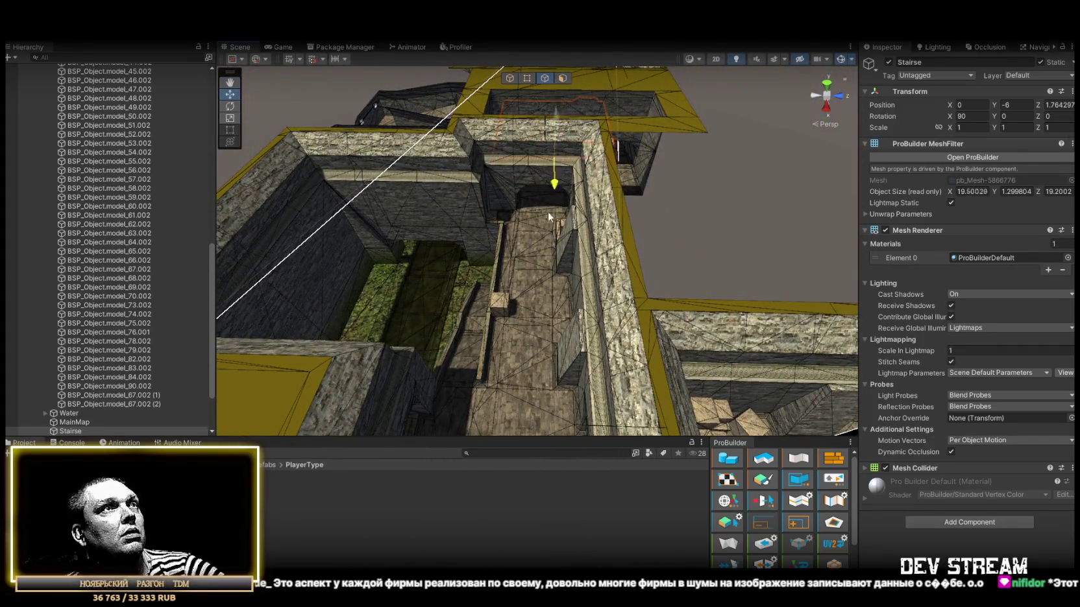
pyautogui.scroll(-3, 560, 259)
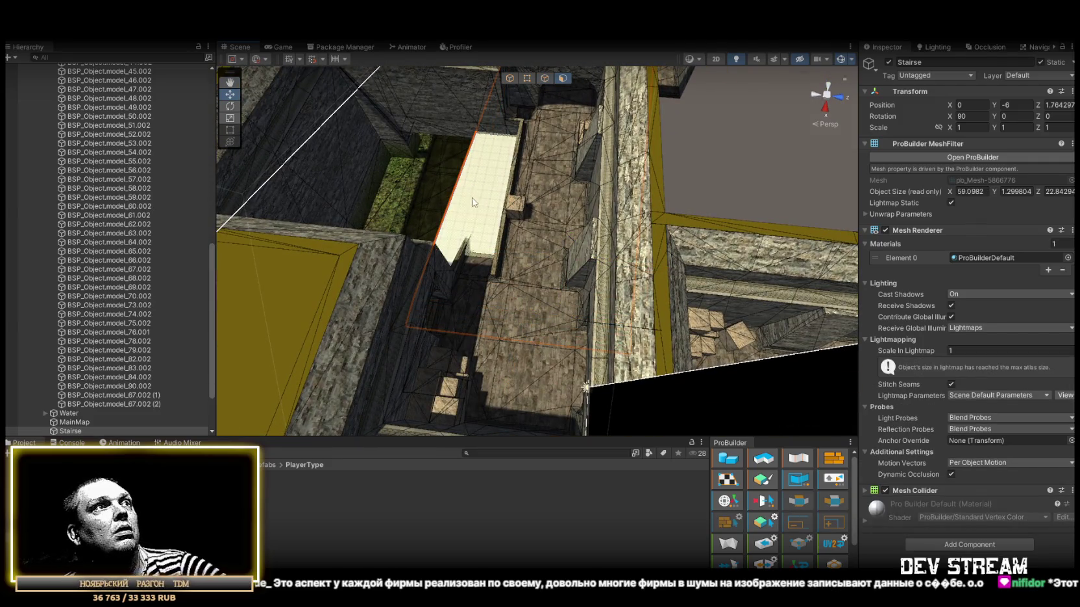
# Undo and then restore the raised floor strip, checking it near the wall and arch.
pyautogui.hotkey('ctrl', 'z')
pyautogui.moveTo(482, 302)
pyautogui.mouseDown()
pyautogui.moveTo(429, 304)
pyautogui.moveTo(656, 257)
pyautogui.moveTo(533, 105)
pyautogui.moveTo(493, 195)
pyautogui.moveTo(403, 202)
pyautogui.mouseUp()
pyautogui.hotkey('ctrl', 'y')
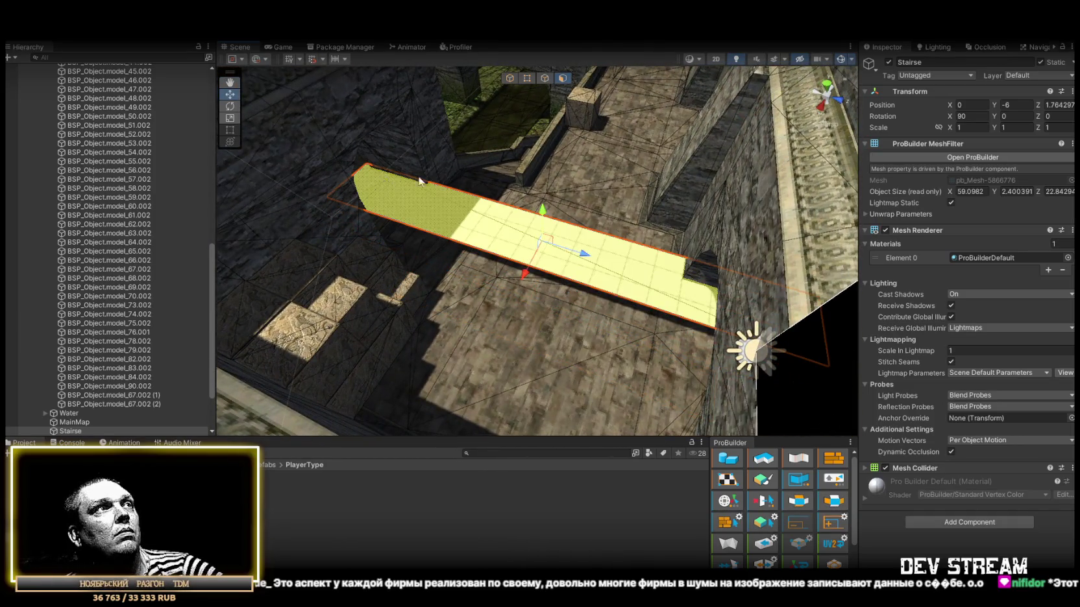
pyautogui.scroll(3, 420, 181)
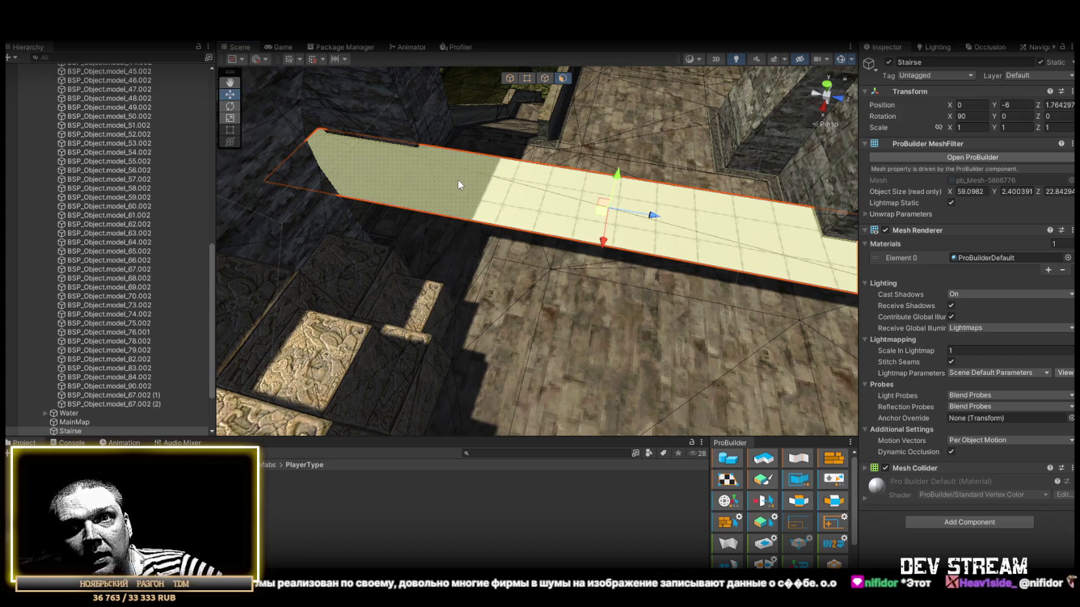
pyautogui.moveTo(459, 185)
pyautogui.mouseDown()
pyautogui.moveTo(386, 129)
pyautogui.moveTo(566, 170)
pyautogui.moveTo(573, 57)
pyautogui.mouseUp()
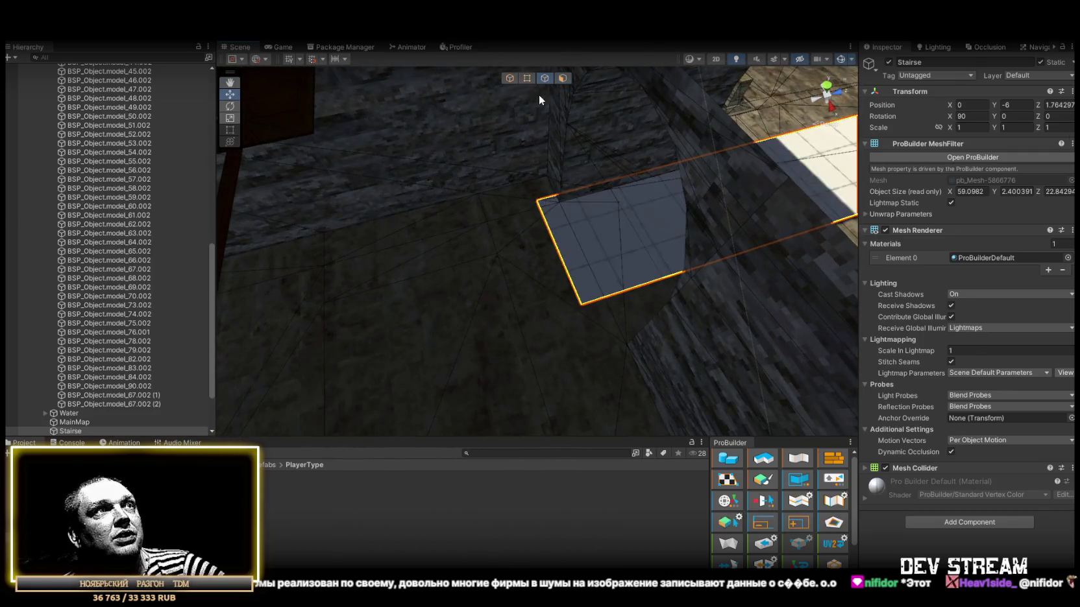
# Widen the thin strip into a full floor face spanning 80 units along X.
pyautogui.moveTo(553, 247)
pyautogui.mouseDown()
pyautogui.moveTo(552, 235)
pyautogui.moveTo(414, 202)
pyautogui.mouseUp()
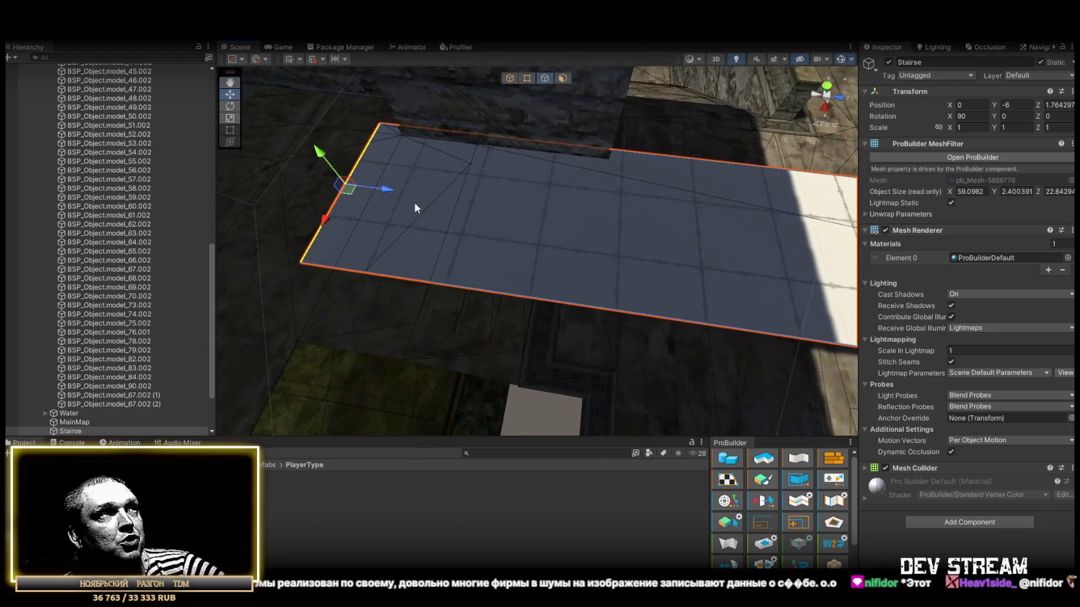
pyautogui.moveTo(583, 217)
pyautogui.mouseDown()
pyautogui.moveTo(665, 230)
pyautogui.moveTo(499, 164)
pyautogui.moveTo(443, 160)
pyautogui.moveTo(548, 165)
pyautogui.moveTo(390, 159)
pyautogui.moveTo(430, 137)
pyautogui.moveTo(498, 189)
pyautogui.moveTo(639, 233)
pyautogui.moveTo(742, 284)
pyautogui.moveTo(862, 221)
pyautogui.moveTo(795, 172)
pyautogui.moveTo(776, 202)
pyautogui.moveTo(557, 279)
pyautogui.mouseUp()
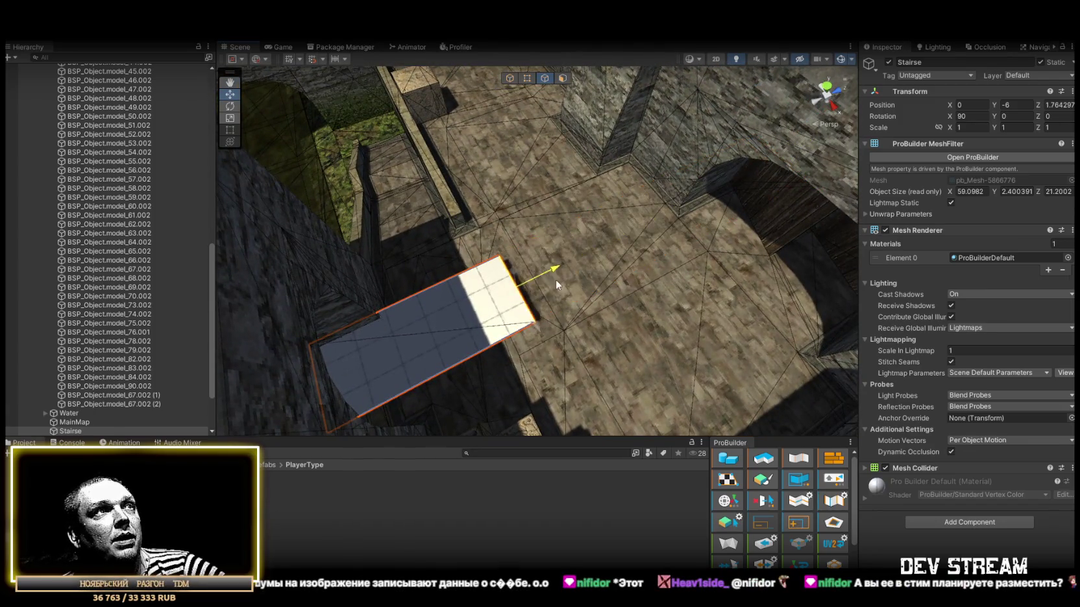
pyautogui.moveTo(606, 244)
pyautogui.mouseDown()
pyautogui.moveTo(313, 233)
pyautogui.moveTo(376, 229)
pyautogui.moveTo(384, 200)
pyautogui.moveTo(523, 193)
pyautogui.moveTo(486, 194)
pyautogui.moveTo(676, 209)
pyautogui.moveTo(714, 229)
pyautogui.moveTo(609, 194)
pyautogui.mouseUp()
pyautogui.moveTo(550, 238)
pyautogui.mouseDown()
pyautogui.moveTo(454, 260)
pyautogui.moveTo(377, 205)
pyautogui.moveTo(529, 207)
pyautogui.mouseUp()
pyautogui.hotkey('ctrl', 'z')
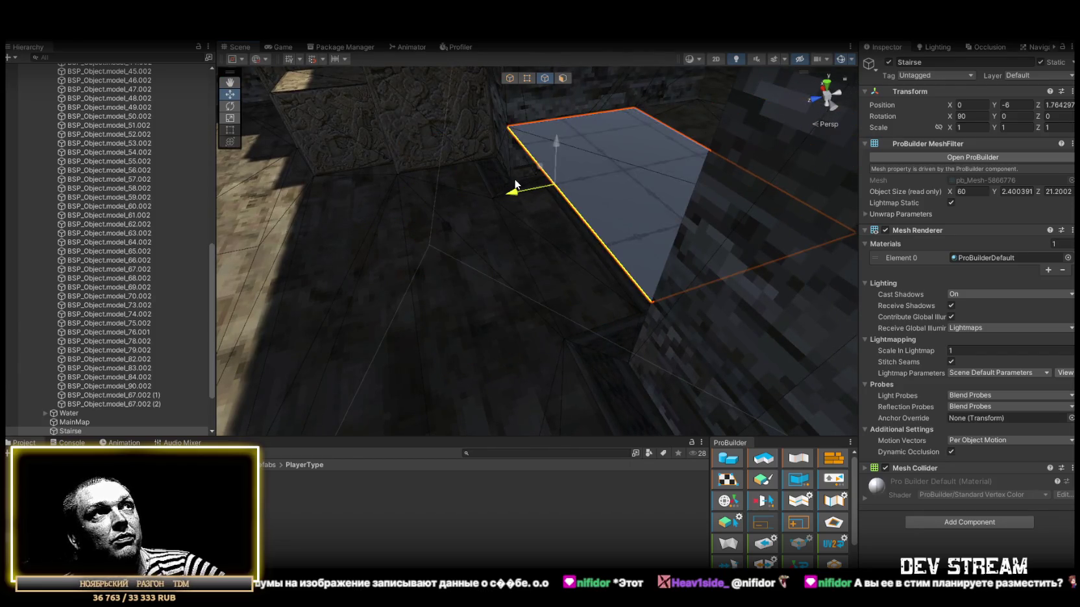
pyautogui.moveTo(642, 355)
pyautogui.mouseDown()
pyautogui.moveTo(666, 285)
pyautogui.moveTo(533, 280)
pyautogui.moveTo(600, 365)
pyautogui.moveTo(552, 318)
pyautogui.moveTo(619, 234)
pyautogui.moveTo(320, 265)
pyautogui.moveTo(249, 260)
pyautogui.moveTo(426, 321)
pyautogui.moveTo(422, 285)
pyautogui.moveTo(409, 279)
pyautogui.moveTo(518, 328)
pyautogui.moveTo(456, 315)
pyautogui.moveTo(605, 328)
pyautogui.moveTo(584, 368)
pyautogui.mouseUp()
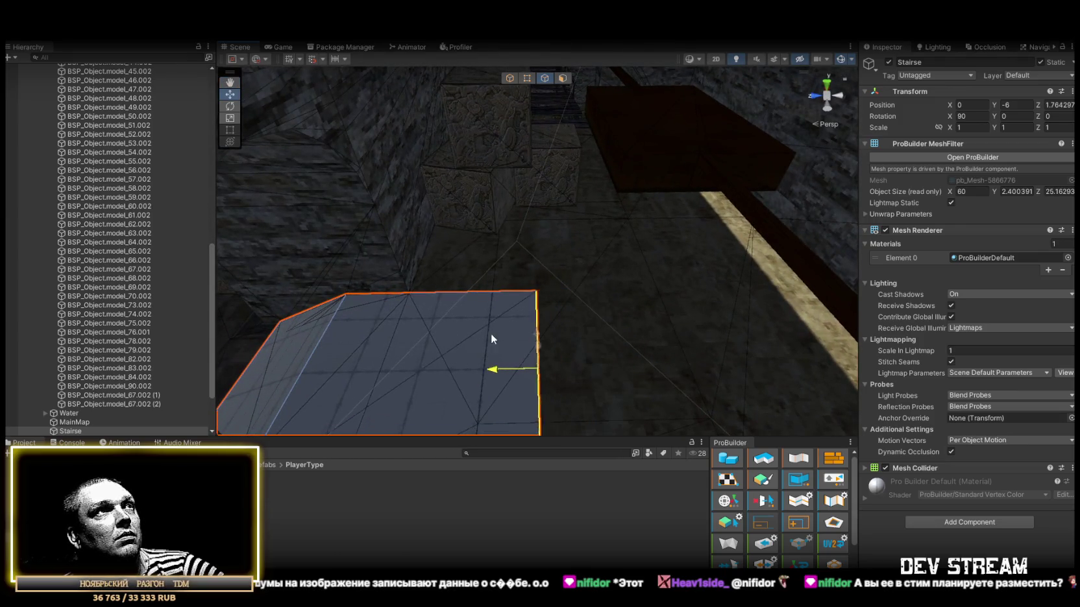
pyautogui.moveTo(487, 333)
pyautogui.mouseDown()
pyautogui.moveTo(621, 284)
pyautogui.moveTo(518, 368)
pyautogui.moveTo(530, 230)
pyautogui.mouseUp()
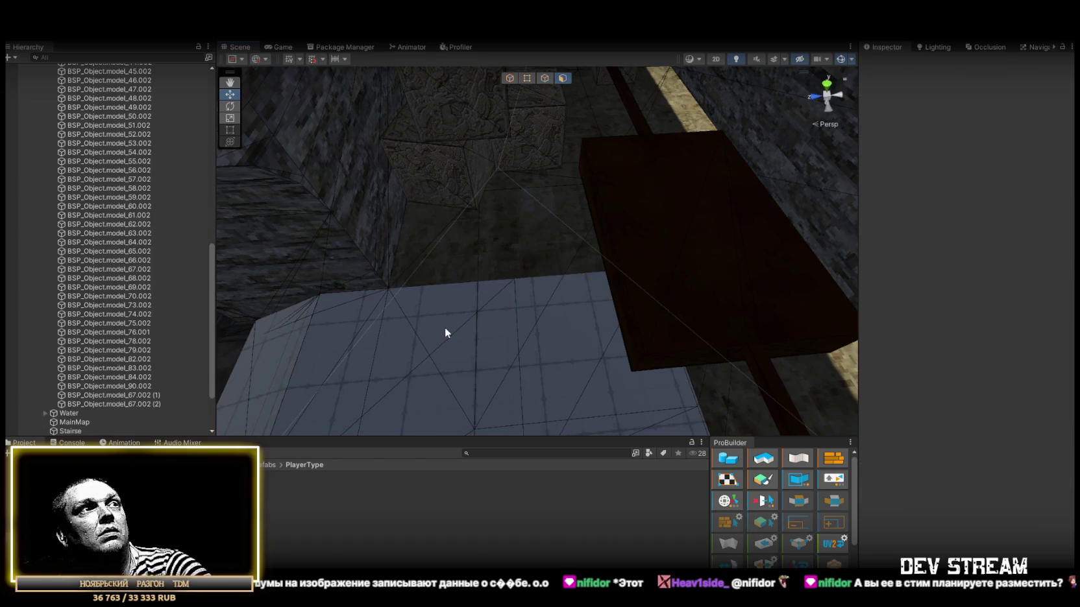
# Delete the plane's middle faces and slide the remaining right-hand face to widen the mesh.
pyautogui.press('Delete')
pyautogui.click(568, 344)
pyautogui.moveTo(568, 344)
pyautogui.mouseDown()
pyautogui.moveTo(796, 304)
pyautogui.moveTo(532, 255)
pyautogui.mouseUp()
pyautogui.moveTo(439, 222)
pyautogui.mouseDown()
pyautogui.moveTo(475, 210)
pyautogui.moveTo(564, 235)
pyautogui.mouseUp()
pyautogui.moveTo(549, 82)
pyautogui.mouseDown()
pyautogui.moveTo(682, 196)
pyautogui.moveTo(662, 208)
pyautogui.mouseUp()
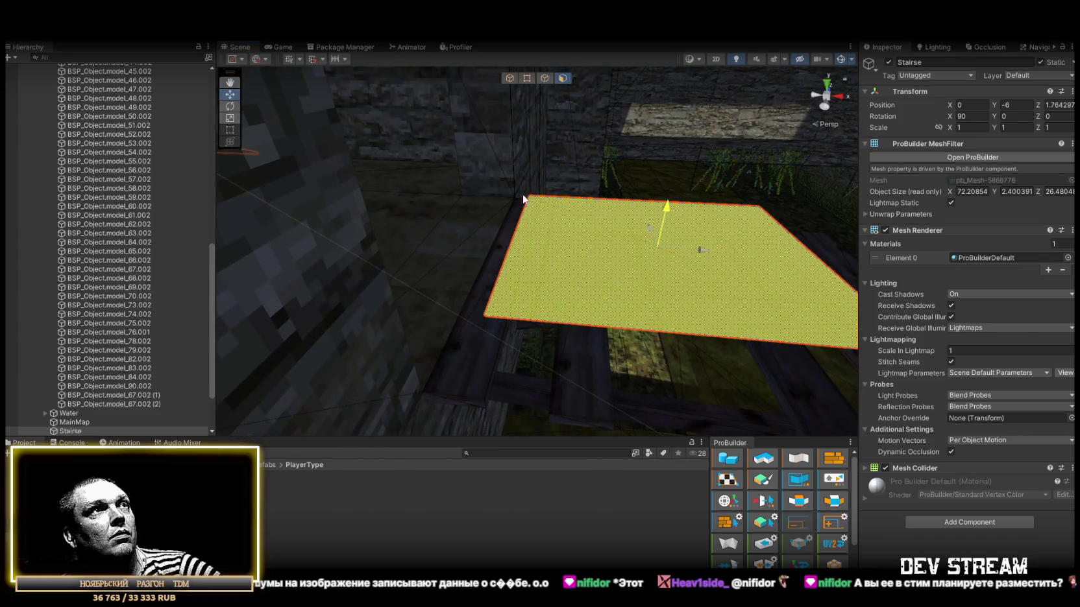
pyautogui.moveTo(510, 194)
pyautogui.mouseDown()
pyautogui.moveTo(486, 216)
pyautogui.moveTo(493, 221)
pyautogui.mouseUp()
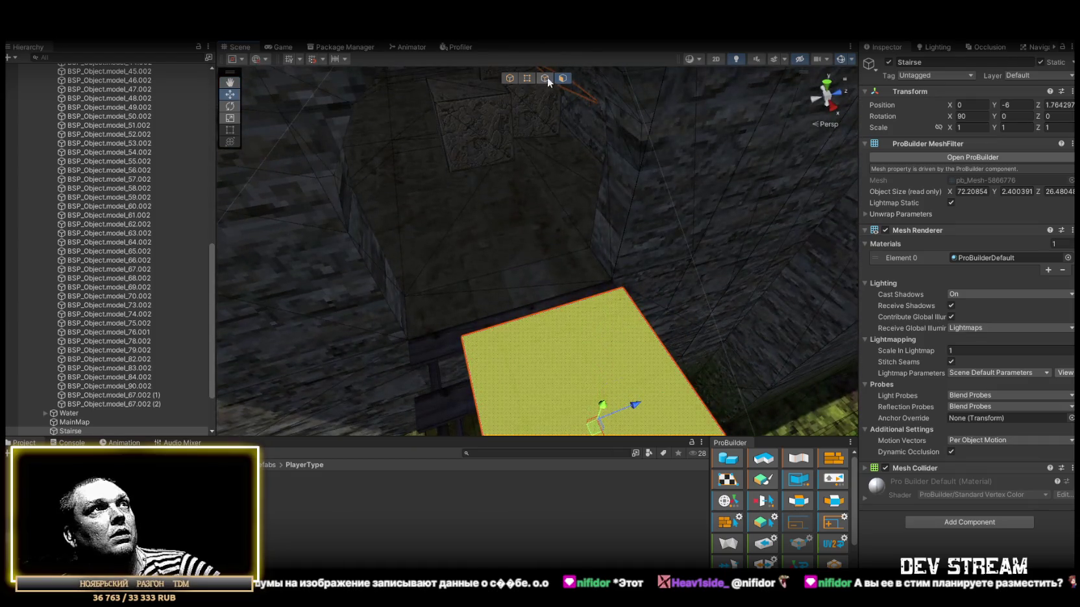
# Drag the face's right edge left over the wooden bridge until the floor is 88 units wide.
pyautogui.click(546, 77)
pyautogui.click(643, 308)
pyautogui.moveTo(643, 308); pyautogui.dragTo(553, 328)
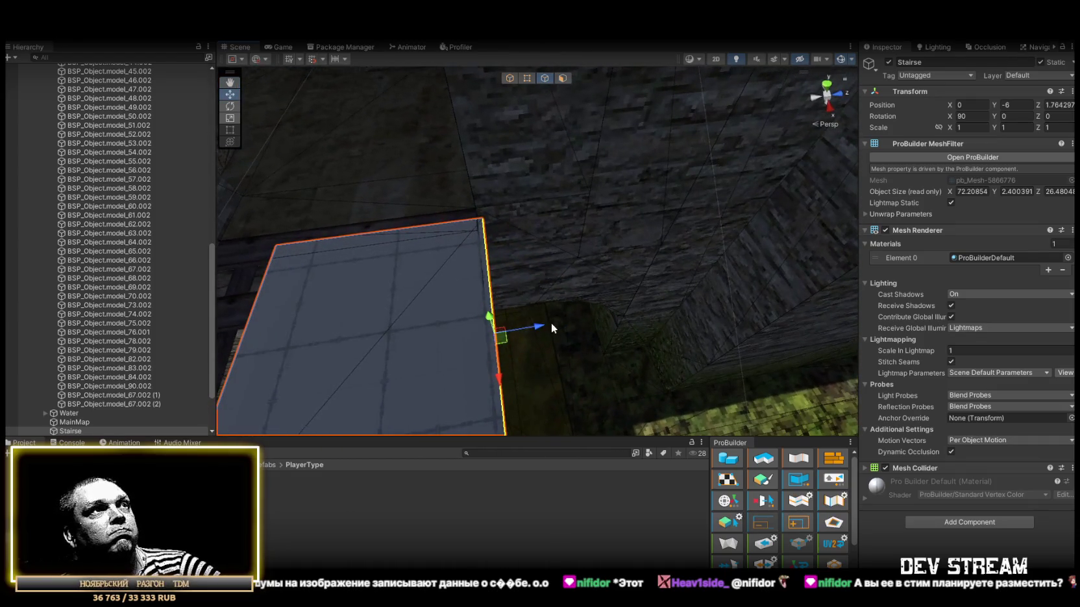
pyautogui.moveTo(481, 232); pyautogui.dragTo(639, 256)
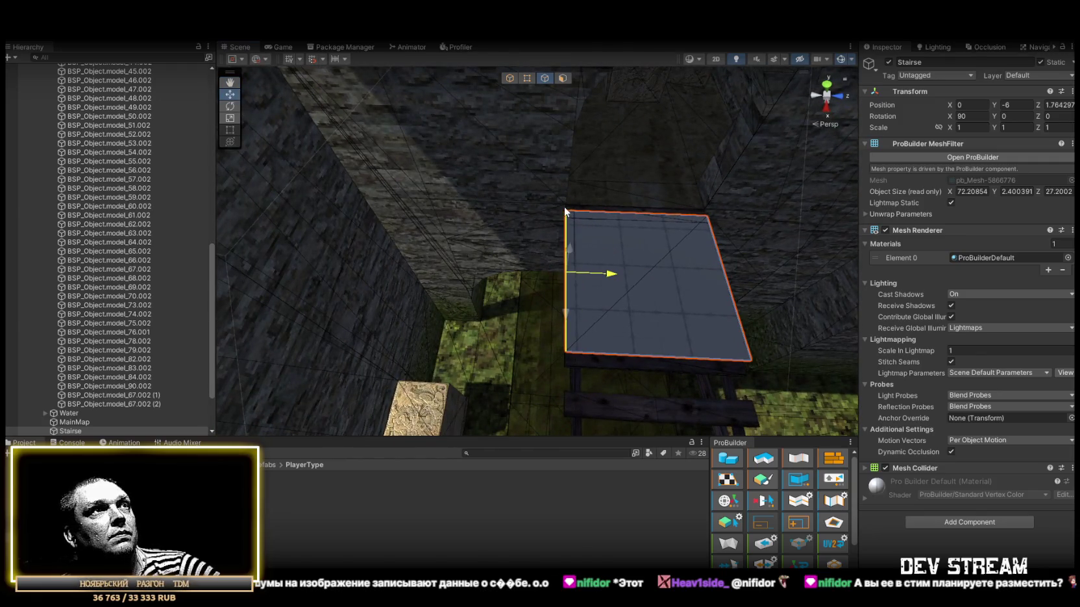
pyautogui.moveTo(635, 218)
pyautogui.mouseDown()
pyautogui.moveTo(550, 217)
pyautogui.moveTo(386, 181)
pyautogui.moveTo(491, 211)
pyautogui.mouseUp()
pyautogui.moveTo(523, 152)
pyautogui.mouseDown()
pyautogui.moveTo(500, 196)
pyautogui.moveTo(659, 257)
pyautogui.moveTo(610, 258)
pyautogui.moveTo(610, 287)
pyautogui.moveTo(621, 203)
pyautogui.mouseUp()
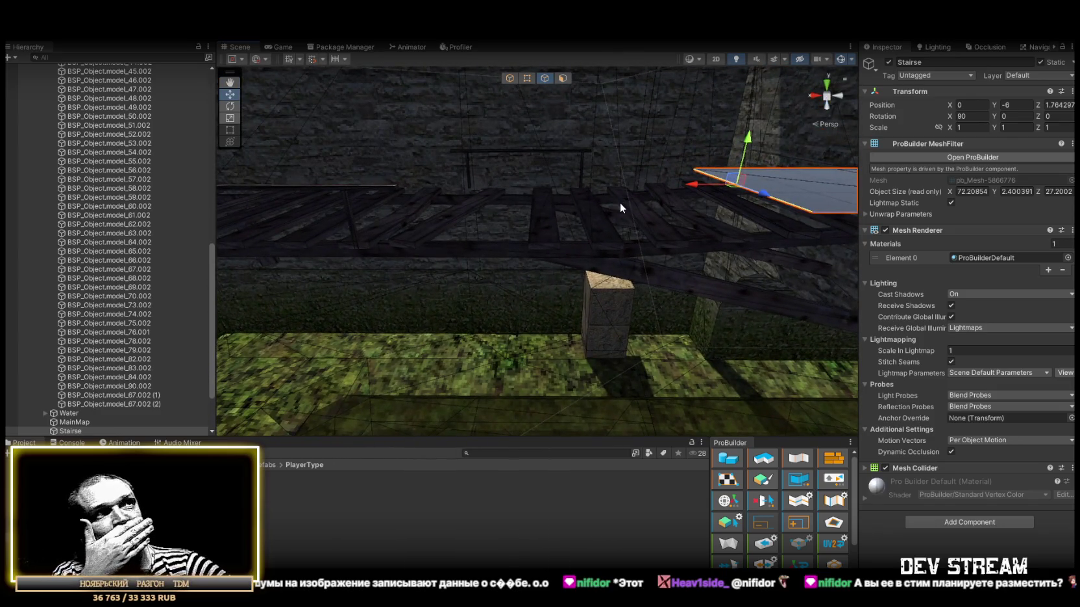
pyautogui.moveTo(704, 185)
pyautogui.mouseDown()
pyautogui.moveTo(500, 195)
pyautogui.moveTo(625, 252)
pyautogui.mouseUp()
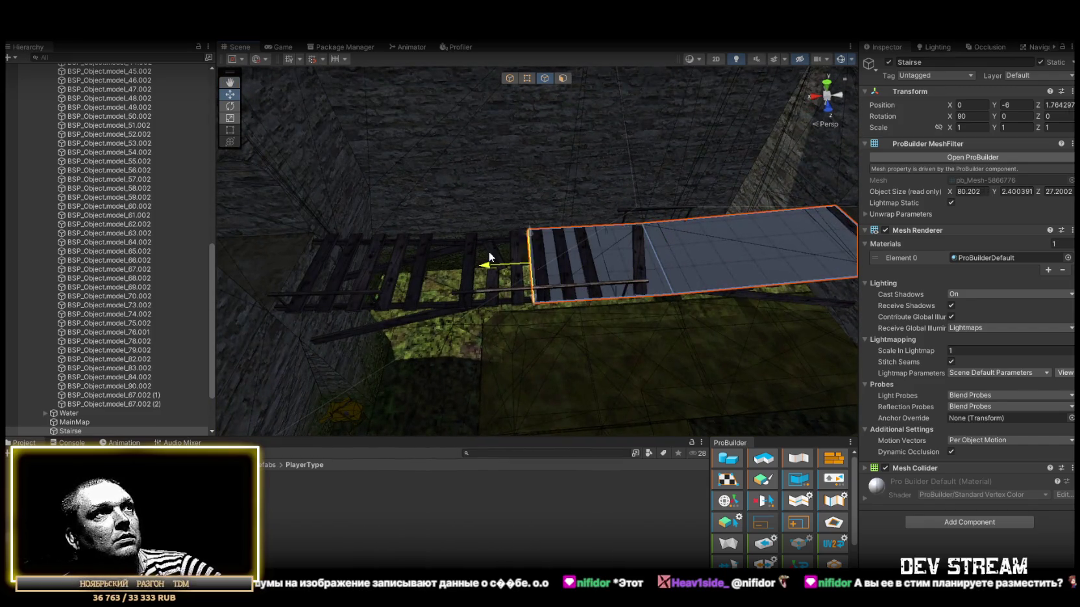
pyautogui.moveTo(466, 234)
pyautogui.mouseDown()
pyautogui.moveTo(514, 193)
pyautogui.moveTo(500, 181)
pyautogui.mouseUp()
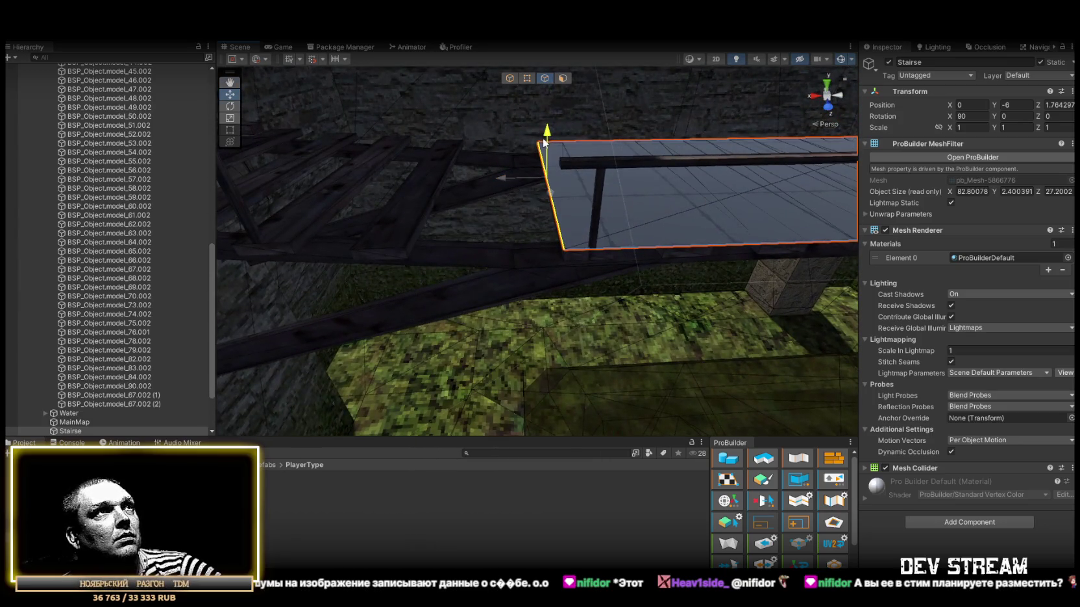
pyautogui.moveTo(591, 197); pyautogui.dragTo(580, 234)
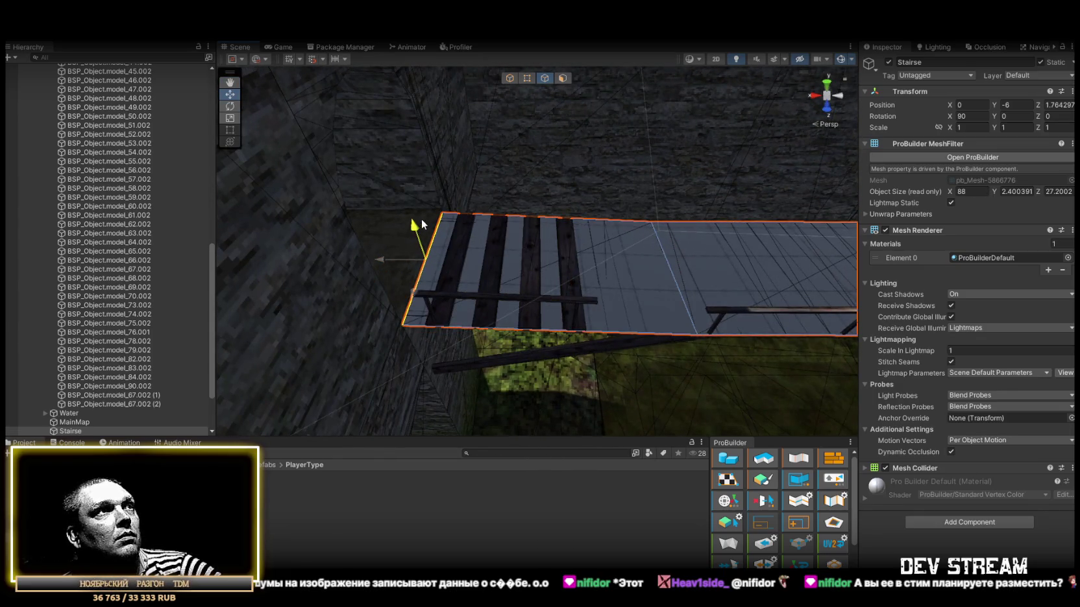
pyautogui.moveTo(425, 205)
pyautogui.mouseDown()
pyautogui.moveTo(560, 209)
pyautogui.moveTo(494, 176)
pyautogui.moveTo(443, 240)
pyautogui.moveTo(637, 253)
pyautogui.moveTo(617, 222)
pyautogui.moveTo(324, 293)
pyautogui.moveTo(364, 286)
pyautogui.moveTo(402, 308)
pyautogui.moveTo(301, 321)
pyautogui.moveTo(526, 269)
pyautogui.moveTo(678, 300)
pyautogui.moveTo(537, 261)
pyautogui.moveTo(954, 230)
pyautogui.moveTo(584, 272)
pyautogui.moveTo(506, 301)
pyautogui.moveTo(449, 222)
pyautogui.moveTo(485, 235)
pyautogui.moveTo(497, 306)
pyautogui.moveTo(432, 283)
pyautogui.moveTo(338, 274)
pyautogui.moveTo(591, 325)
pyautogui.mouseUp()
# Stretch the Stairse plane further along X toward the arch and reshape its edge there.
pyautogui.moveTo(542, 268)
pyautogui.mouseDown()
pyautogui.moveTo(719, 279)
pyautogui.moveTo(637, 305)
pyautogui.moveTo(413, 195)
pyautogui.mouseUp()
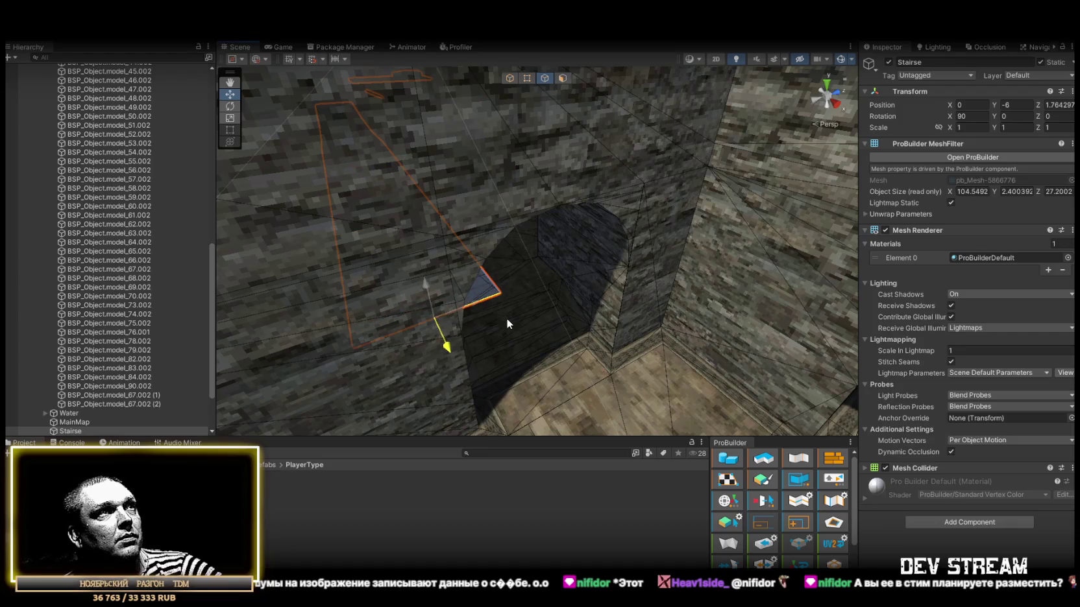
pyautogui.moveTo(506, 322)
pyautogui.mouseDown()
pyautogui.moveTo(623, 274)
pyautogui.moveTo(779, 306)
pyautogui.moveTo(461, 217)
pyautogui.mouseUp()
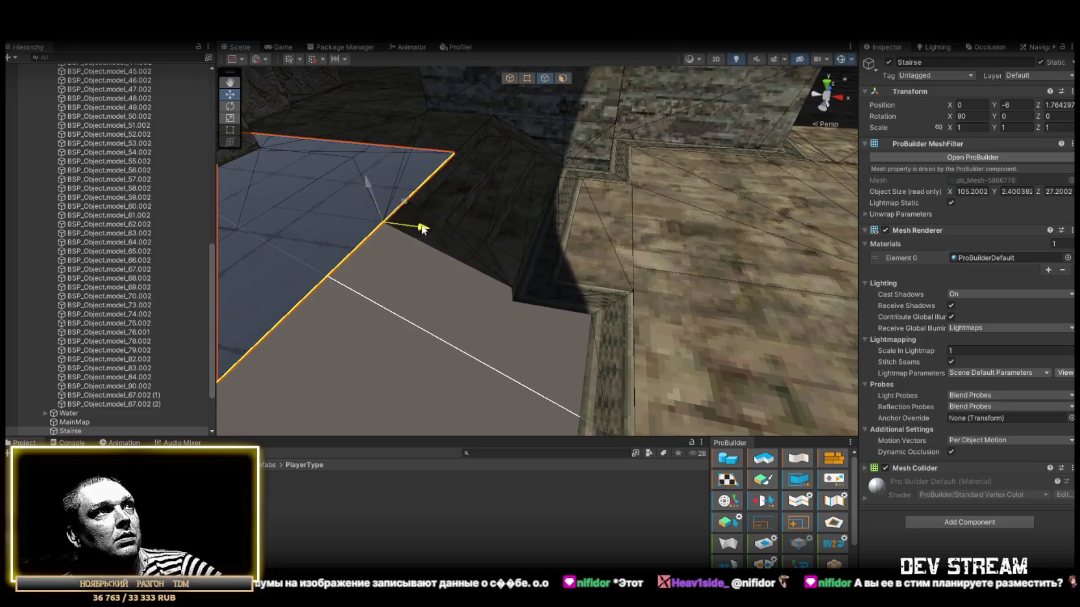
pyautogui.moveTo(529, 300)
pyautogui.mouseDown()
pyautogui.moveTo(587, 318)
pyautogui.moveTo(599, 308)
pyautogui.moveTo(455, 201)
pyautogui.mouseUp()
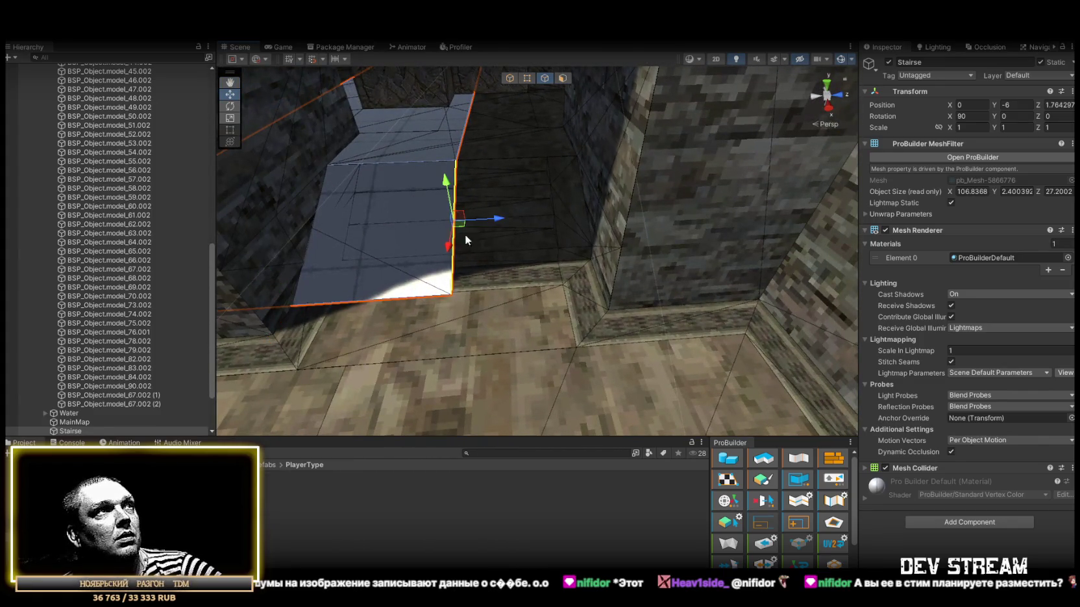
# In face editing, reselect Stairse and pick its face under the arch.
pyautogui.moveTo(586, 275)
pyautogui.mouseDown()
pyautogui.moveTo(458, 246)
pyautogui.moveTo(393, 213)
pyautogui.mouseUp()
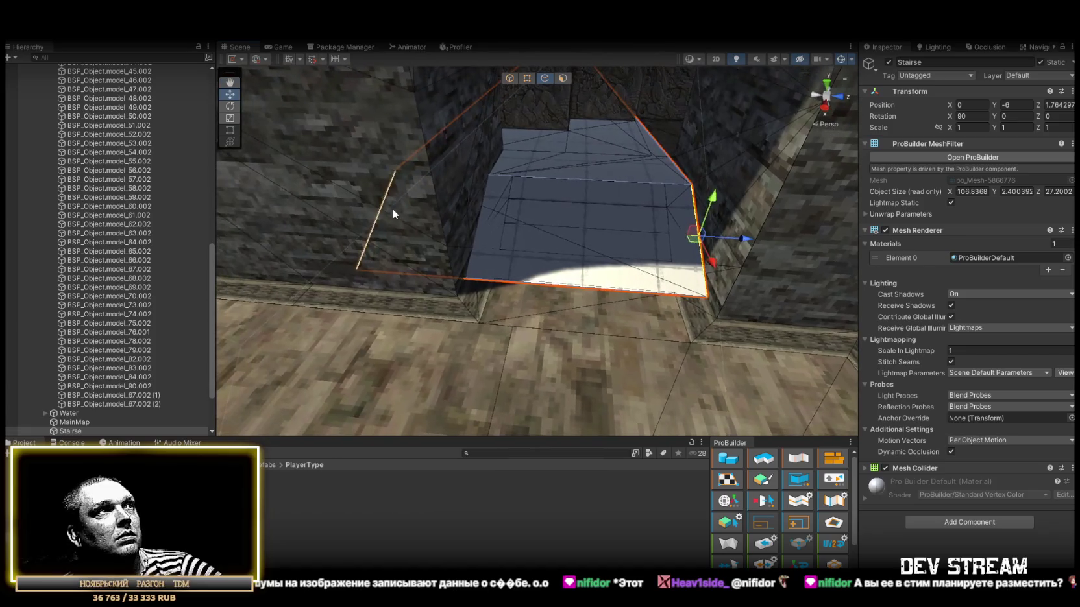
pyautogui.moveTo(537, 216)
pyautogui.mouseDown()
pyautogui.moveTo(554, 203)
pyautogui.moveTo(568, 78)
pyautogui.mouseUp()
pyautogui.click(568, 78)
pyautogui.click(621, 219)
pyautogui.click(621, 205)
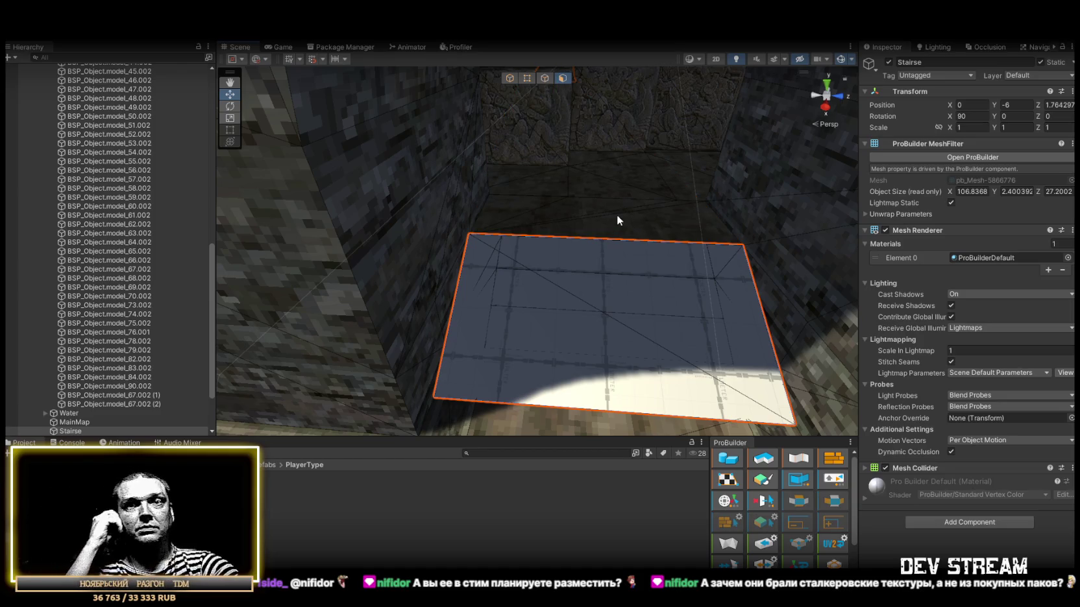
pyautogui.moveTo(560, 132)
pyautogui.mouseDown()
pyautogui.moveTo(644, 137)
pyautogui.moveTo(730, 125)
pyautogui.moveTo(551, 224)
pyautogui.mouseUp()
pyautogui.click(545, 228)
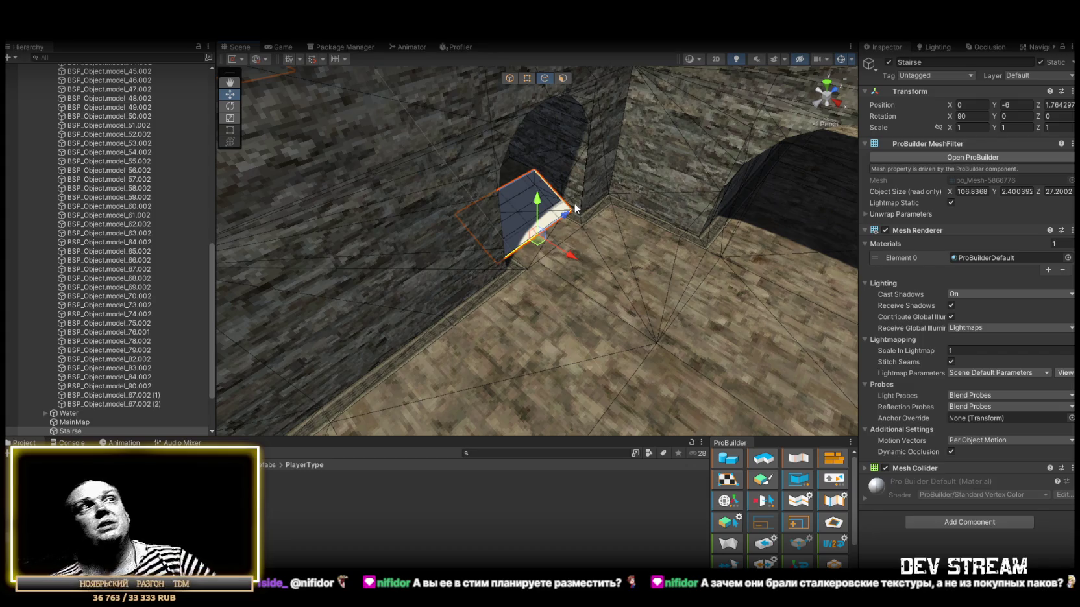
# Widen the floor face to the right and delete the slanted wall face.
pyautogui.moveTo(573, 202)
pyautogui.mouseDown()
pyautogui.moveTo(571, 188)
pyautogui.moveTo(716, 123)
pyautogui.moveTo(423, 143)
pyautogui.moveTo(332, 177)
pyautogui.mouseUp()
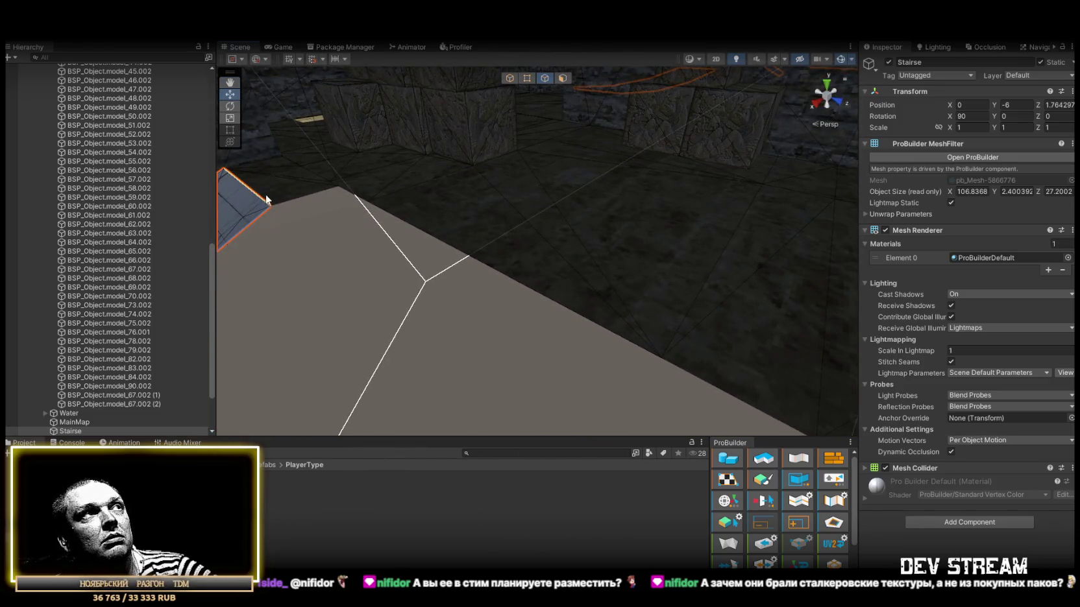
pyautogui.moveTo(426, 171); pyautogui.dragTo(323, 197)
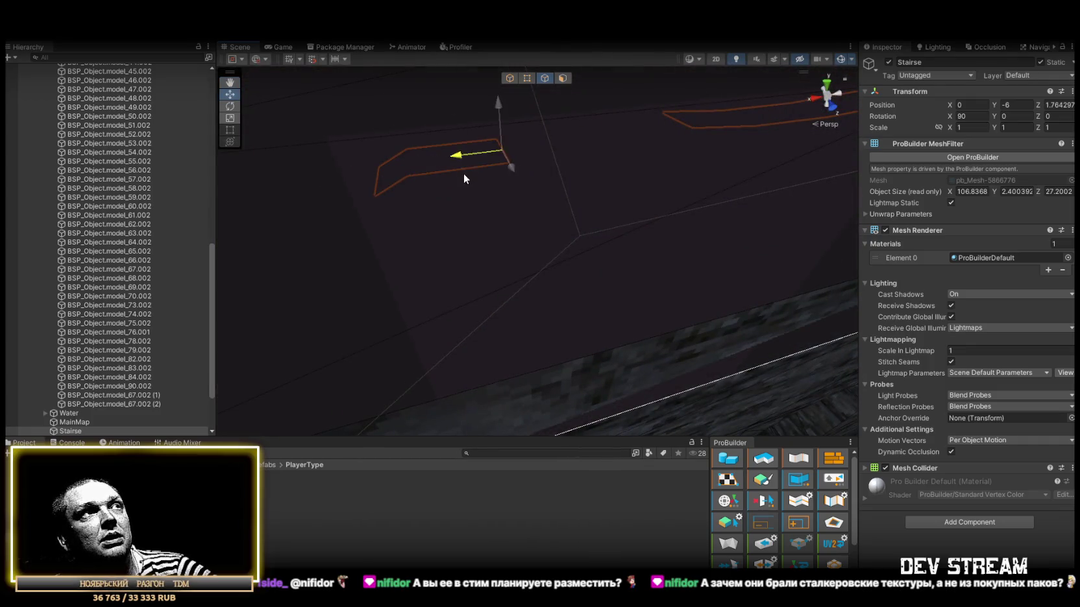
pyautogui.moveTo(646, 400); pyautogui.dragTo(463, 247)
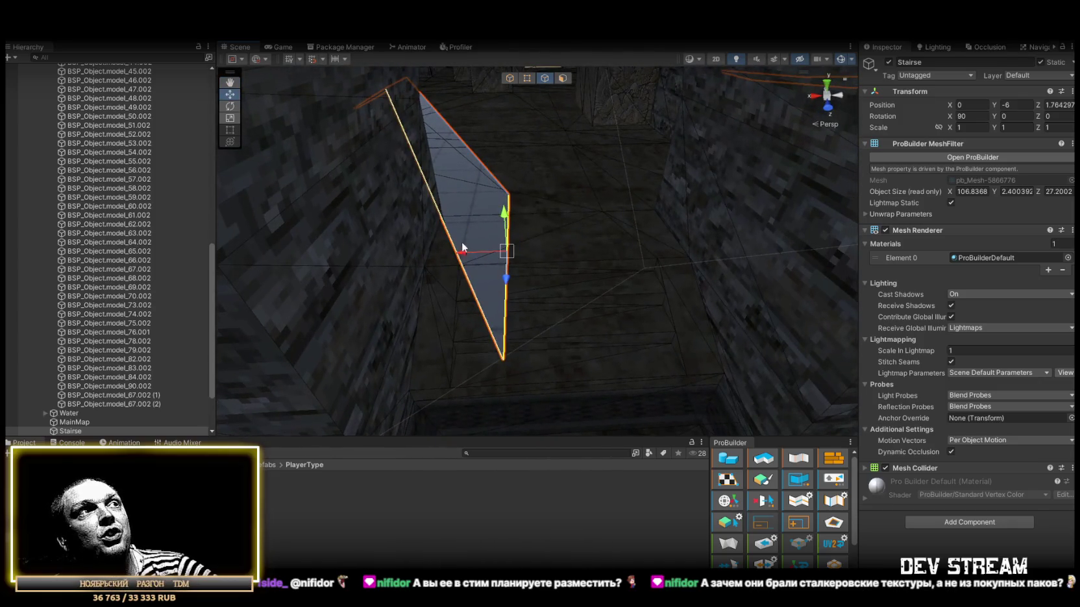
pyautogui.moveTo(578, 270); pyautogui.dragTo(675, 275)
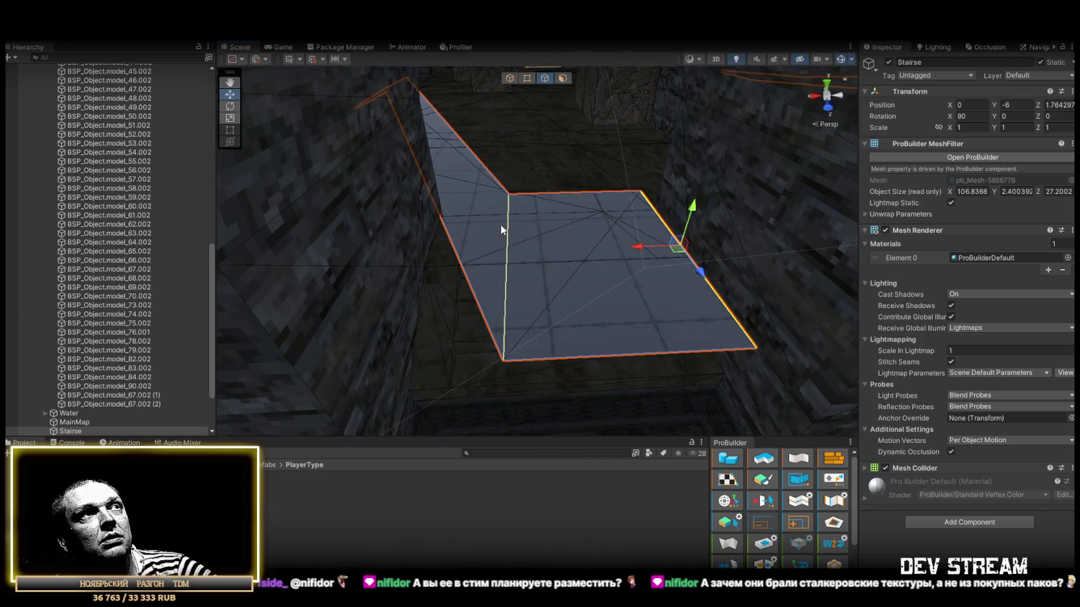
pyautogui.click(493, 255)
pyautogui.press('Delete')
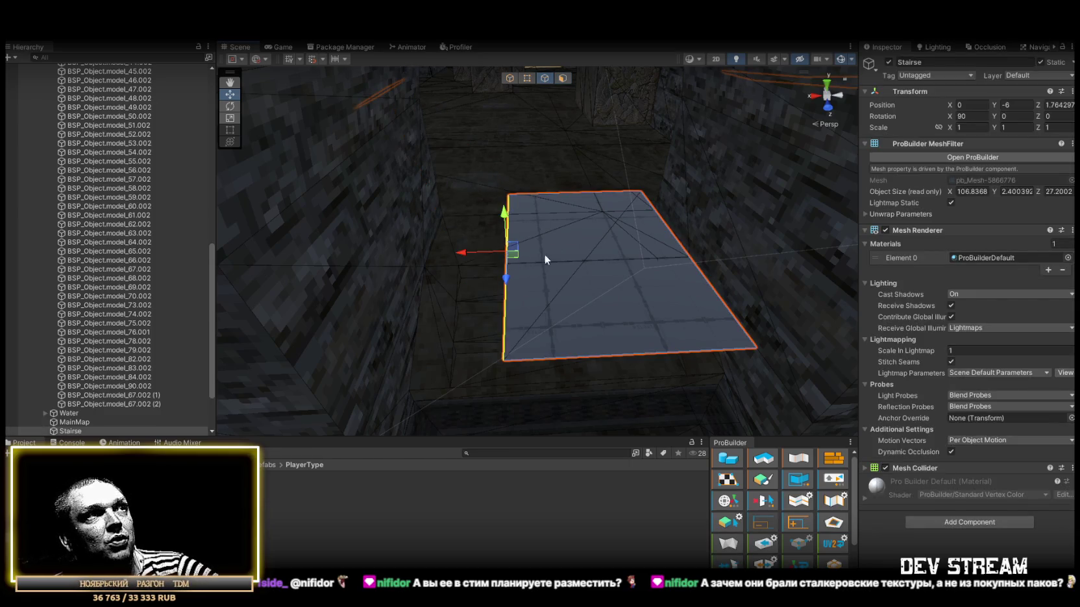
# Select the face's top edge and orbit around the floor plane to check it.
pyautogui.moveTo(544, 255); pyautogui.dragTo(503, 198)
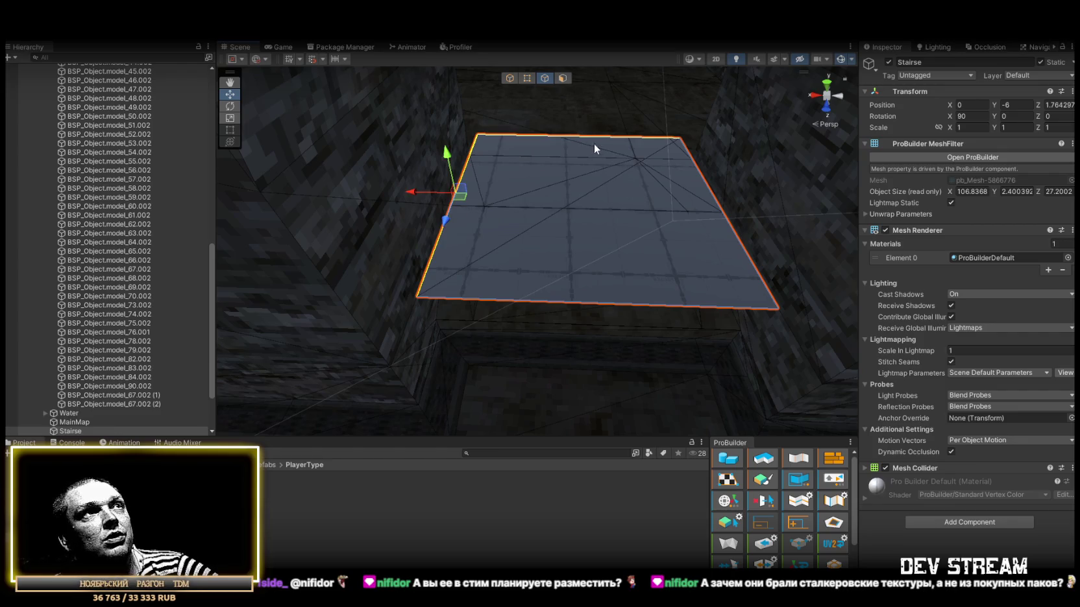
pyautogui.click(594, 144)
pyautogui.moveTo(594, 144); pyautogui.dragTo(511, 151)
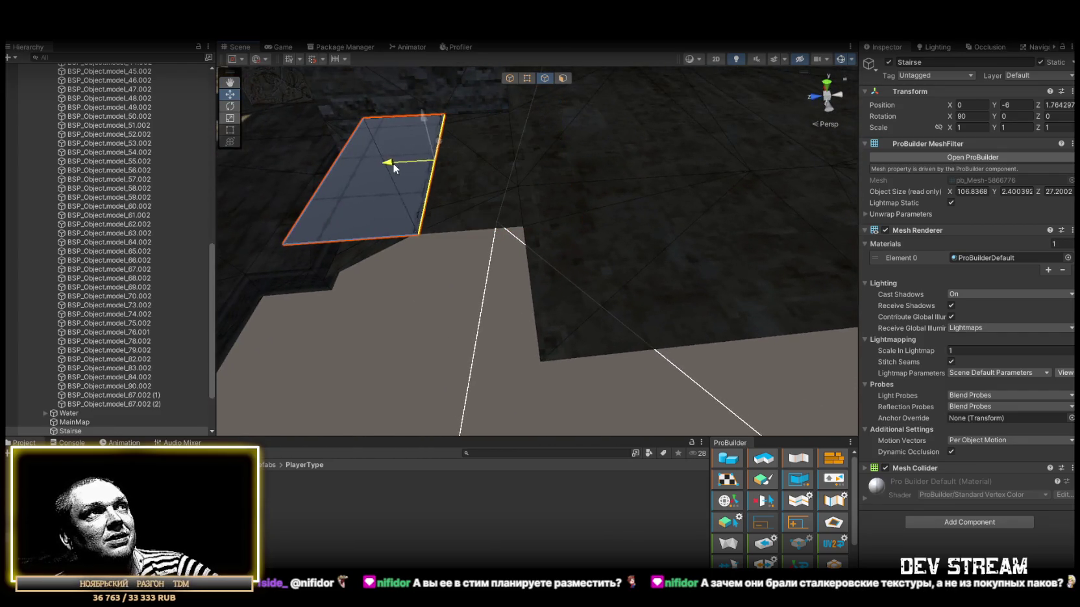
pyautogui.moveTo(341, 172)
pyautogui.mouseDown()
pyautogui.moveTo(608, 172)
pyautogui.moveTo(656, 159)
pyautogui.moveTo(595, 118)
pyautogui.moveTo(651, 113)
pyautogui.moveTo(568, 94)
pyautogui.mouseUp()
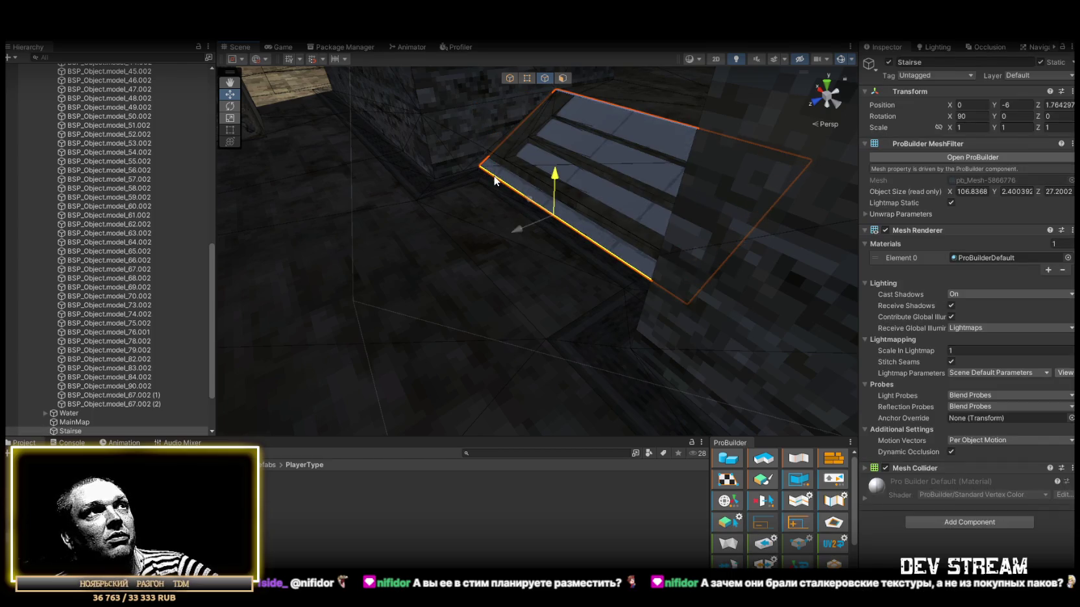
pyautogui.moveTo(491, 254)
pyautogui.mouseDown()
pyautogui.moveTo(503, 247)
pyautogui.moveTo(485, 231)
pyautogui.moveTo(699, 212)
pyautogui.mouseUp()
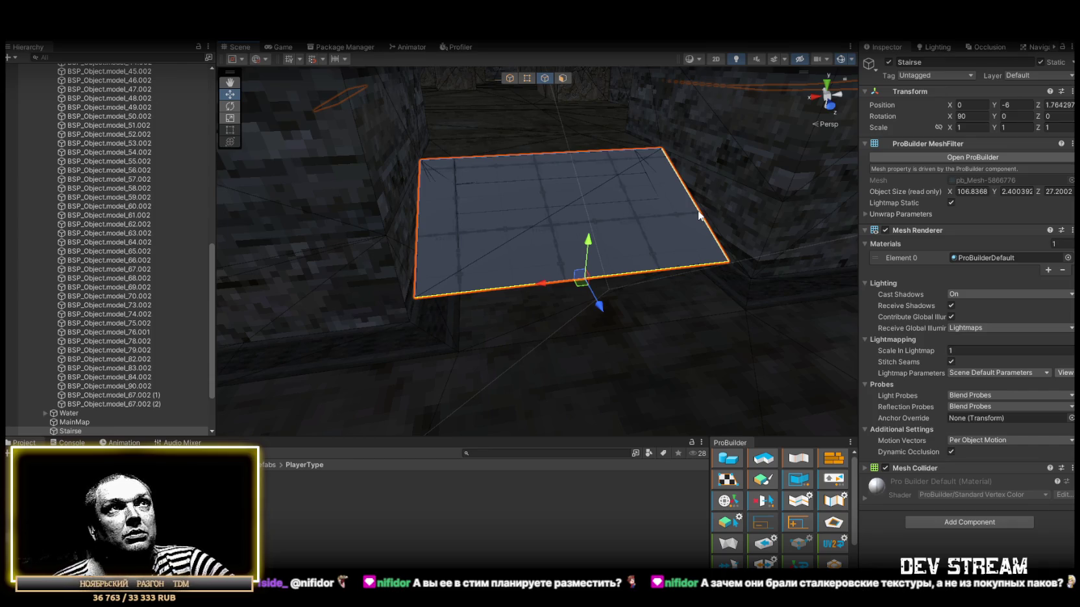
pyautogui.moveTo(699, 215)
pyautogui.mouseDown()
pyautogui.moveTo(564, 207)
pyautogui.moveTo(747, 209)
pyautogui.moveTo(844, 188)
pyautogui.moveTo(709, 186)
pyautogui.mouseUp()
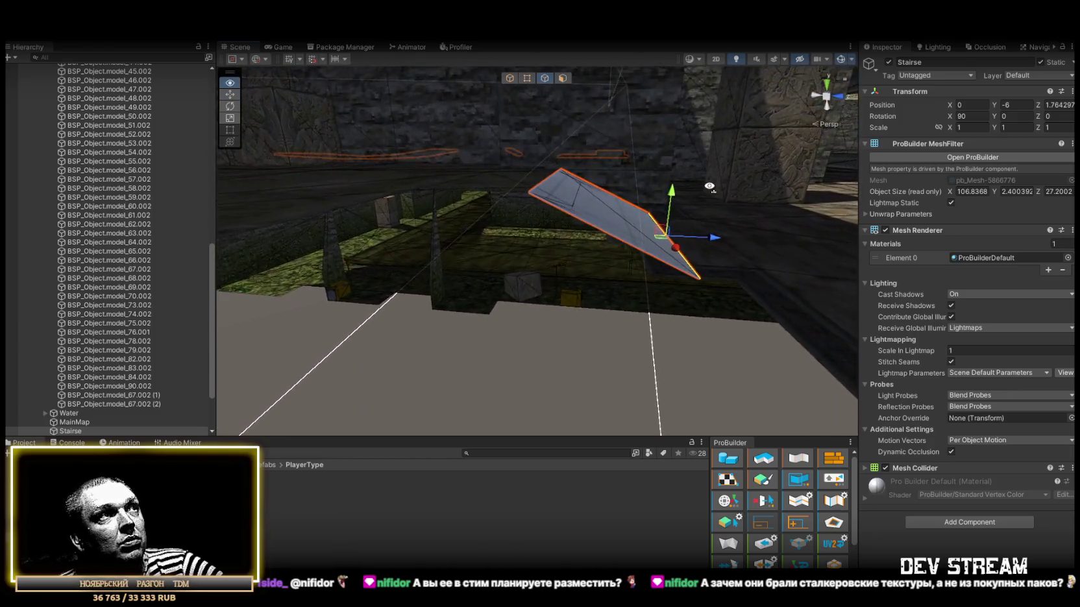
# Drag the plane's edge a bit further along X, then orbit toward the stone floor and walls.
pyautogui.scroll(5, 709, 195)
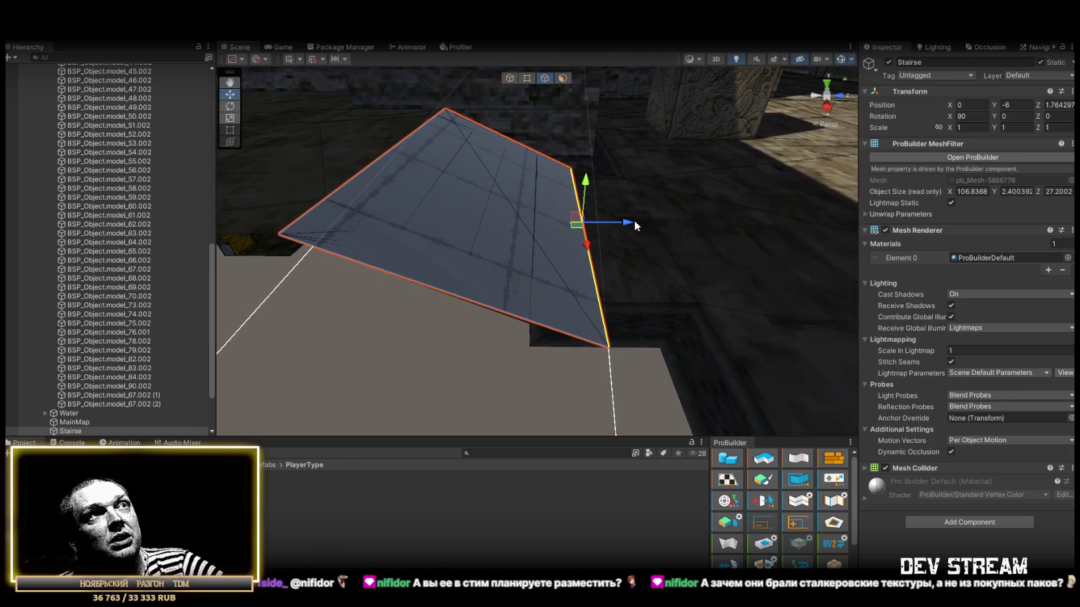
pyautogui.moveTo(611, 223)
pyautogui.mouseDown()
pyautogui.moveTo(625, 237)
pyautogui.moveTo(651, 230)
pyautogui.moveTo(593, 240)
pyautogui.moveTo(571, 198)
pyautogui.moveTo(639, 167)
pyautogui.moveTo(653, 226)
pyautogui.mouseUp()
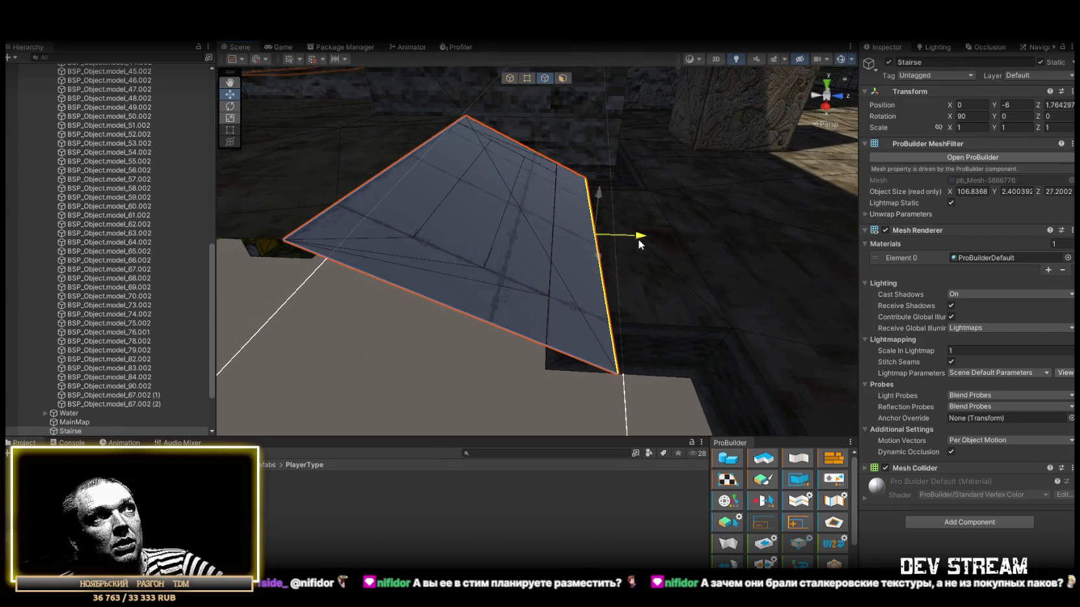
pyautogui.moveTo(640, 244)
pyautogui.mouseDown()
pyautogui.moveTo(551, 273)
pyautogui.moveTo(433, 229)
pyautogui.moveTo(473, 241)
pyautogui.moveTo(481, 204)
pyautogui.moveTo(737, 197)
pyautogui.moveTo(723, 241)
pyautogui.moveTo(646, 297)
pyautogui.moveTo(578, 273)
pyautogui.mouseUp()
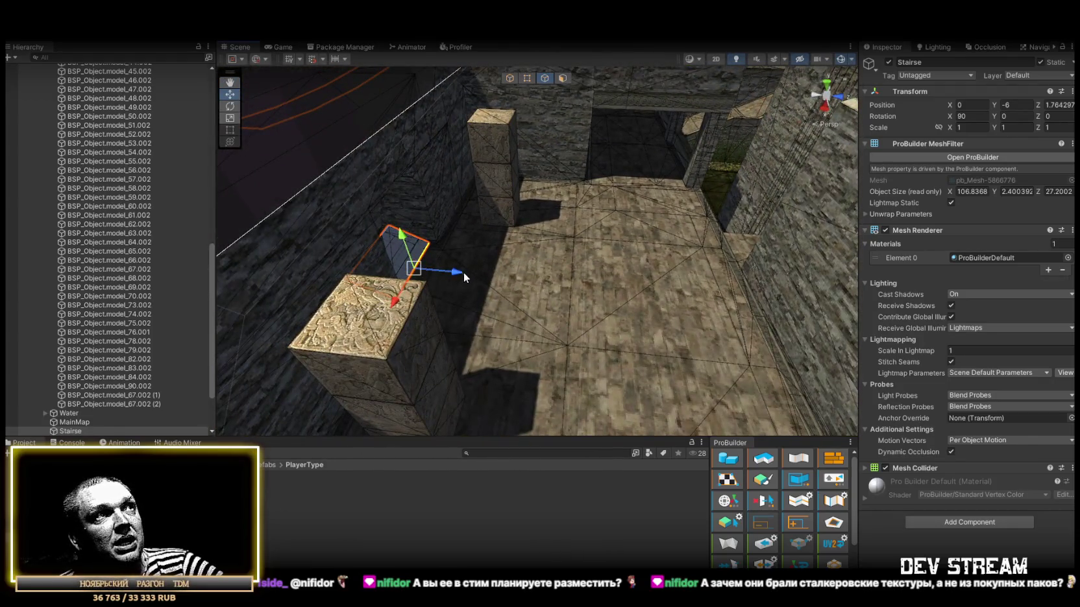
# Drag the floor face further along its length to lengthen the Stairse mesh.
pyautogui.moveTo(746, 312); pyautogui.dragTo(780, 300)
pyautogui.scroll(5, 779, 300)
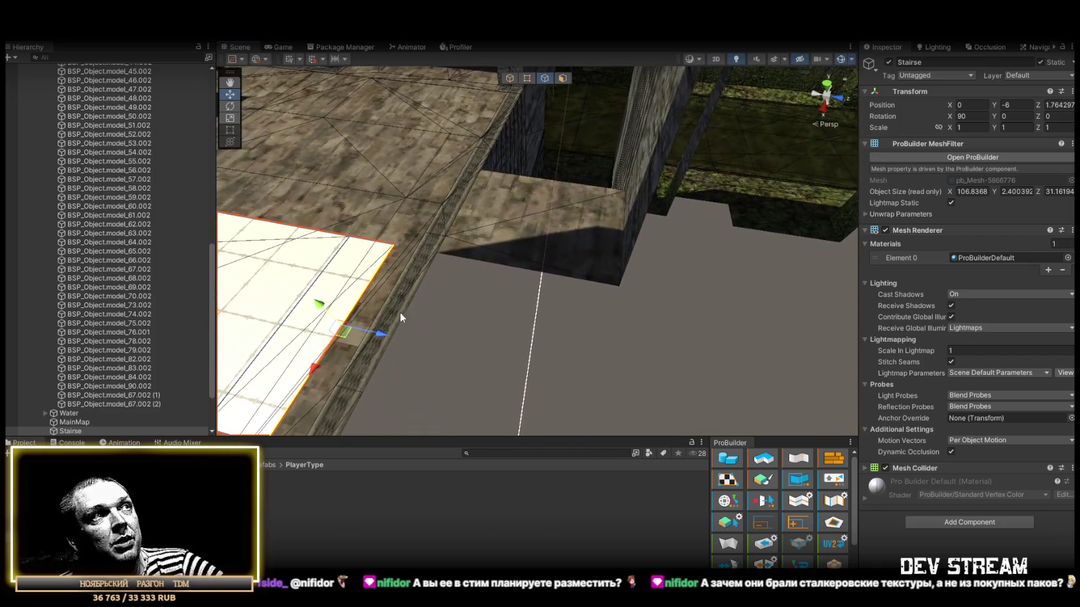
pyautogui.moveTo(379, 340); pyautogui.dragTo(642, 300)
pyautogui.scroll(-5, 623, 277)
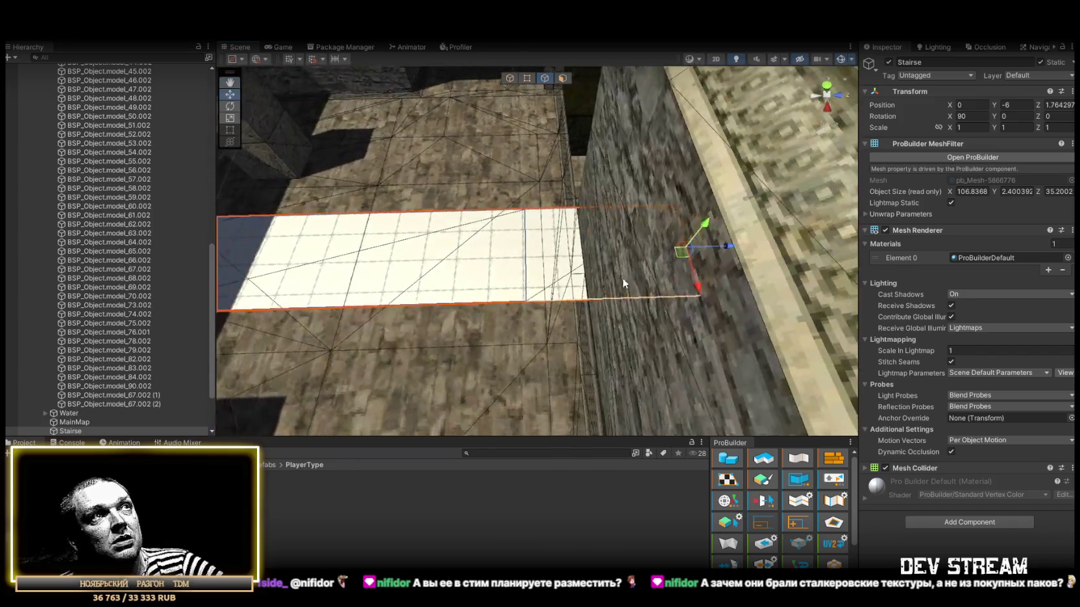
pyautogui.click(532, 254)
pyautogui.scroll(2, 539, 263)
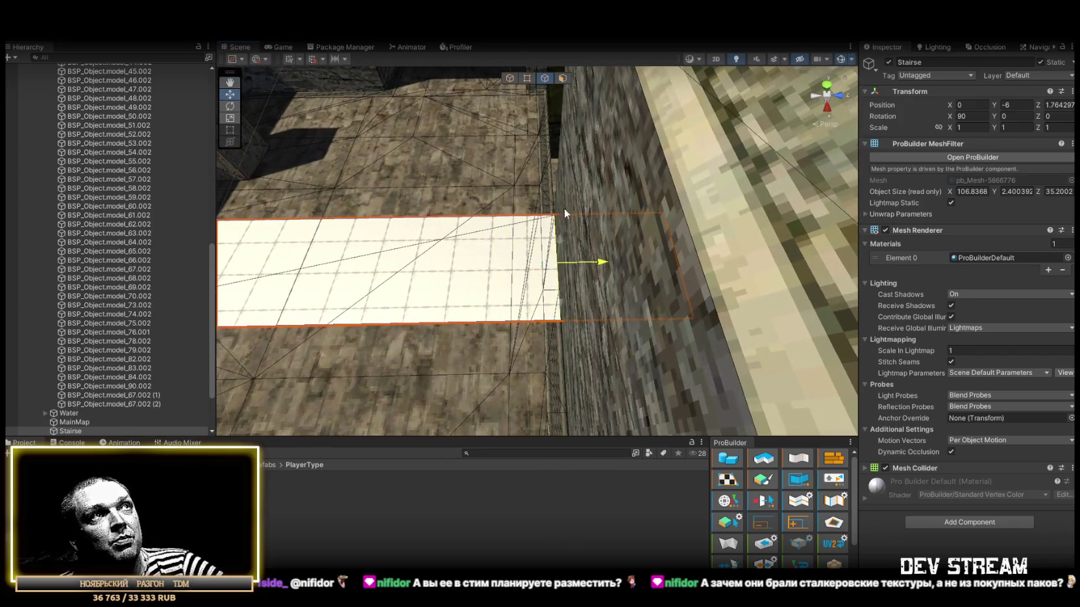
pyautogui.scroll(-5, 553, 166)
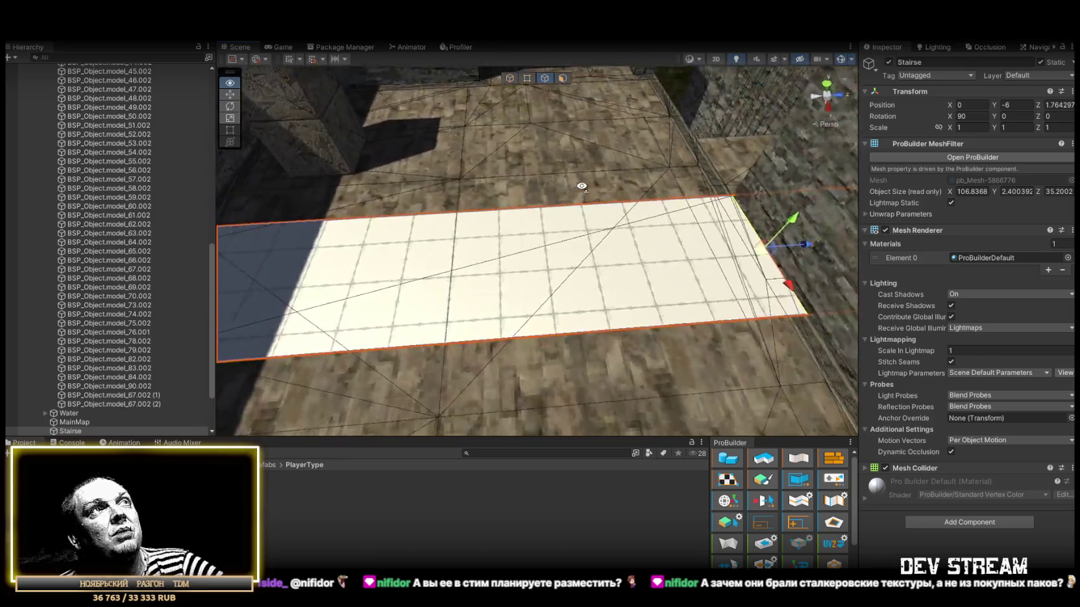
# Delete the white floor face in face-selection mode.
pyautogui.click(563, 78)
pyautogui.click(538, 255)
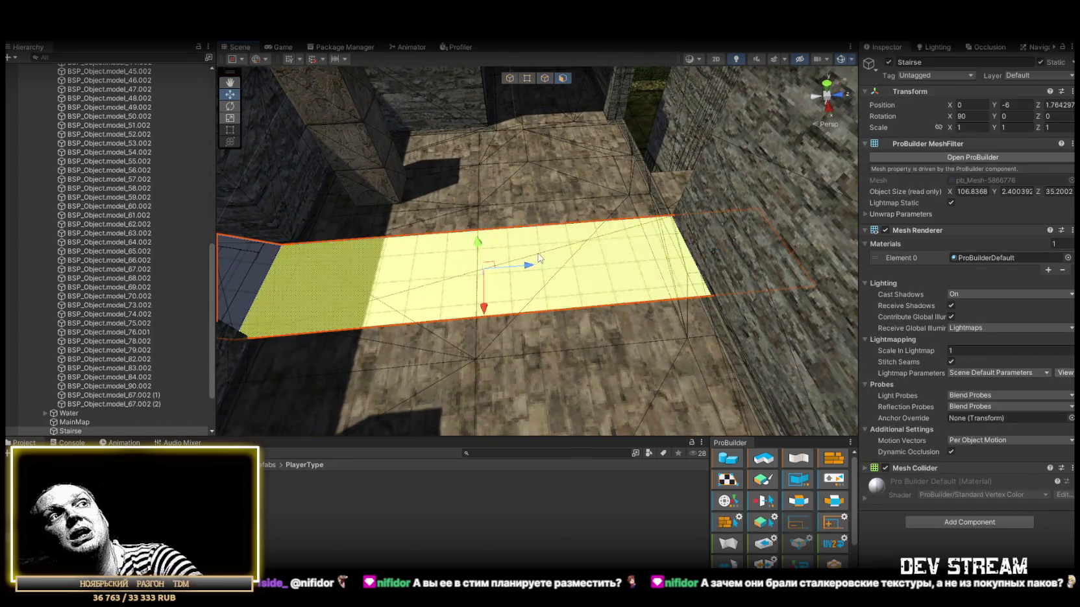
pyautogui.press('Delete')
# Stretch a face across the stairwell and raise it so the mesh height becomes 8.
pyautogui.moveTo(661, 229); pyautogui.dragTo(624, 107)
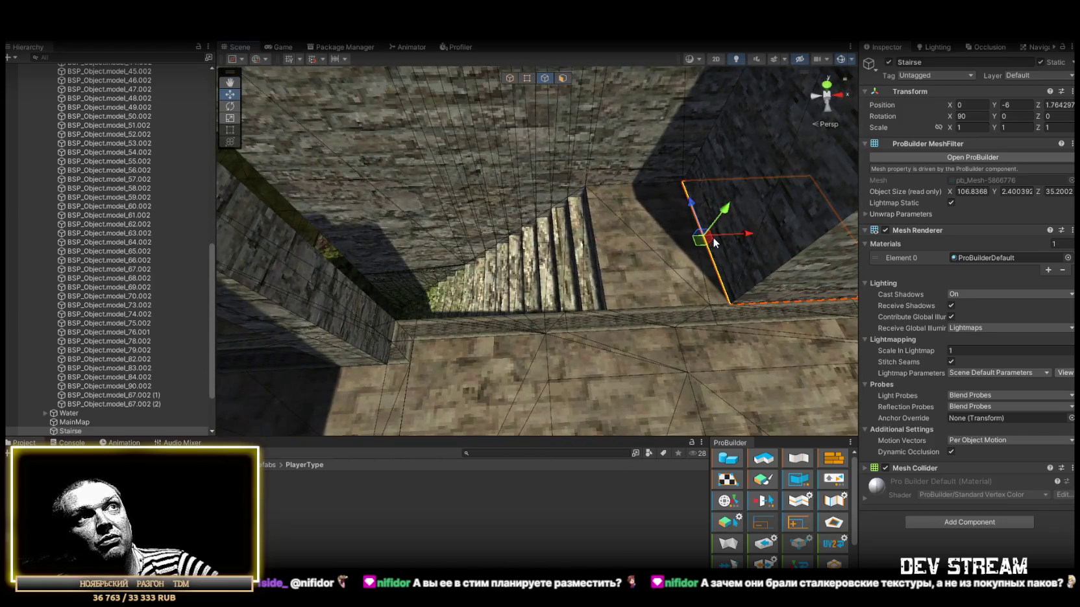
pyautogui.moveTo(744, 237); pyautogui.dragTo(447, 249)
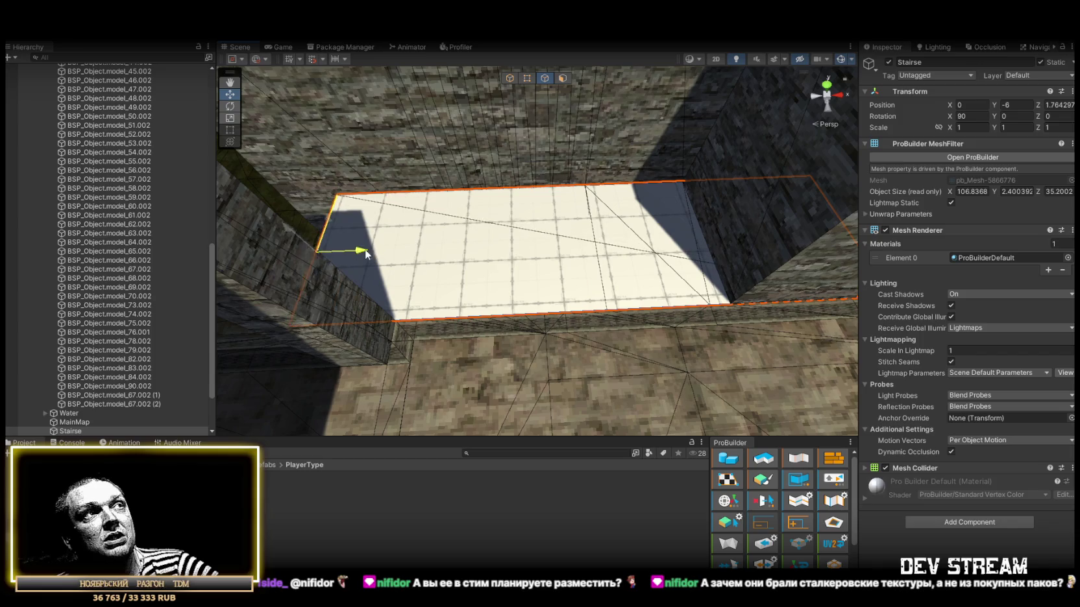
pyautogui.moveTo(822, 210); pyautogui.dragTo(807, 210)
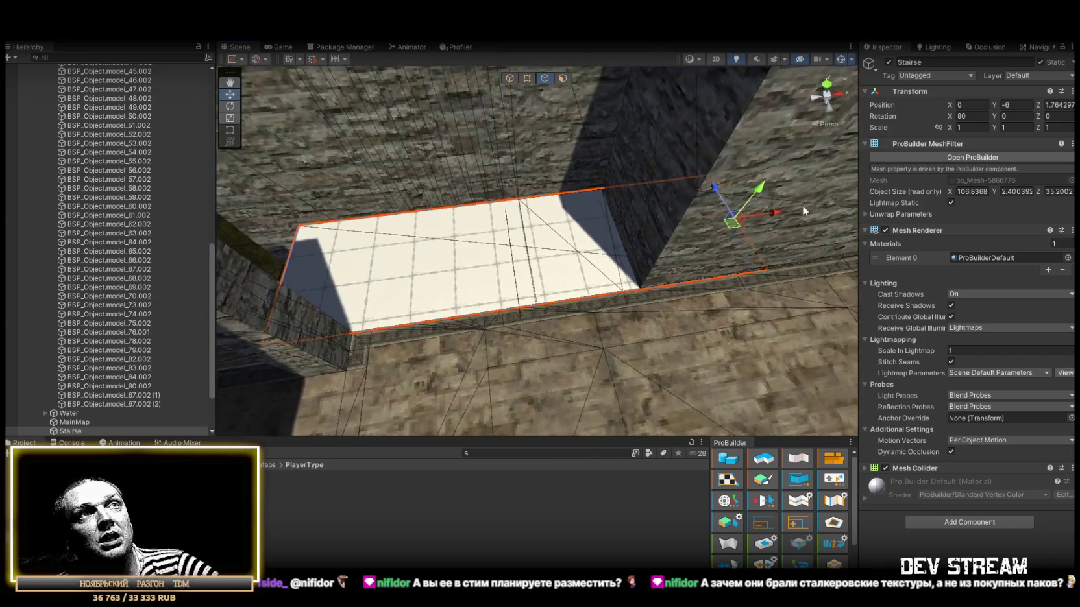
pyautogui.moveTo(554, 289)
pyautogui.mouseDown()
pyautogui.moveTo(421, 234)
pyautogui.moveTo(525, 227)
pyautogui.moveTo(622, 198)
pyautogui.moveTo(478, 188)
pyautogui.moveTo(501, 201)
pyautogui.mouseUp()
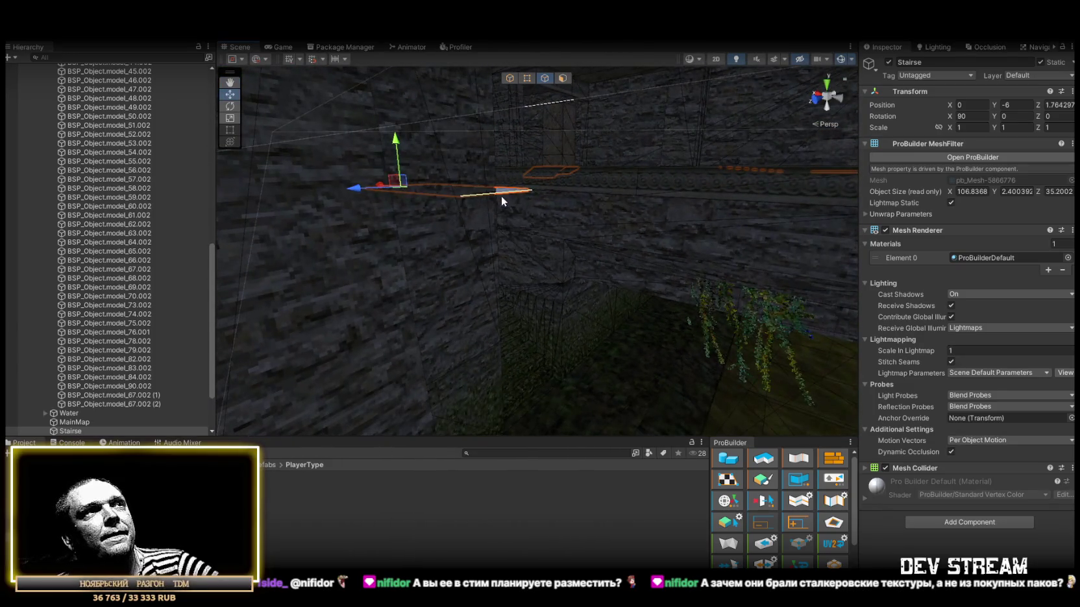
pyautogui.moveTo(544, 376)
pyautogui.mouseDown()
pyautogui.moveTo(607, 401)
pyautogui.moveTo(393, 253)
pyautogui.moveTo(538, 237)
pyautogui.moveTo(470, 214)
pyautogui.moveTo(320, 213)
pyautogui.moveTo(299, 327)
pyautogui.moveTo(250, 318)
pyautogui.moveTo(197, 334)
pyautogui.moveTo(622, 297)
pyautogui.moveTo(581, 333)
pyautogui.moveTo(375, 343)
pyautogui.moveTo(430, 264)
pyautogui.mouseUp()
pyautogui.click(421, 264)
# Add a Box Collider to the grating, found by searching 'coll' in Add Component.
pyautogui.click(958, 452)
pyautogui.write('coll')
pyautogui.click(945, 468)
# Select the Stairse mesh and frame it with F, moving close to the wall and floor.
pyautogui.moveTo(540, 272)
pyautogui.mouseDown()
pyautogui.moveTo(621, 305)
pyautogui.moveTo(714, 260)
pyautogui.moveTo(805, 253)
pyautogui.moveTo(576, 266)
pyautogui.mouseUp()
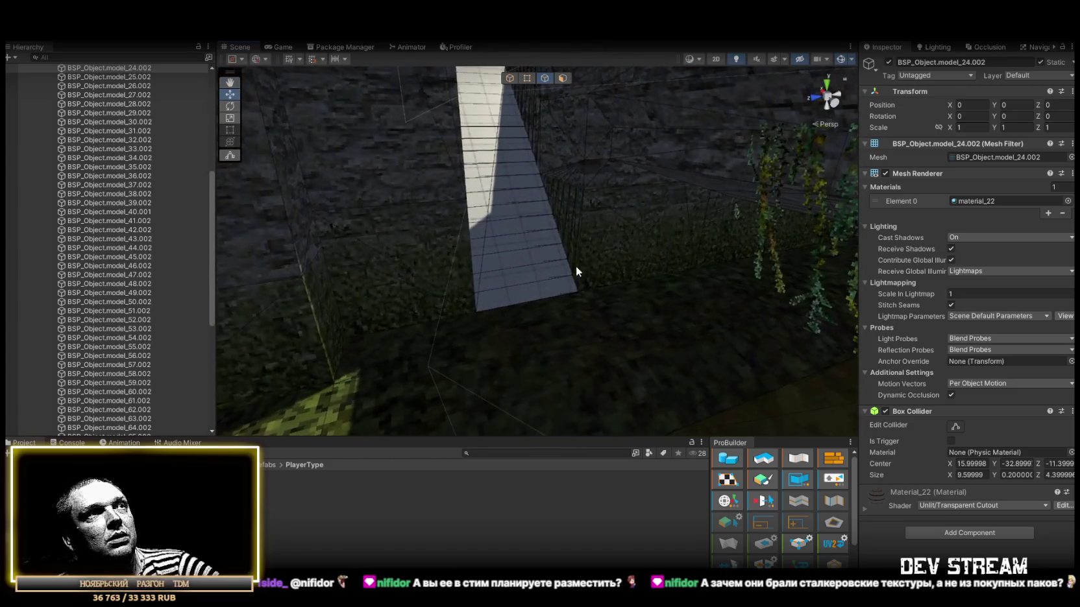
pyautogui.click(575, 266)
pyautogui.press('f')
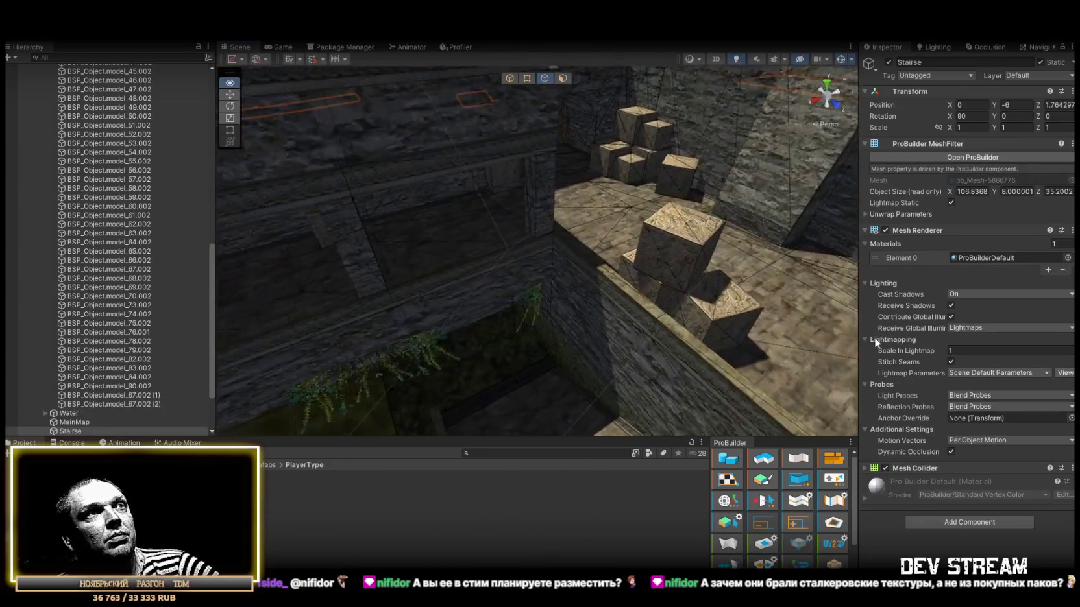
pyautogui.moveTo(720, 285)
pyautogui.mouseDown()
pyautogui.moveTo(716, 294)
pyautogui.moveTo(712, 237)
pyautogui.moveTo(656, 239)
pyautogui.moveTo(581, 217)
pyautogui.moveTo(506, 252)
pyautogui.moveTo(646, 257)
pyautogui.moveTo(499, 301)
pyautogui.moveTo(475, 205)
pyautogui.moveTo(813, 220)
pyautogui.moveTo(707, 217)
pyautogui.moveTo(677, 237)
pyautogui.moveTo(520, 223)
pyautogui.moveTo(552, 224)
pyautogui.moveTo(603, 249)
pyautogui.moveTo(448, 308)
pyautogui.moveTo(818, 269)
pyautogui.moveTo(485, 244)
pyautogui.moveTo(709, 227)
pyautogui.moveTo(601, 195)
pyautogui.moveTo(641, 173)
pyautogui.moveTo(476, 182)
pyautogui.mouseUp()
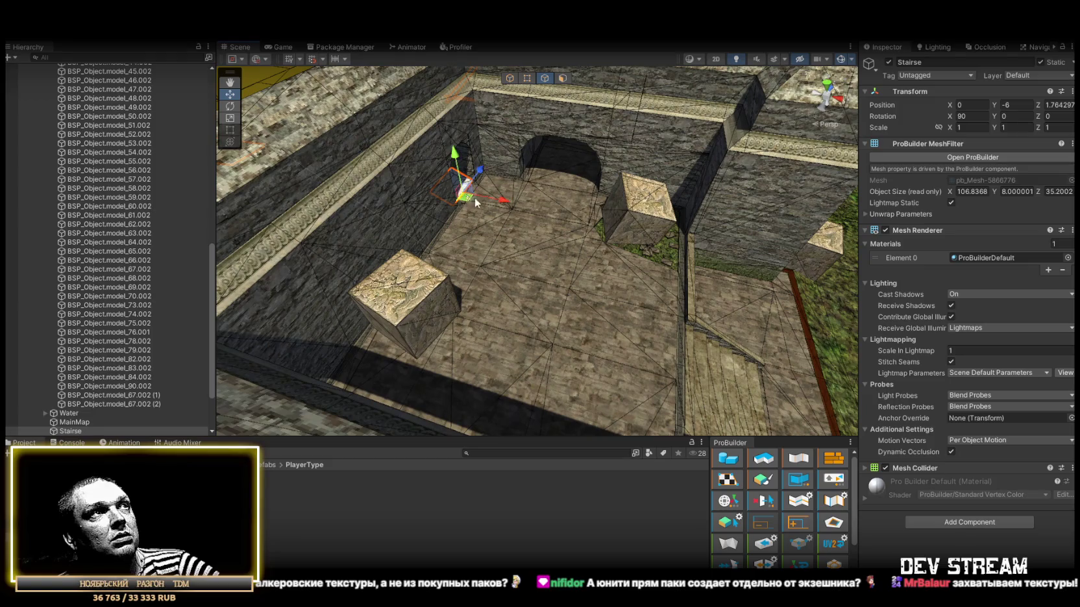
# Stretch the plank's edge along X and lower it down into the stairs.
pyautogui.moveTo(686, 373)
pyautogui.mouseDown()
pyautogui.moveTo(616, 334)
pyautogui.moveTo(639, 235)
pyautogui.moveTo(564, 268)
pyautogui.moveTo(484, 328)
pyautogui.mouseUp()
pyautogui.moveTo(484, 328)
pyautogui.mouseDown()
pyautogui.moveTo(539, 315)
pyautogui.moveTo(602, 183)
pyautogui.moveTo(512, 280)
pyautogui.mouseUp()
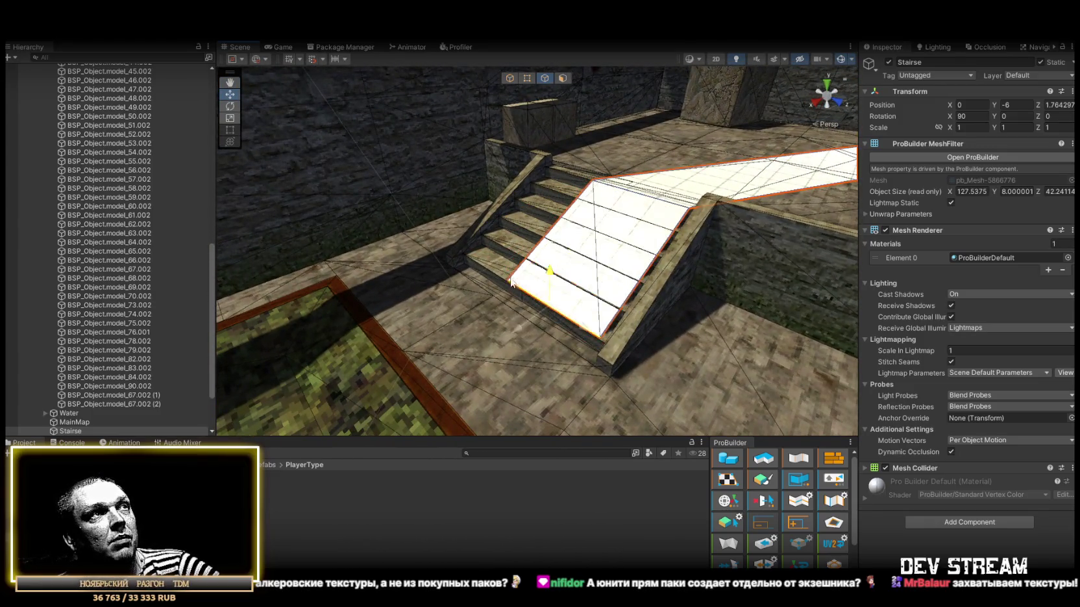
pyautogui.moveTo(575, 361); pyautogui.dragTo(593, 361)
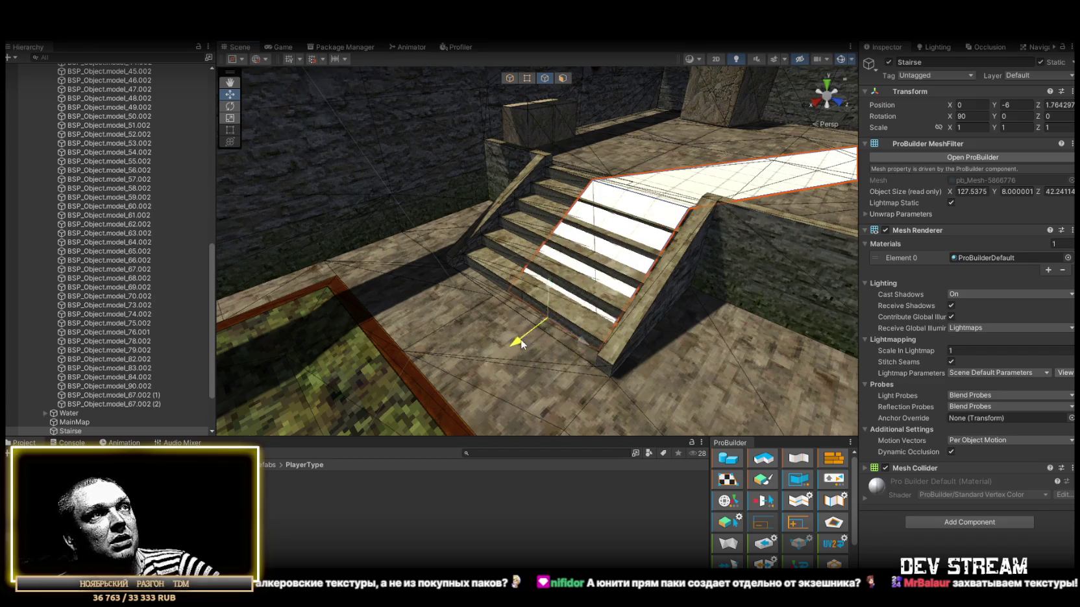
# Select the top face over the stairs and the stair face's bottom edge.
pyautogui.scroll(3, 638, 276)
pyautogui.moveTo(638, 276); pyautogui.dragTo(719, 240)
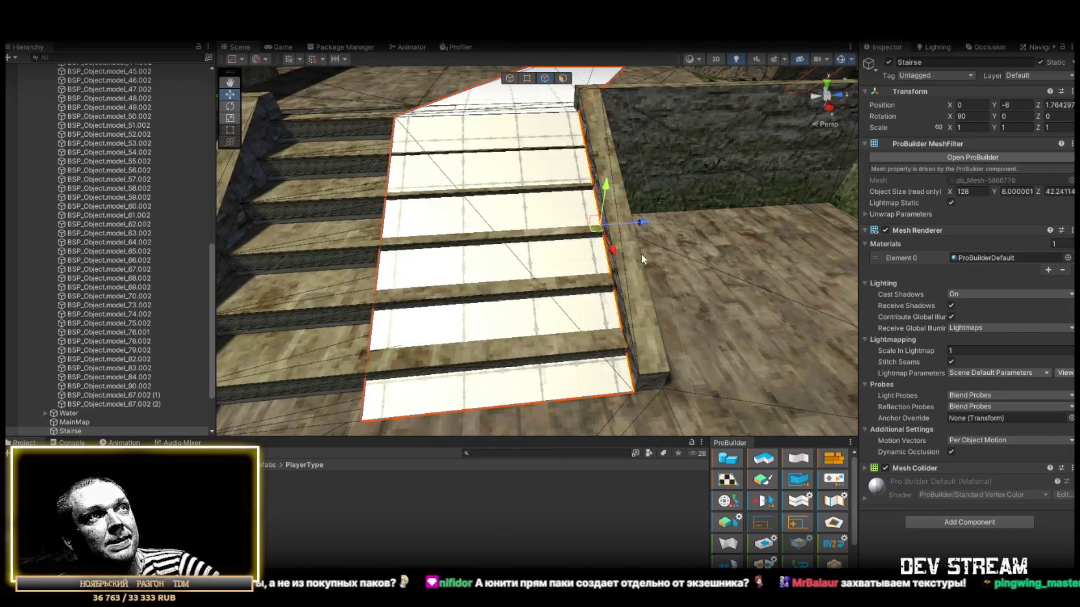
pyautogui.scroll(-3, 642, 259)
pyautogui.moveTo(641, 259); pyautogui.dragTo(578, 223)
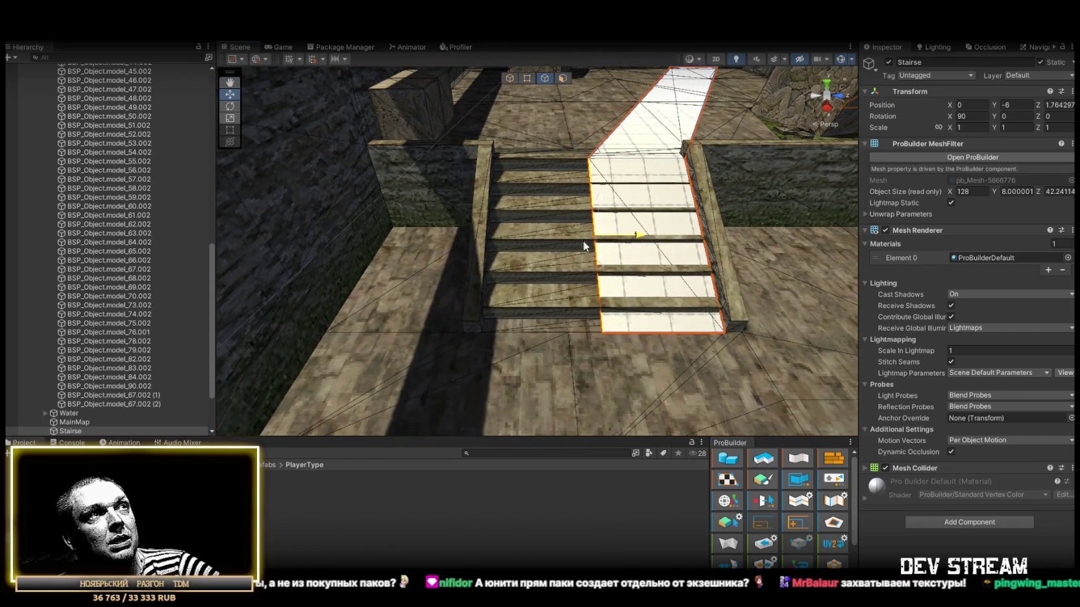
pyautogui.click(637, 129)
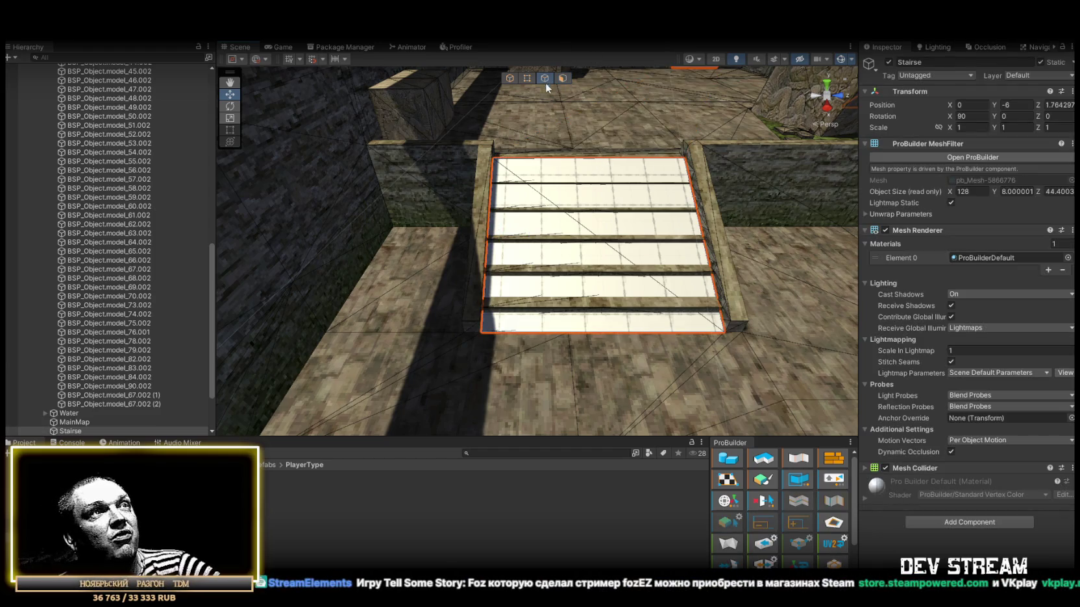
pyautogui.click(621, 329)
pyautogui.moveTo(621, 329)
pyautogui.mouseDown()
pyautogui.moveTo(642, 263)
pyautogui.moveTo(610, 265)
pyautogui.mouseUp()
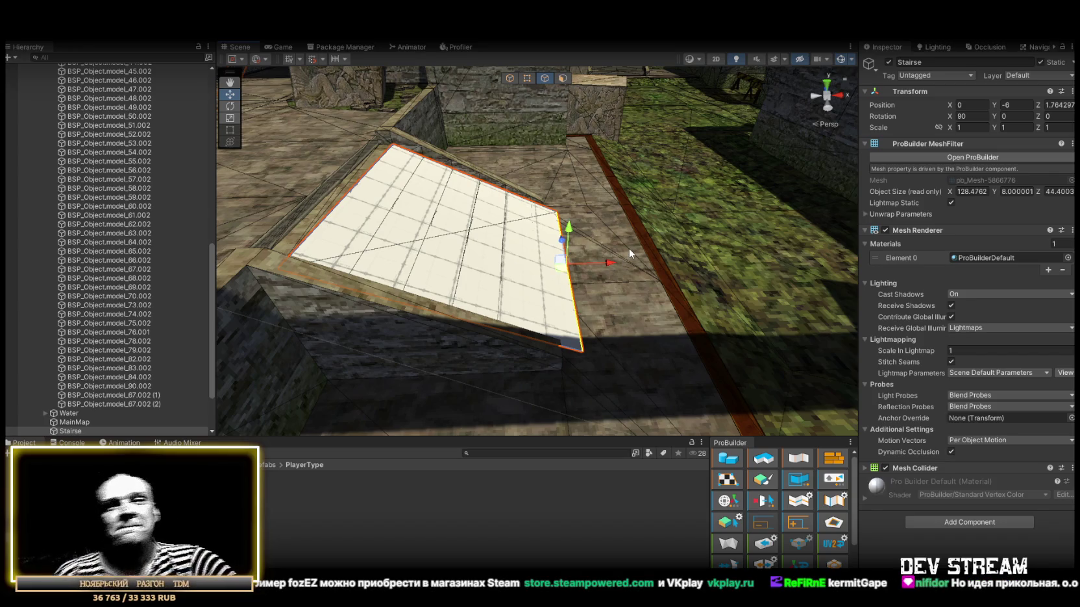
# Pull the sloped face upward into a raised section and delete the strip joining the white faces.
pyautogui.moveTo(652, 214)
pyautogui.mouseDown()
pyautogui.moveTo(561, 159)
pyautogui.moveTo(659, 228)
pyautogui.mouseUp()
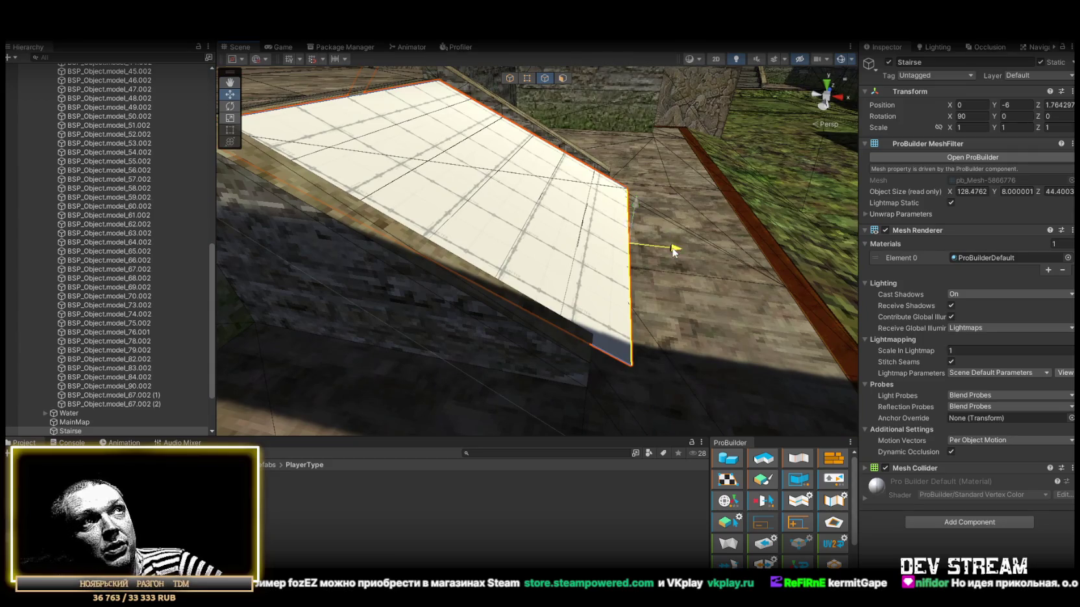
pyautogui.moveTo(673, 251)
pyautogui.mouseDown()
pyautogui.moveTo(610, 192)
pyautogui.moveTo(513, 202)
pyautogui.moveTo(542, 198)
pyautogui.moveTo(547, 144)
pyautogui.moveTo(362, 206)
pyautogui.moveTo(711, 234)
pyautogui.moveTo(564, 280)
pyautogui.moveTo(780, 245)
pyautogui.moveTo(492, 284)
pyautogui.moveTo(622, 292)
pyautogui.moveTo(692, 323)
pyautogui.mouseUp()
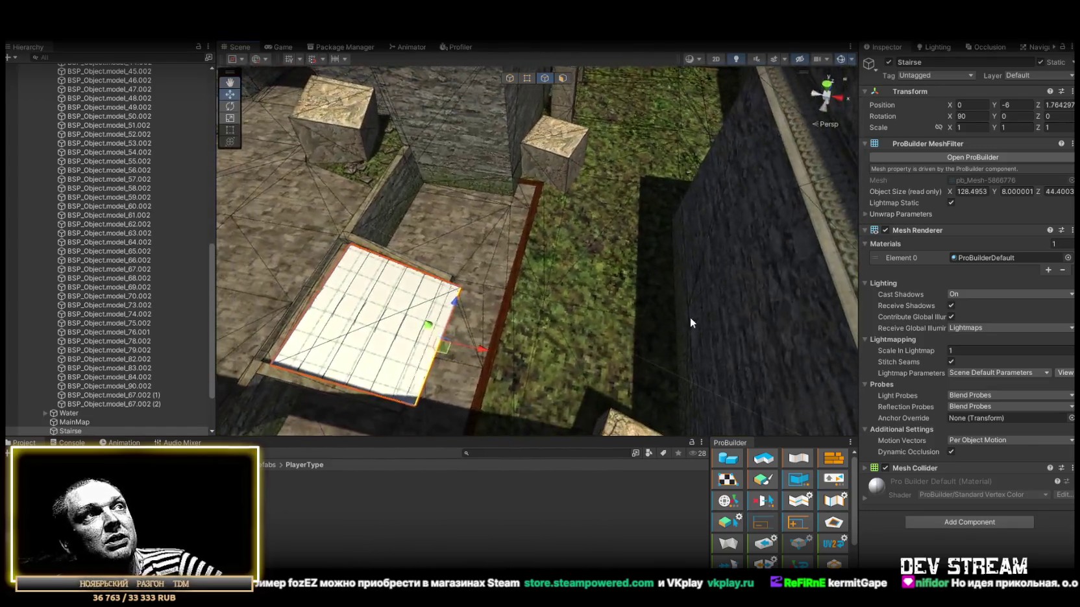
pyautogui.moveTo(533, 369)
pyautogui.mouseDown()
pyautogui.moveTo(638, 172)
pyautogui.moveTo(604, 159)
pyautogui.moveTo(651, 133)
pyautogui.moveTo(521, 287)
pyautogui.mouseUp()
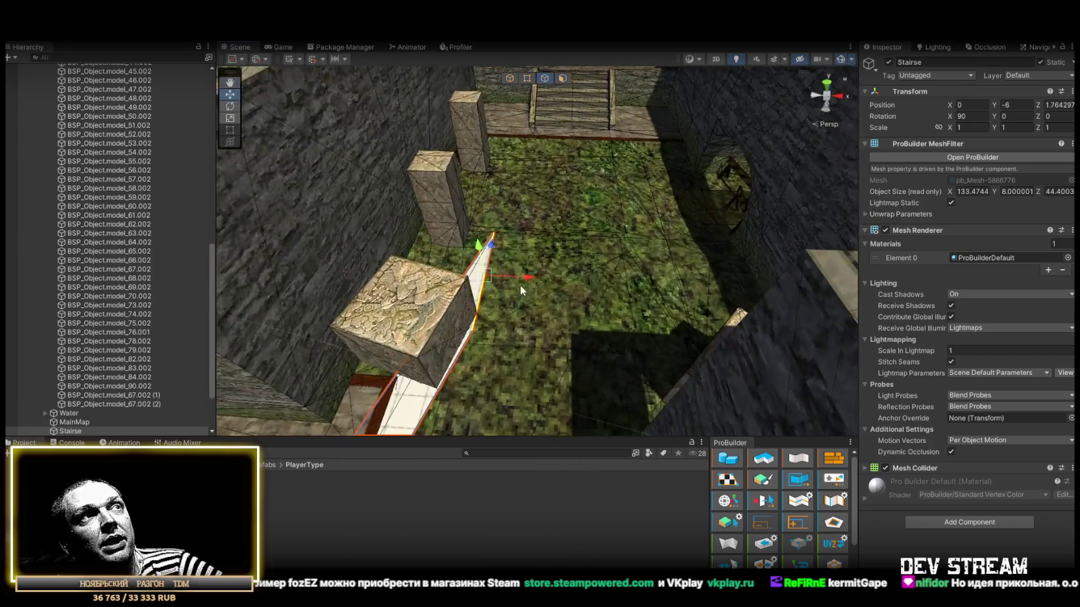
pyautogui.moveTo(691, 289); pyautogui.dragTo(550, 107)
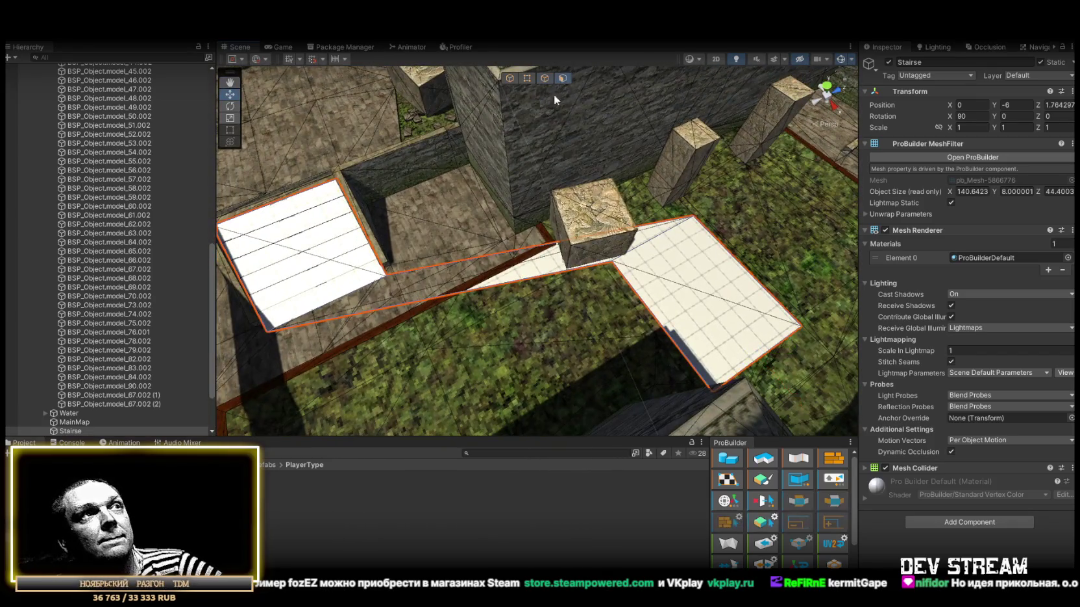
pyautogui.press('Delete')
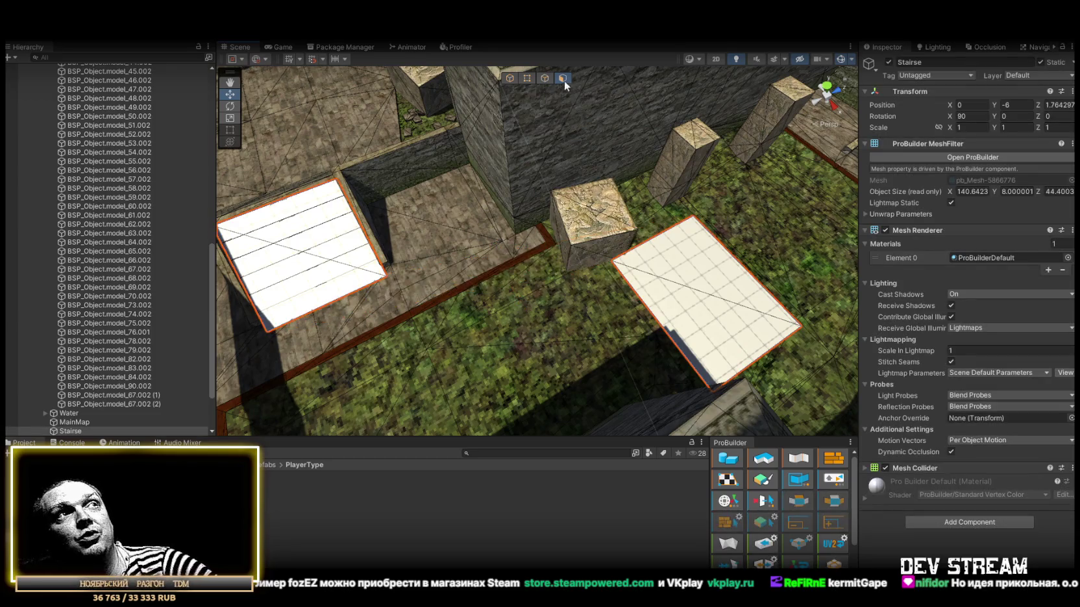
pyautogui.moveTo(727, 255); pyautogui.dragTo(508, 218)
# Stretch the white floor face out toward the stairs and orbit around it.
pyautogui.moveTo(396, 187); pyautogui.dragTo(687, 241)
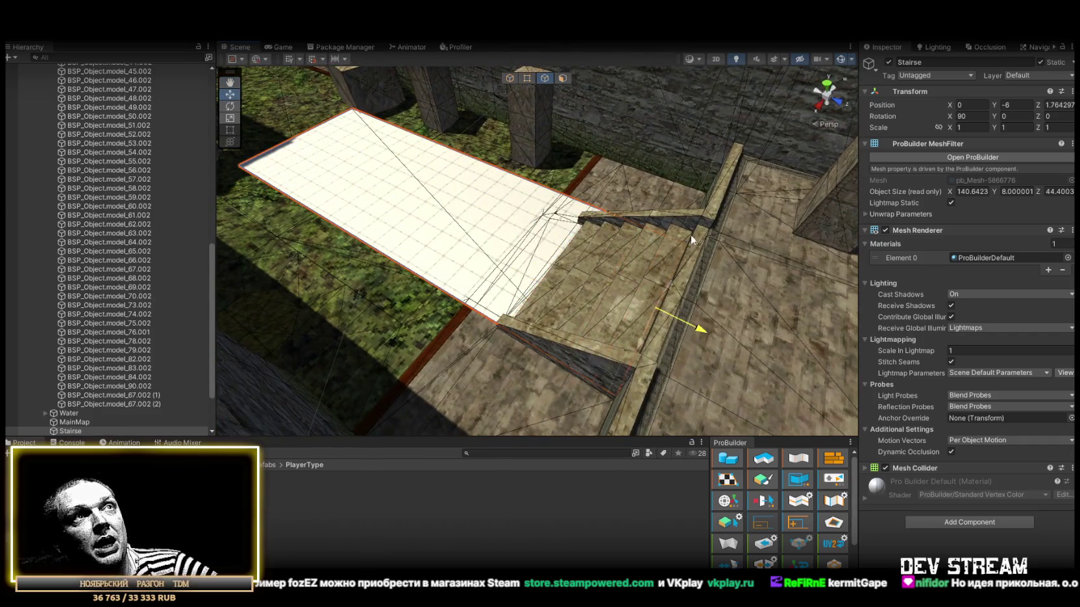
pyautogui.press('f')
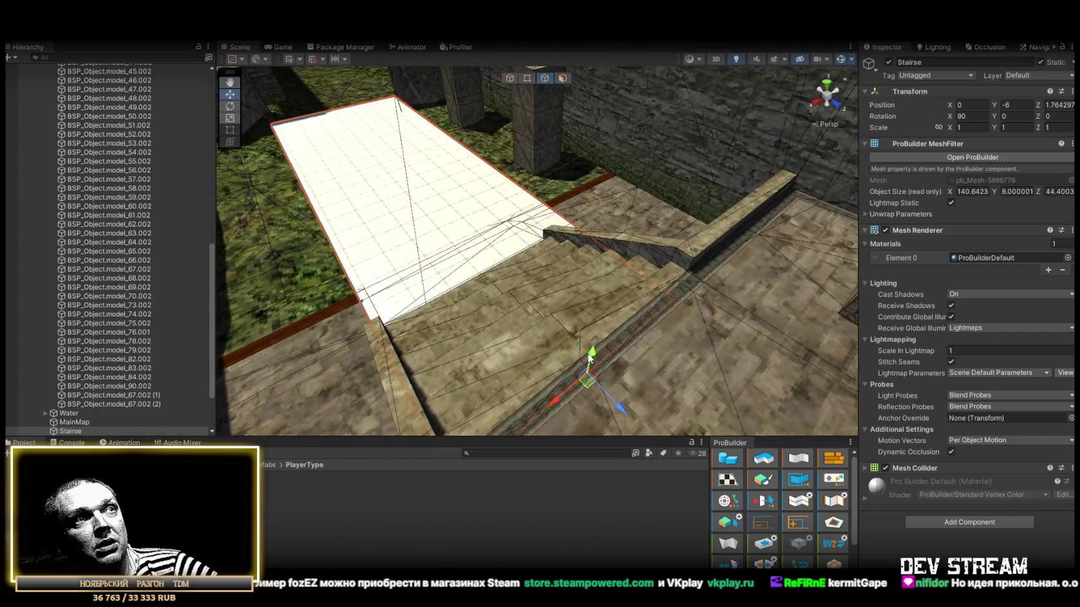
pyautogui.moveTo(696, 249)
pyautogui.mouseDown()
pyautogui.moveTo(628, 225)
pyautogui.moveTo(604, 190)
pyautogui.mouseUp()
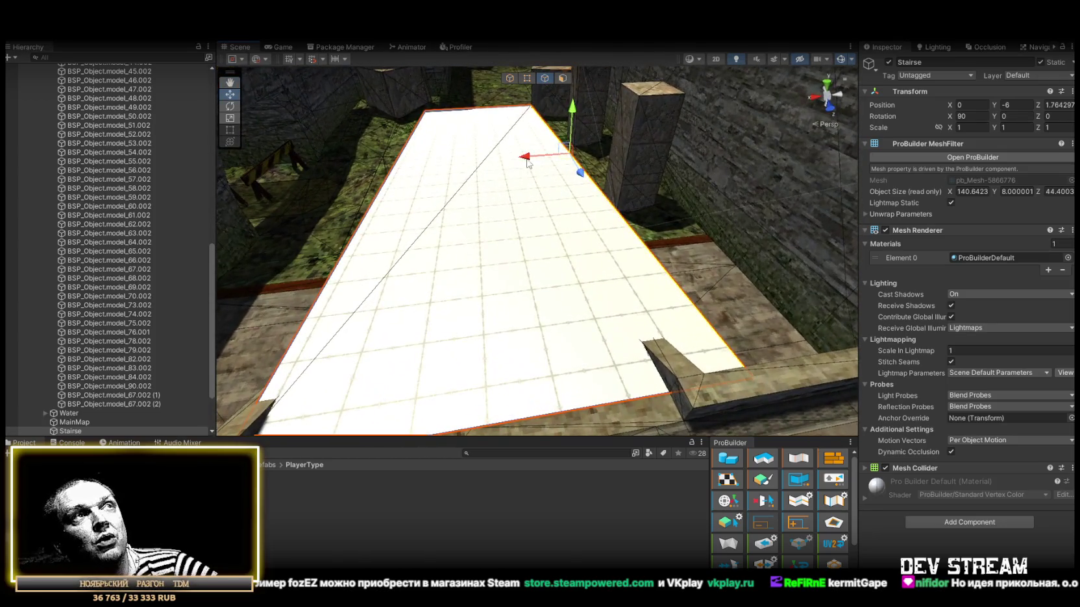
pyautogui.moveTo(657, 379); pyautogui.dragTo(564, 289)
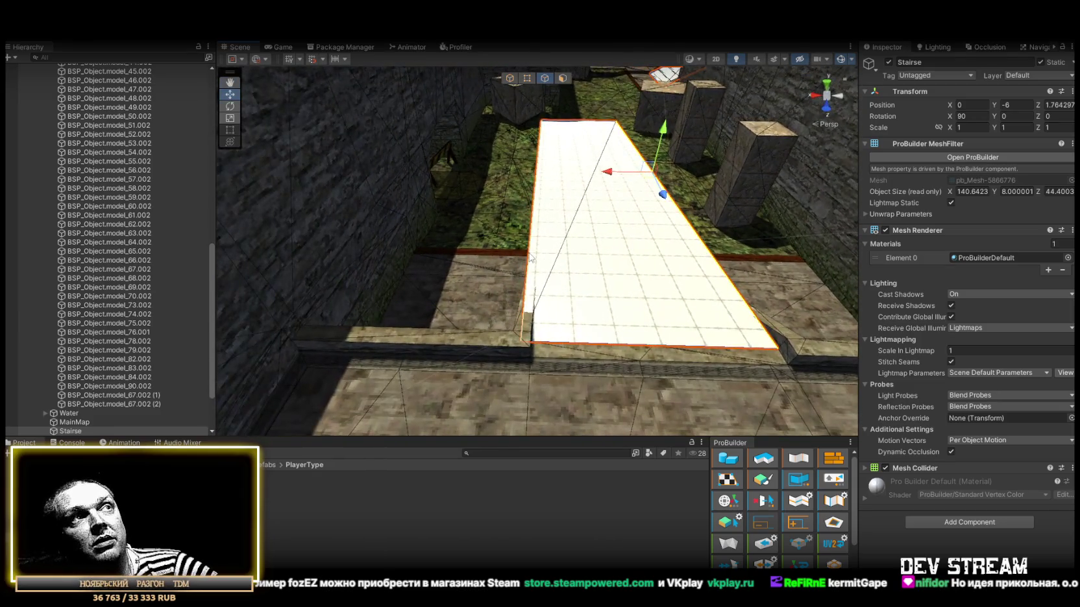
pyautogui.moveTo(546, 338)
pyautogui.mouseDown()
pyautogui.moveTo(531, 306)
pyautogui.moveTo(507, 334)
pyautogui.moveTo(547, 283)
pyautogui.moveTo(380, 243)
pyautogui.moveTo(449, 260)
pyautogui.mouseUp()
pyautogui.moveTo(295, 277)
pyautogui.mouseDown()
pyautogui.moveTo(712, 236)
pyautogui.moveTo(714, 246)
pyautogui.moveTo(511, 160)
pyautogui.mouseUp()
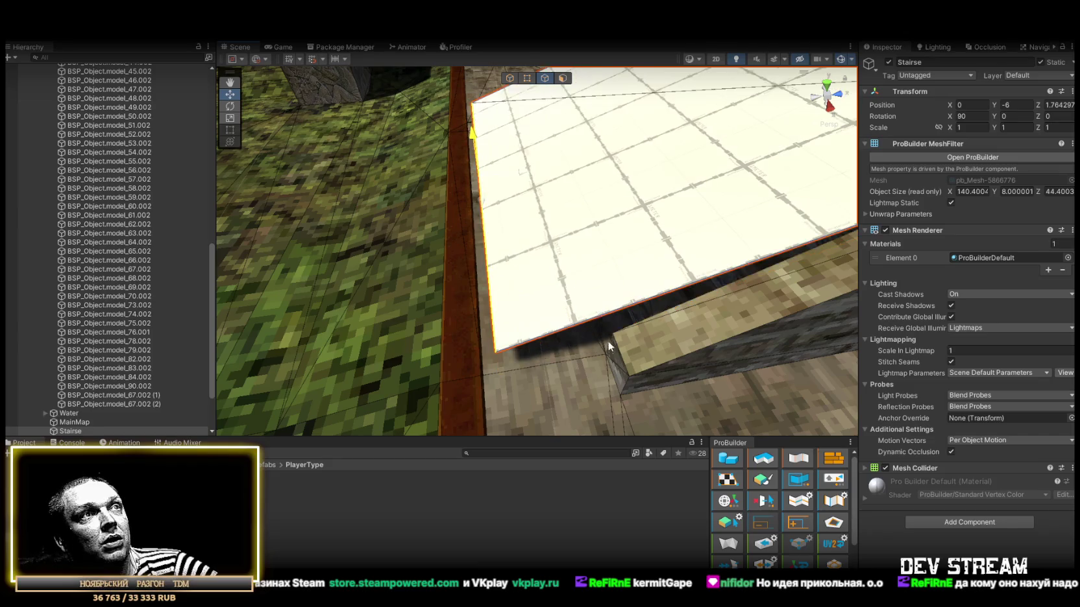
# Slide the floor face's edge right toward the archway and lower its raised top edge.
pyautogui.moveTo(556, 203); pyautogui.dragTo(574, 203)
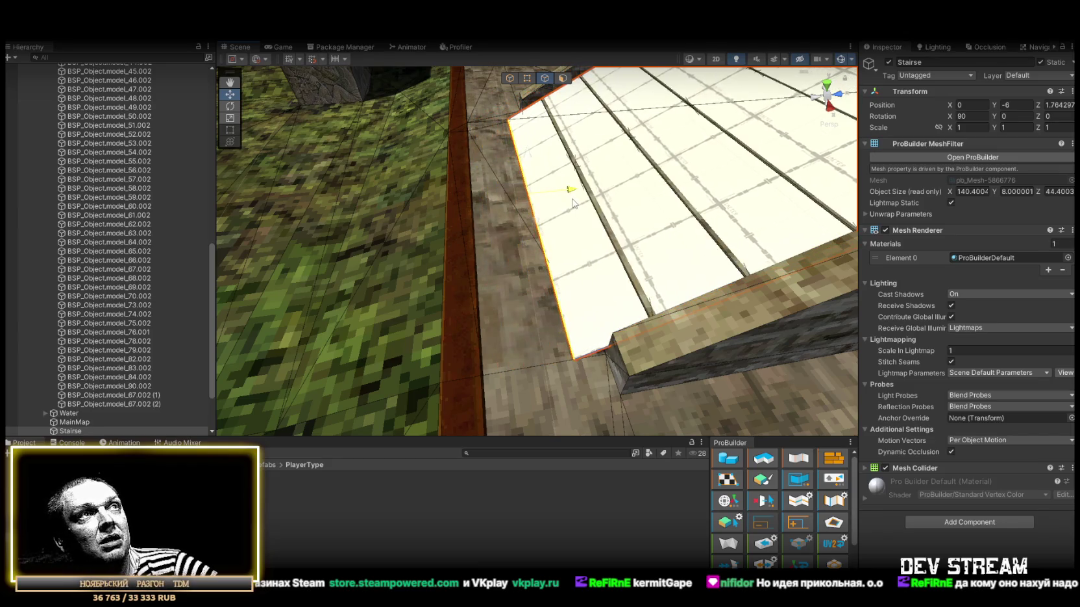
pyautogui.moveTo(508, 261)
pyautogui.mouseDown()
pyautogui.moveTo(627, 213)
pyautogui.moveTo(608, 248)
pyautogui.moveTo(703, 254)
pyautogui.moveTo(605, 273)
pyautogui.moveTo(570, 312)
pyautogui.mouseUp()
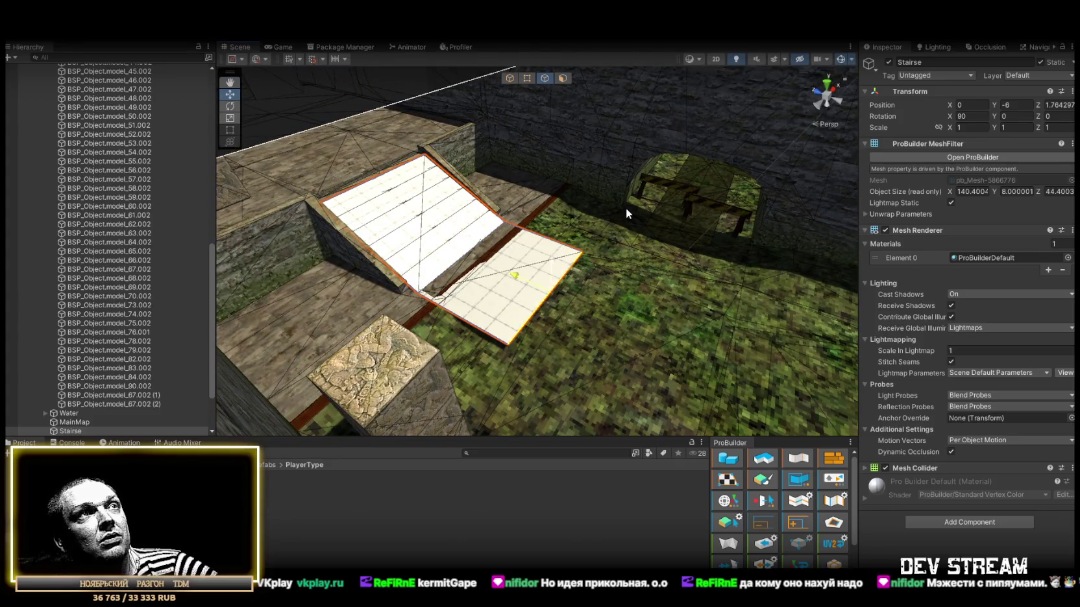
pyautogui.moveTo(627, 213)
pyautogui.mouseDown()
pyautogui.moveTo(328, 285)
pyautogui.moveTo(534, 194)
pyautogui.mouseUp()
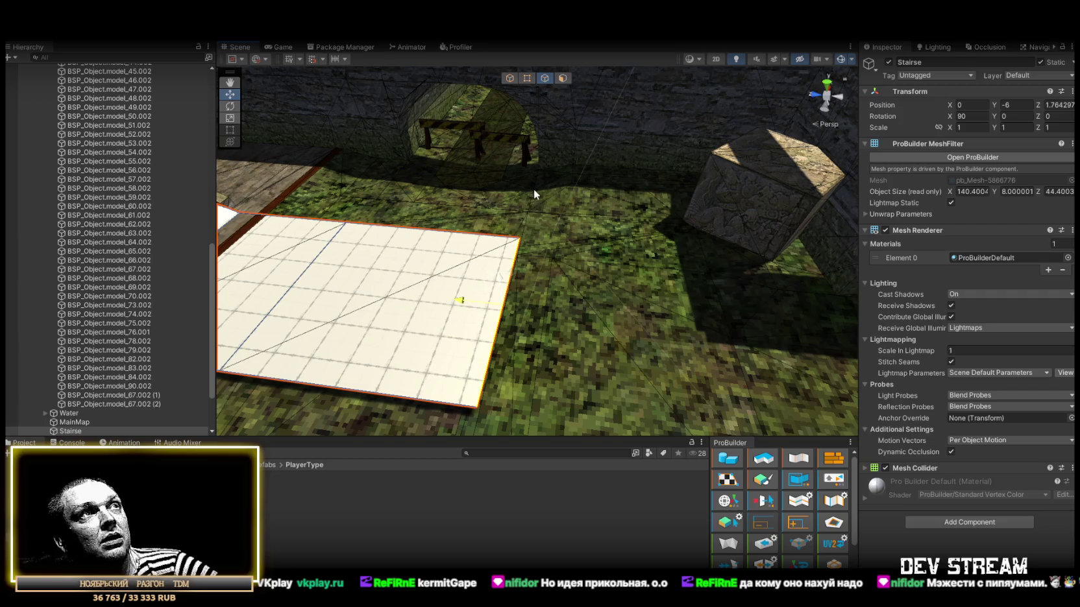
pyautogui.moveTo(453, 240)
pyautogui.mouseDown()
pyautogui.moveTo(565, 177)
pyautogui.moveTo(650, 251)
pyautogui.moveTo(595, 212)
pyautogui.moveTo(585, 224)
pyautogui.moveTo(605, 219)
pyautogui.moveTo(611, 193)
pyautogui.moveTo(599, 284)
pyautogui.mouseUp()
pyautogui.press('f')
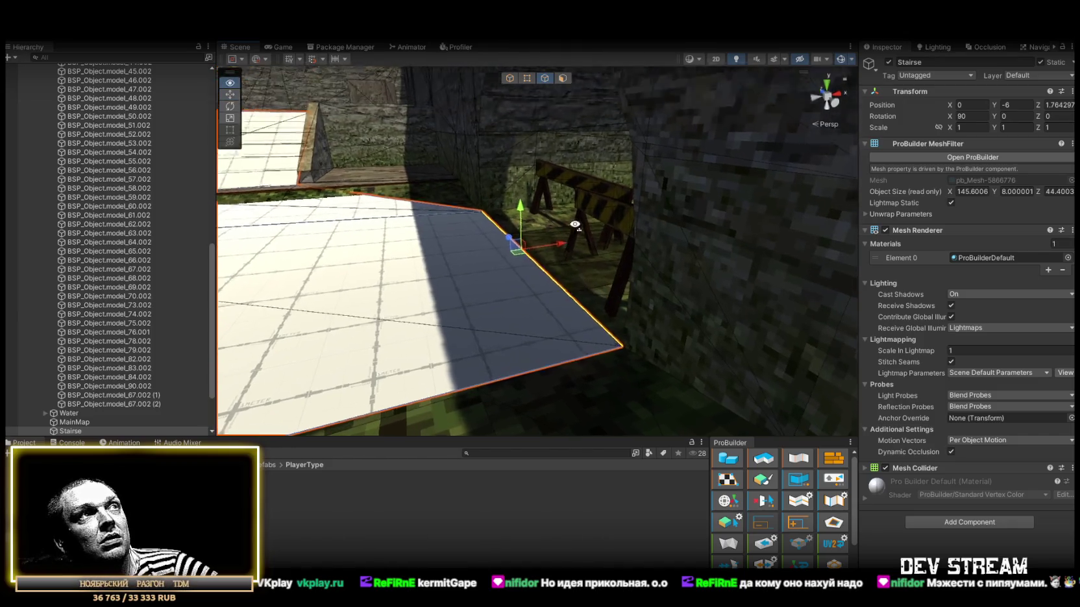
pyautogui.moveTo(597, 59); pyautogui.dragTo(607, 105)
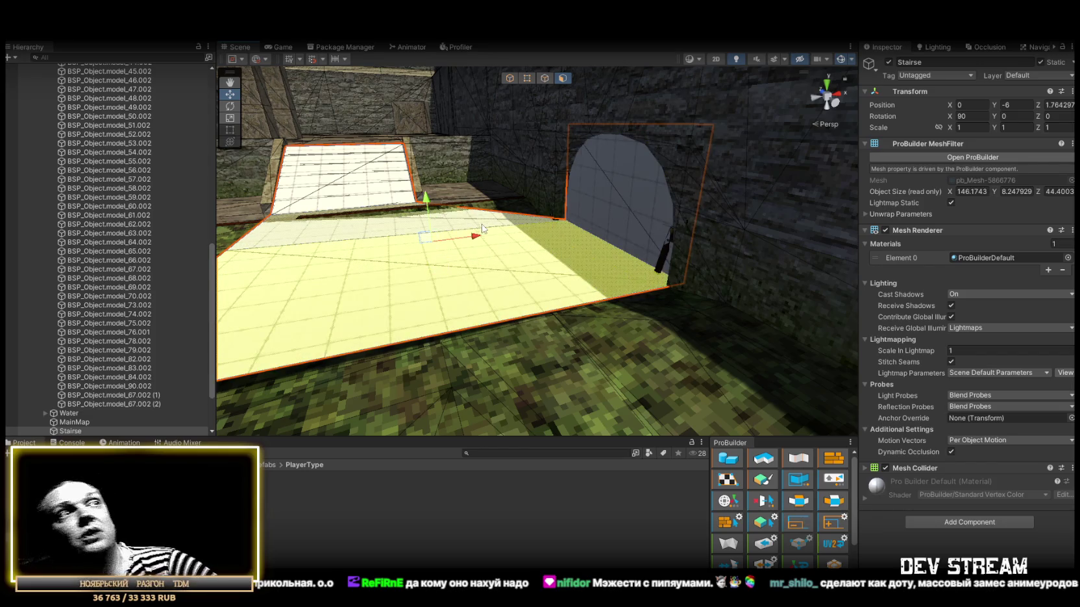
pyautogui.moveTo(490, 213)
pyautogui.mouseDown()
pyautogui.moveTo(500, 195)
pyautogui.moveTo(413, 202)
pyautogui.moveTo(422, 205)
pyautogui.moveTo(446, 209)
pyautogui.moveTo(374, 164)
pyautogui.moveTo(166, 182)
pyautogui.moveTo(405, 164)
pyautogui.moveTo(417, 152)
pyautogui.moveTo(383, 166)
pyautogui.moveTo(552, 227)
pyautogui.moveTo(500, 203)
pyautogui.moveTo(452, 209)
pyautogui.moveTo(633, 250)
pyautogui.moveTo(722, 257)
pyautogui.mouseUp()
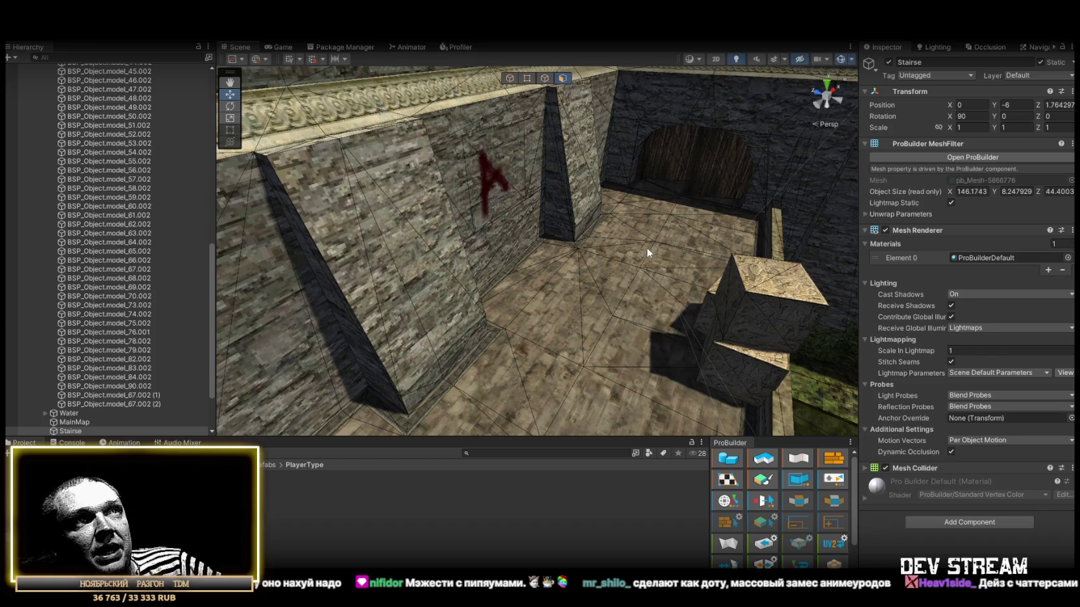
pyautogui.moveTo(646, 247); pyautogui.dragTo(870, 237)
pyautogui.moveTo(799, 273)
pyautogui.mouseDown()
pyautogui.moveTo(714, 223)
pyautogui.moveTo(561, 218)
pyautogui.moveTo(627, 205)
pyautogui.moveTo(647, 260)
pyautogui.moveTo(638, 289)
pyautogui.moveTo(570, 237)
pyautogui.moveTo(558, 260)
pyautogui.moveTo(313, 234)
pyautogui.moveTo(264, 241)
pyautogui.mouseUp()
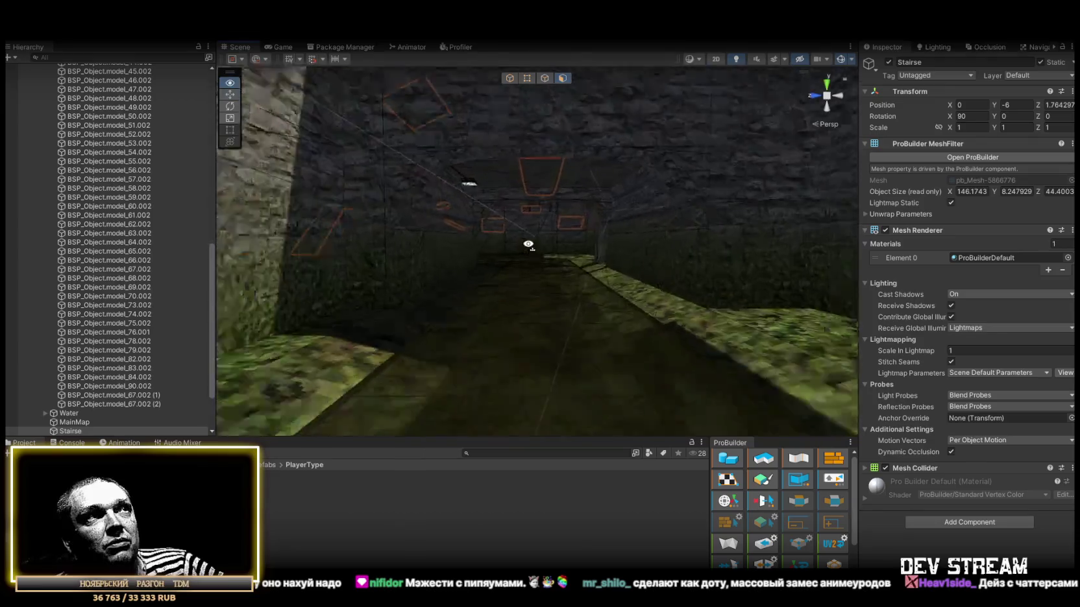
pyautogui.moveTo(339, 248)
pyautogui.mouseDown()
pyautogui.moveTo(572, 209)
pyautogui.moveTo(641, 268)
pyautogui.moveTo(683, 246)
pyautogui.moveTo(719, 251)
pyautogui.moveTo(520, 302)
pyautogui.moveTo(429, 279)
pyautogui.moveTo(562, 273)
pyautogui.moveTo(345, 283)
pyautogui.moveTo(612, 270)
pyautogui.moveTo(559, 268)
pyautogui.moveTo(597, 250)
pyautogui.moveTo(685, 242)
pyautogui.moveTo(596, 287)
pyautogui.moveTo(499, 301)
pyautogui.moveTo(510, 351)
pyautogui.moveTo(504, 326)
pyautogui.mouseUp()
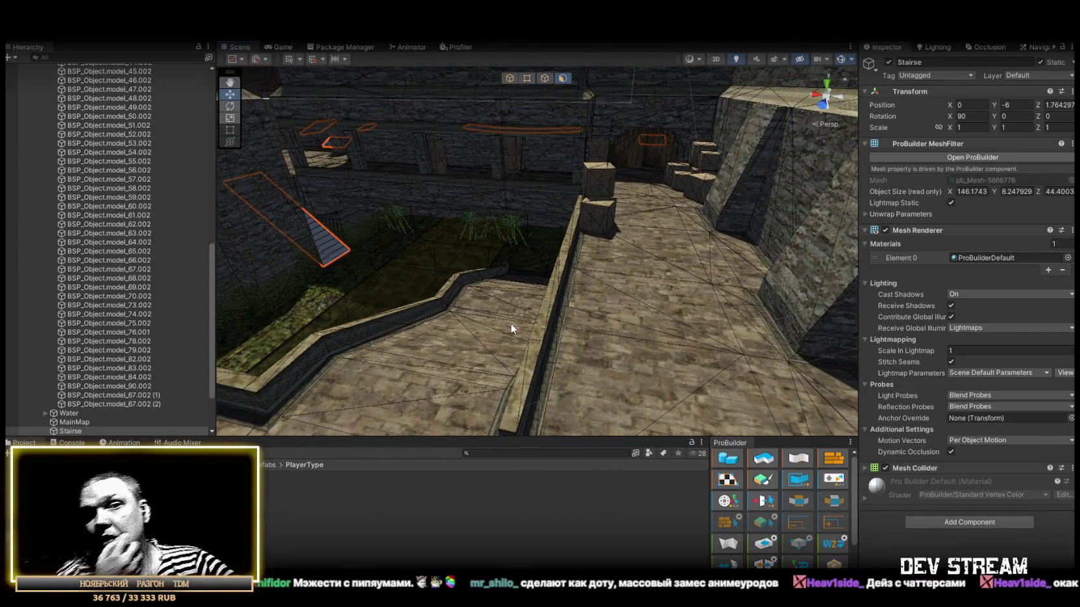
pyautogui.moveTo(514, 325)
pyautogui.mouseDown()
pyautogui.moveTo(577, 273)
pyautogui.moveTo(647, 285)
pyautogui.moveTo(405, 234)
pyautogui.moveTo(473, 239)
pyautogui.moveTo(755, 210)
pyautogui.moveTo(519, 239)
pyautogui.moveTo(651, 253)
pyautogui.moveTo(719, 244)
pyautogui.moveTo(643, 263)
pyautogui.moveTo(720, 314)
pyautogui.moveTo(721, 328)
pyautogui.moveTo(584, 284)
pyautogui.moveTo(771, 245)
pyautogui.moveTo(644, 245)
pyautogui.moveTo(692, 270)
pyautogui.moveTo(621, 294)
pyautogui.moveTo(453, 294)
pyautogui.moveTo(550, 284)
pyautogui.moveTo(415, 257)
pyautogui.moveTo(640, 296)
pyautogui.mouseUp()
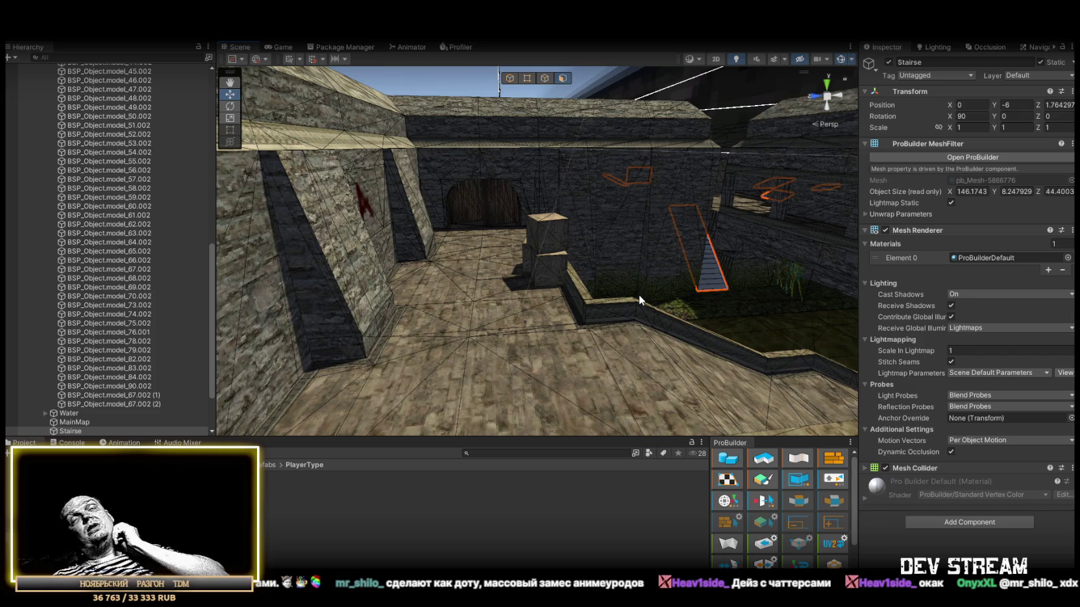
pyautogui.moveTo(610, 297)
pyautogui.mouseDown()
pyautogui.moveTo(867, 297)
pyautogui.moveTo(506, 280)
pyautogui.moveTo(535, 277)
pyautogui.moveTo(550, 307)
pyautogui.moveTo(337, 212)
pyautogui.moveTo(316, 234)
pyautogui.moveTo(577, 202)
pyautogui.mouseUp()
pyautogui.click(548, 185)
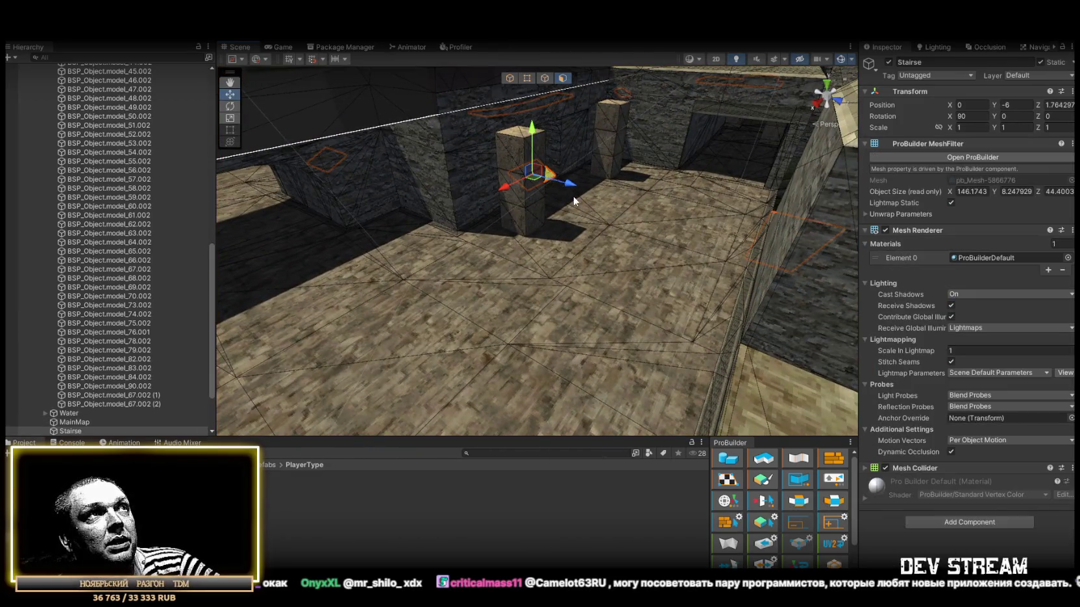
pyautogui.press('f')
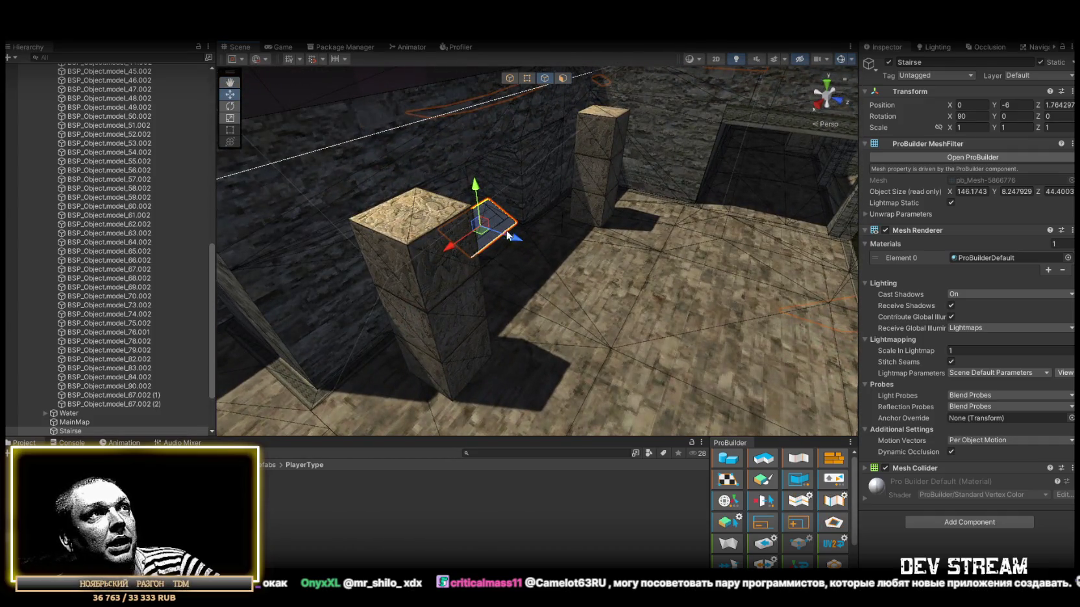
pyautogui.moveTo(493, 245); pyautogui.dragTo(429, 238)
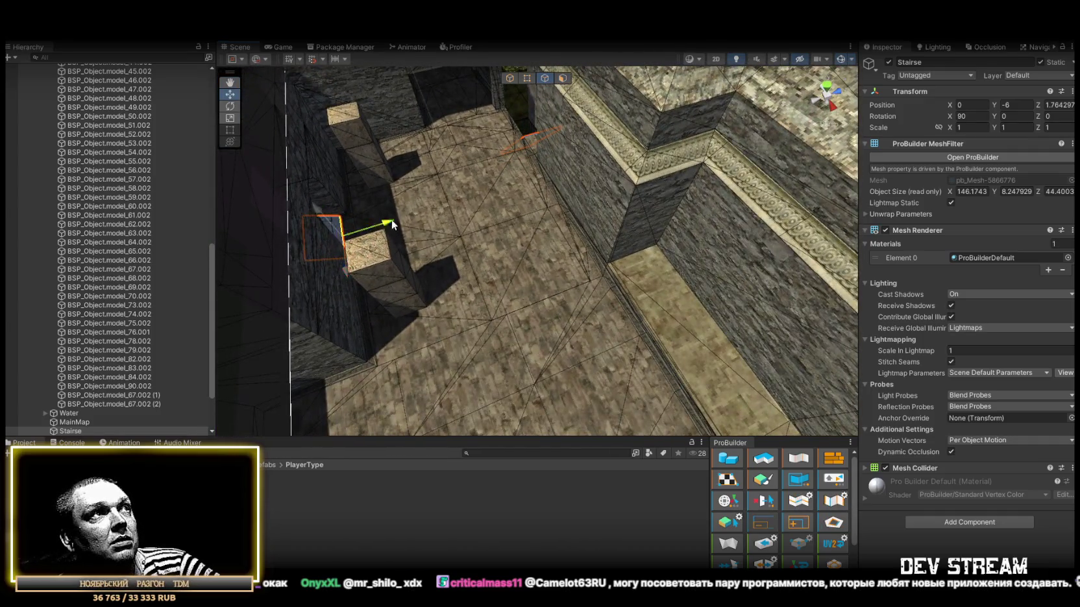
pyautogui.moveTo(608, 332)
pyautogui.mouseDown()
pyautogui.moveTo(622, 304)
pyautogui.moveTo(544, 287)
pyautogui.moveTo(550, 302)
pyautogui.mouseUp()
pyautogui.moveTo(597, 298)
pyautogui.mouseDown()
pyautogui.moveTo(703, 302)
pyautogui.moveTo(492, 282)
pyautogui.mouseUp()
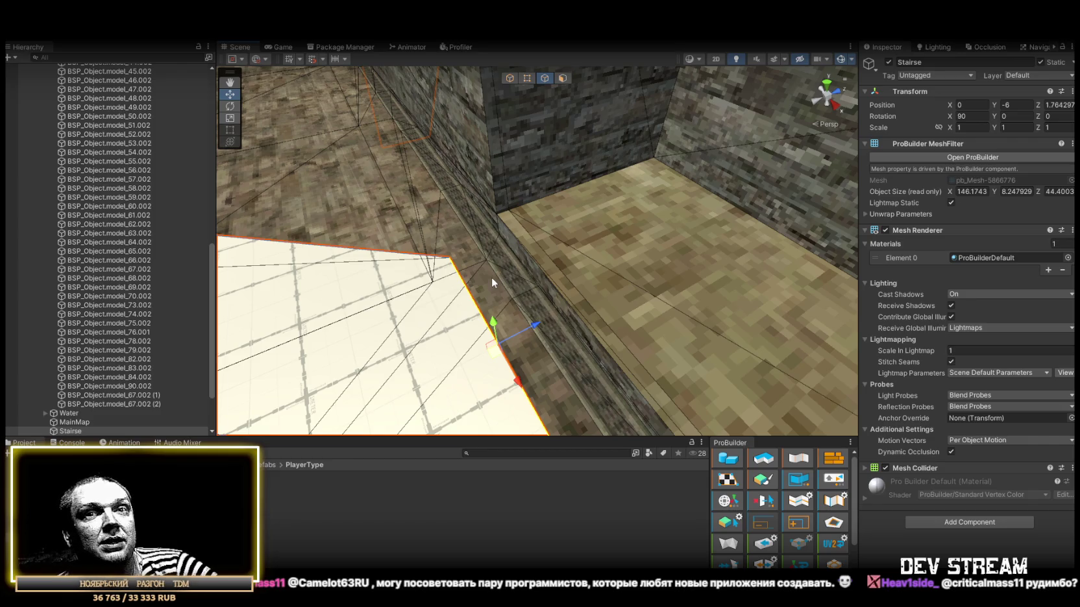
pyautogui.moveTo(491, 276)
pyautogui.mouseDown()
pyautogui.moveTo(518, 196)
pyautogui.moveTo(526, 276)
pyautogui.mouseUp()
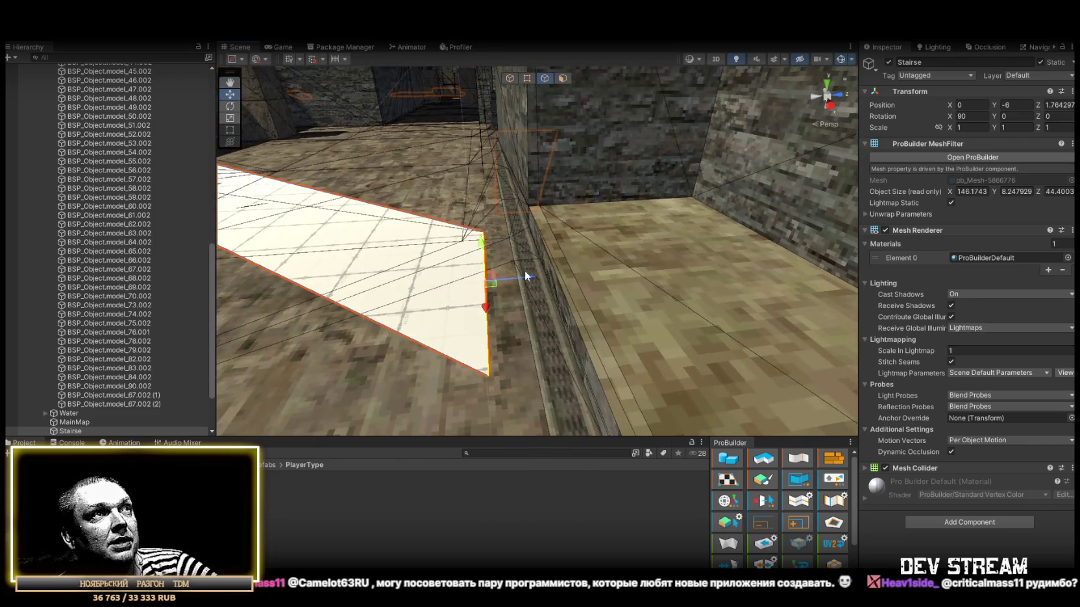
pyautogui.click(493, 276)
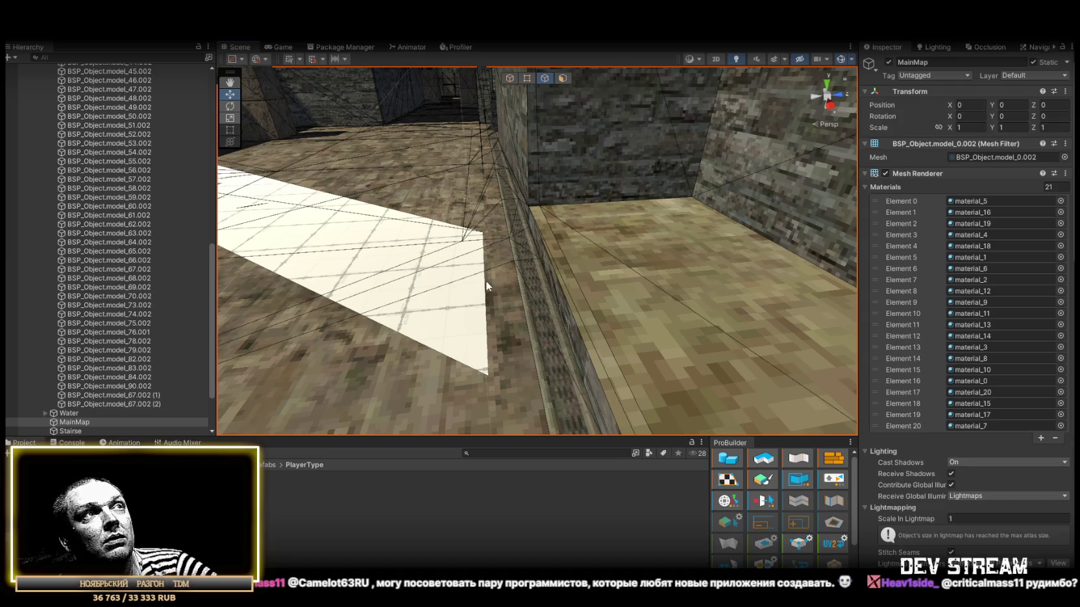
pyautogui.moveTo(428, 253); pyautogui.dragTo(423, 193)
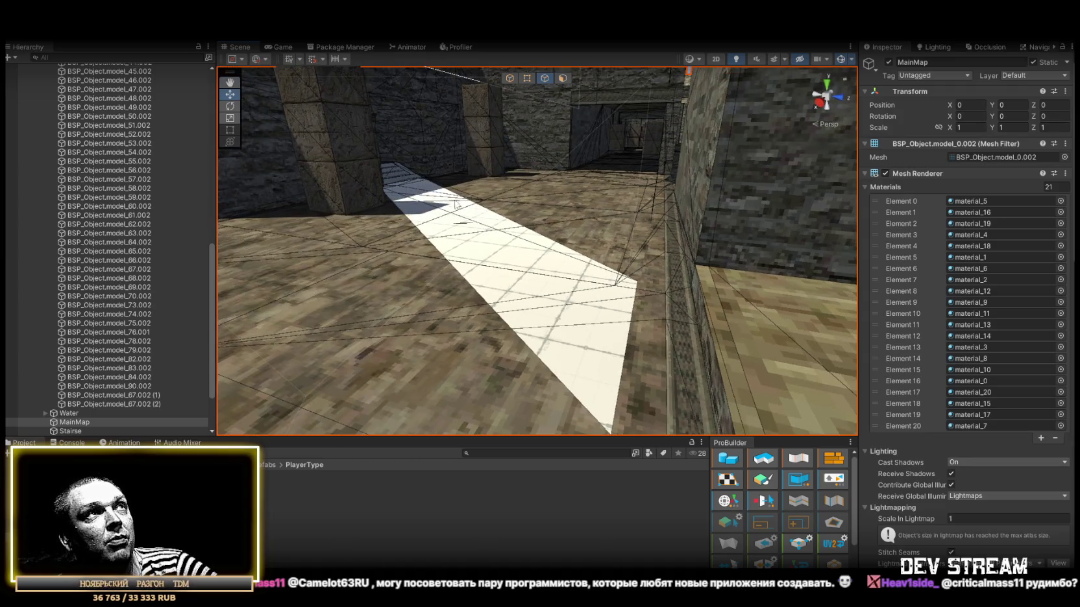
pyautogui.scroll(5, 520, 285)
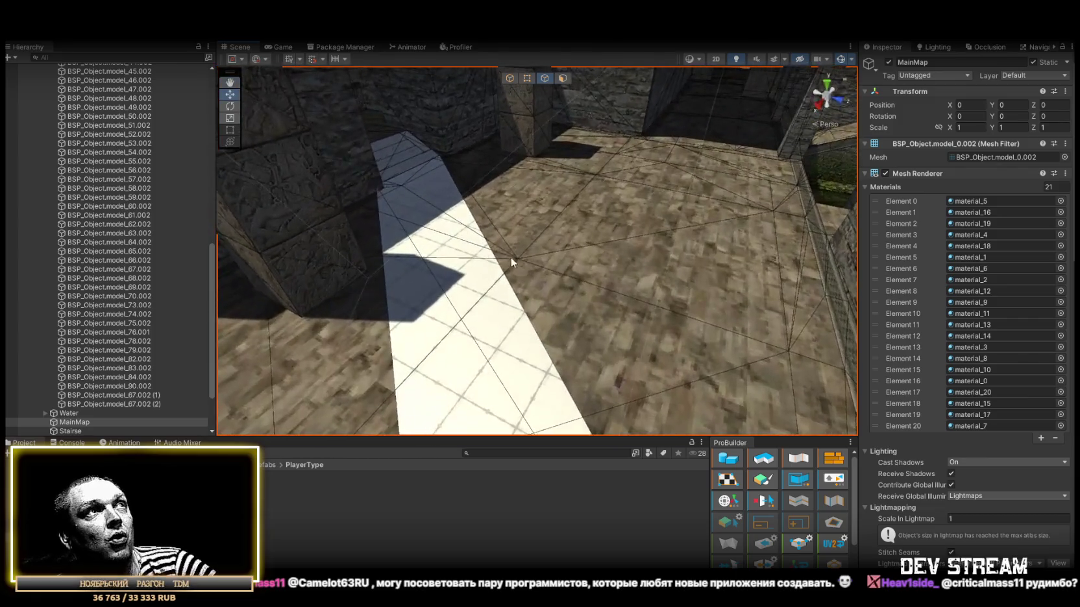
pyautogui.moveTo(432, 203)
pyautogui.mouseDown()
pyautogui.moveTo(554, 258)
pyautogui.moveTo(548, 70)
pyautogui.mouseUp()
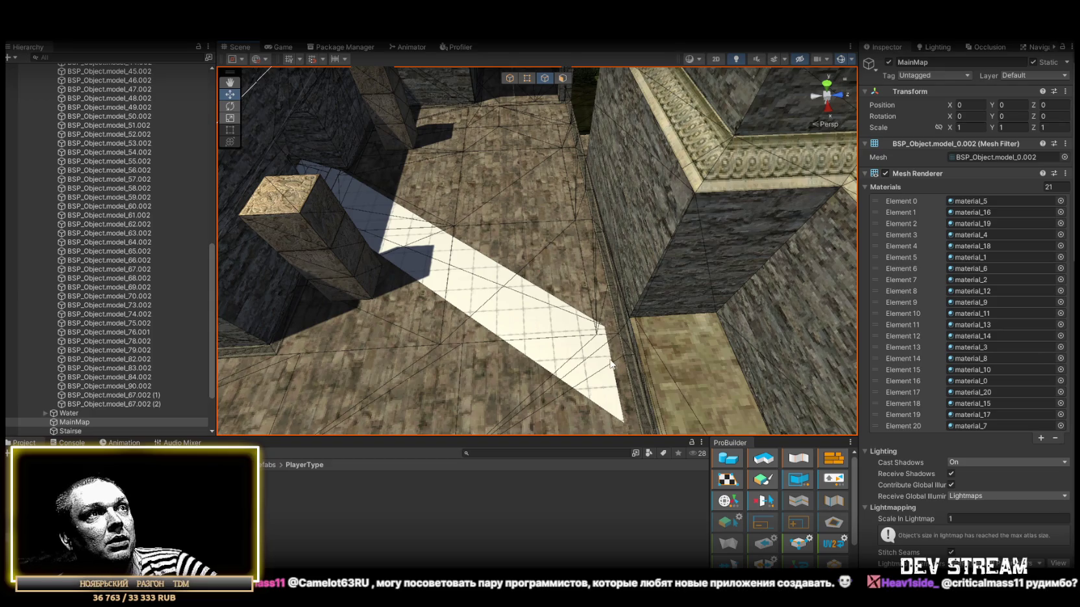
# Select the Stairse strip and extrude its right edge outward into new floor.
pyautogui.click(510, 81)
pyautogui.click(474, 303)
pyautogui.press('f')
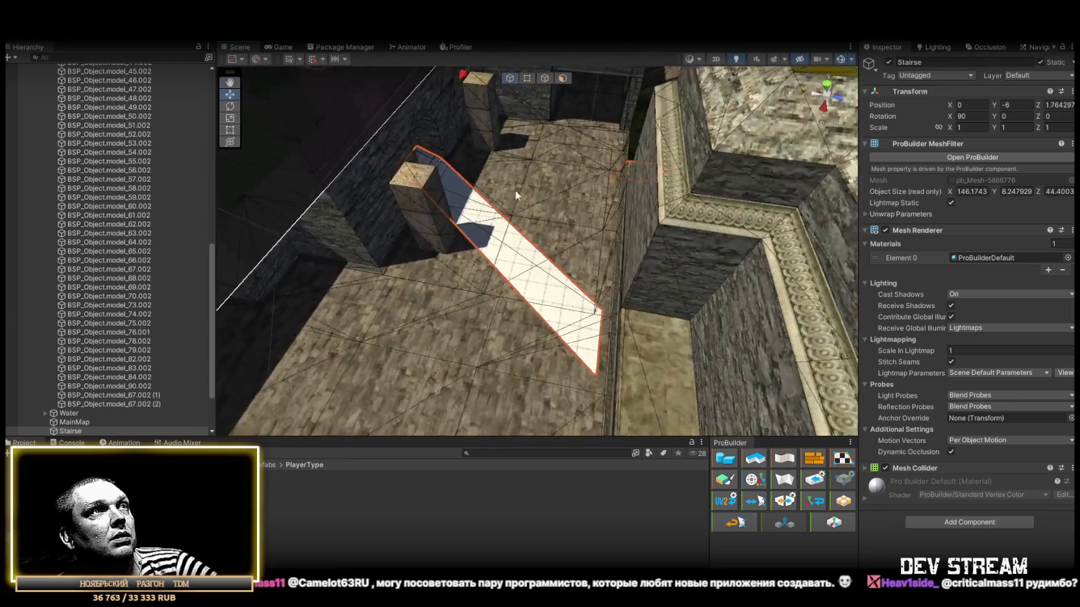
pyautogui.click(596, 328)
pyautogui.press('f')
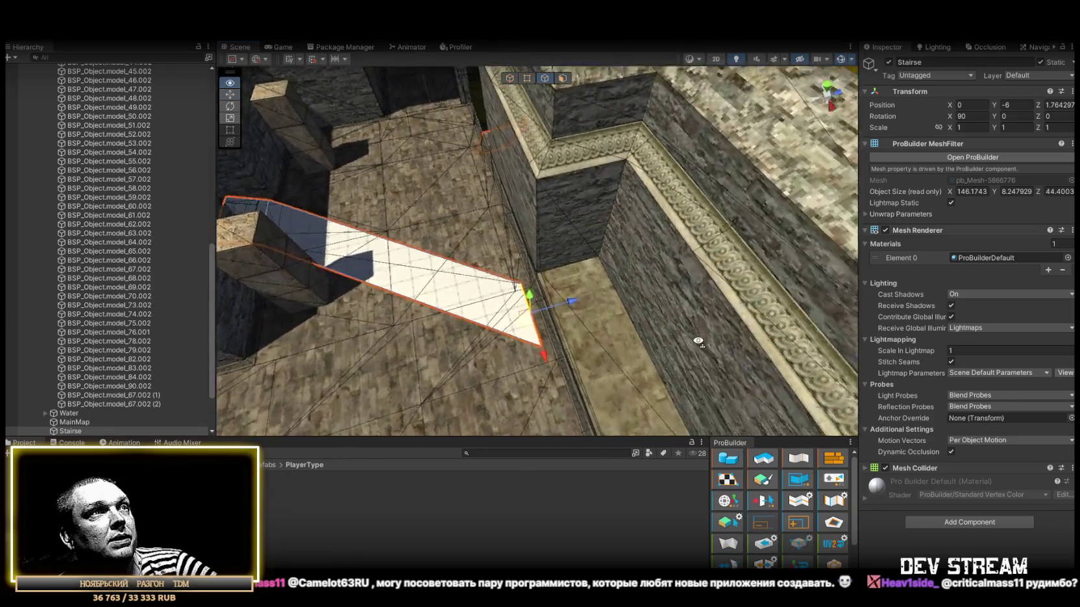
pyautogui.moveTo(552, 325)
pyautogui.mouseDown()
pyautogui.moveTo(568, 321)
pyautogui.moveTo(540, 257)
pyautogui.mouseUp()
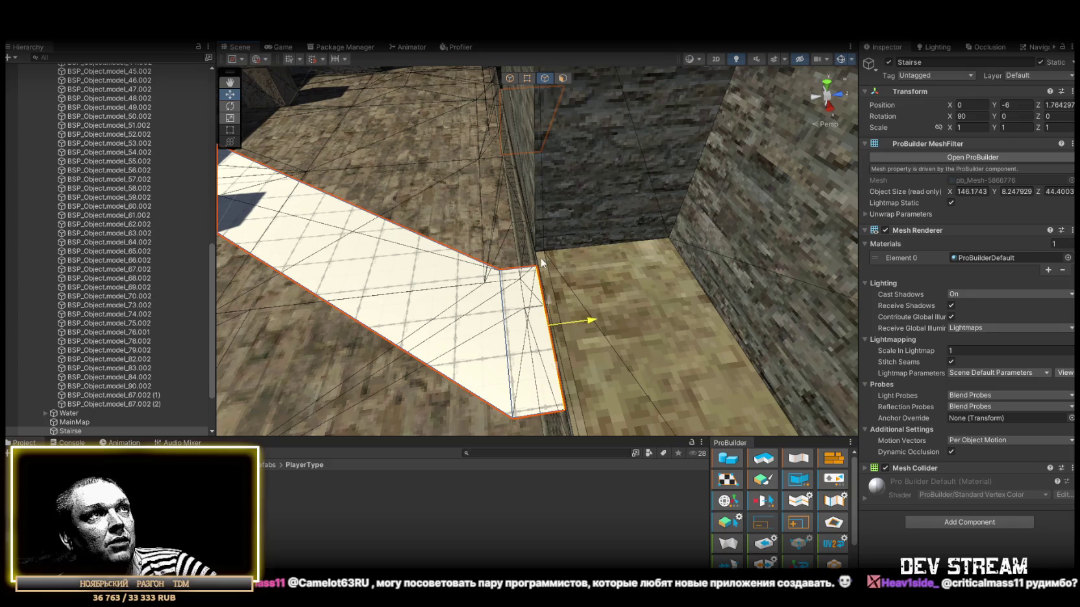
pyautogui.press('f')
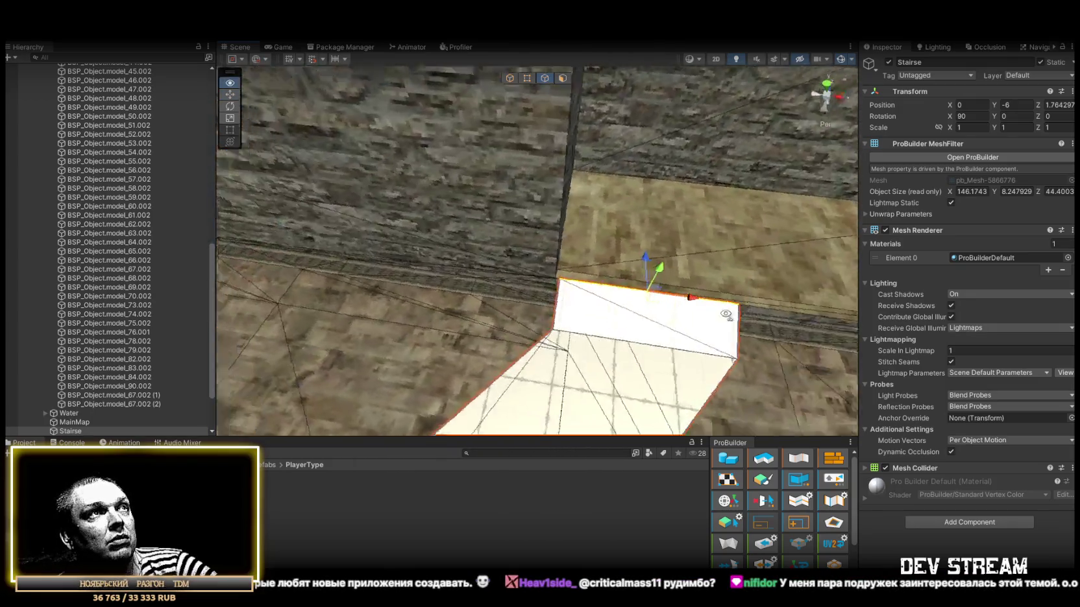
# Select only the strip's small angled end face and view it from above.
pyautogui.press('f')
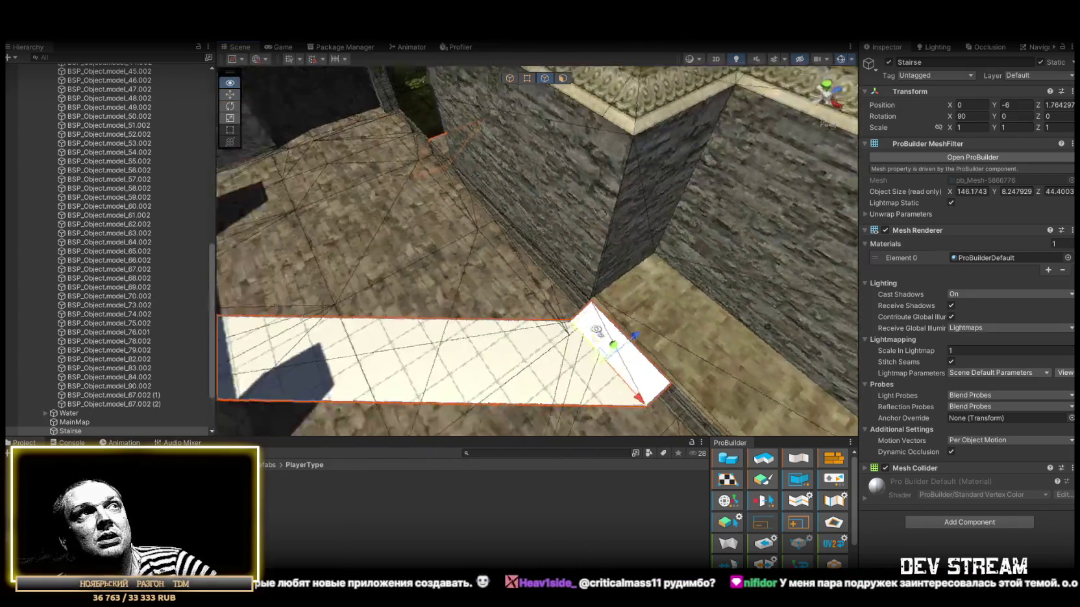
pyautogui.click(563, 78)
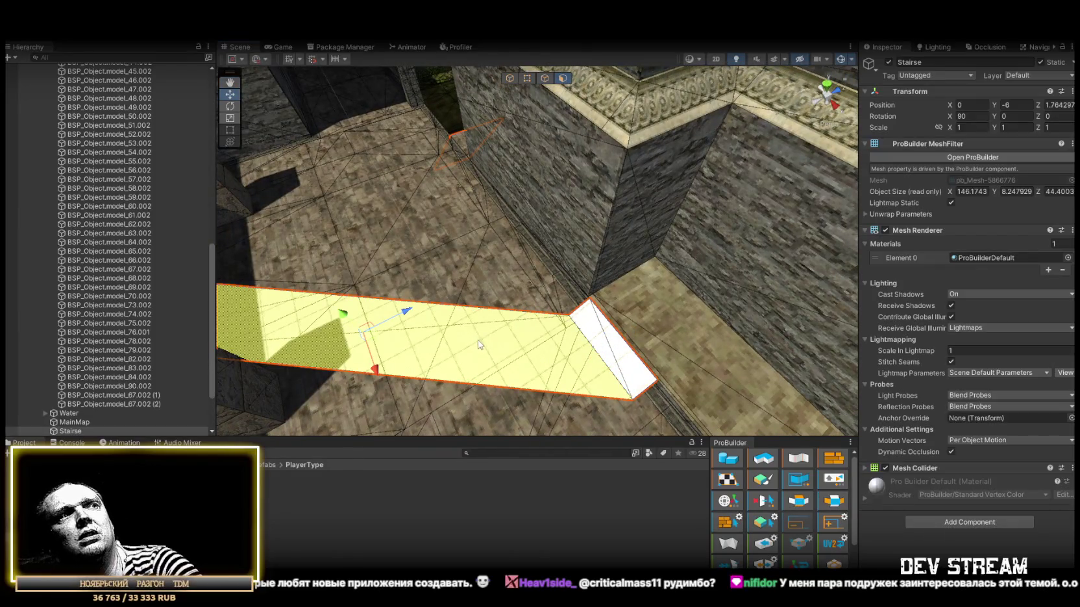
pyautogui.keyDown('shift'); pyautogui.click(510, 334); pyautogui.keyUp('shift')
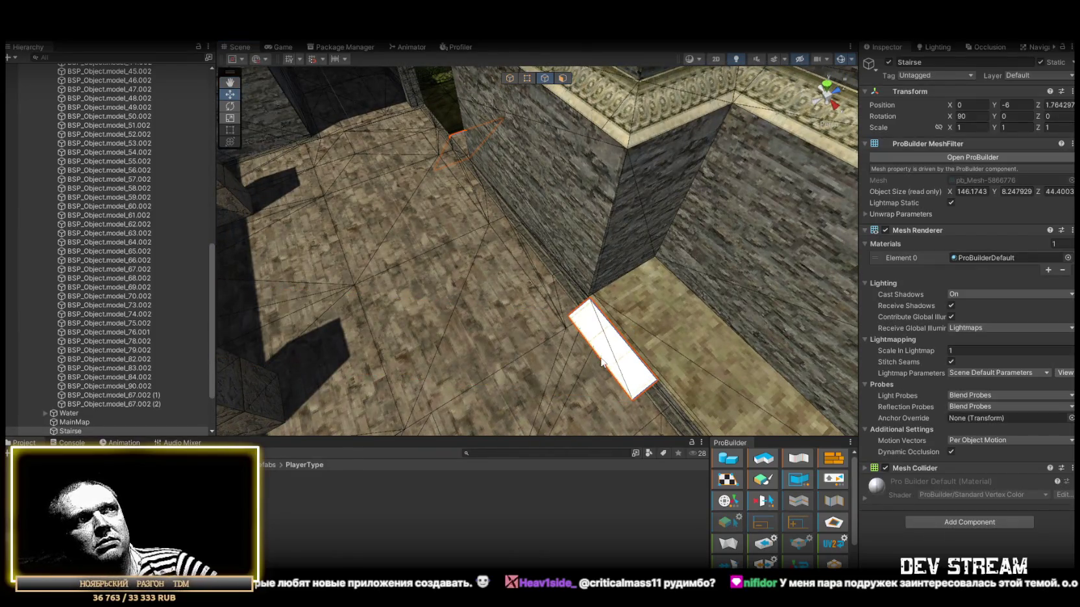
pyautogui.press('f')
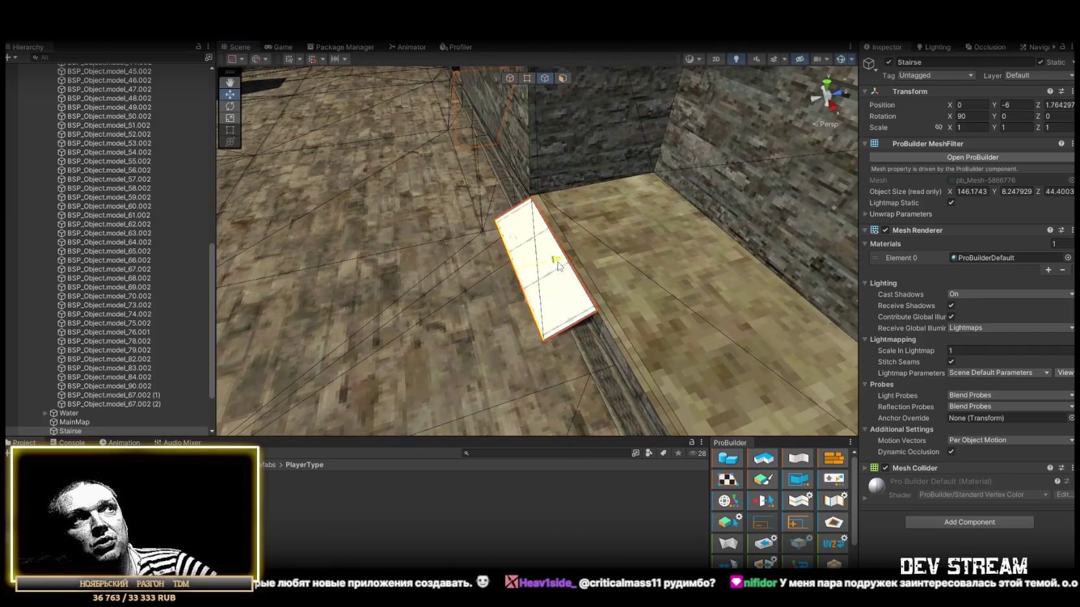
pyautogui.moveTo(570, 303)
pyautogui.mouseDown()
pyautogui.moveTo(549, 290)
pyautogui.moveTo(576, 296)
pyautogui.moveTo(520, 259)
pyautogui.mouseUp()
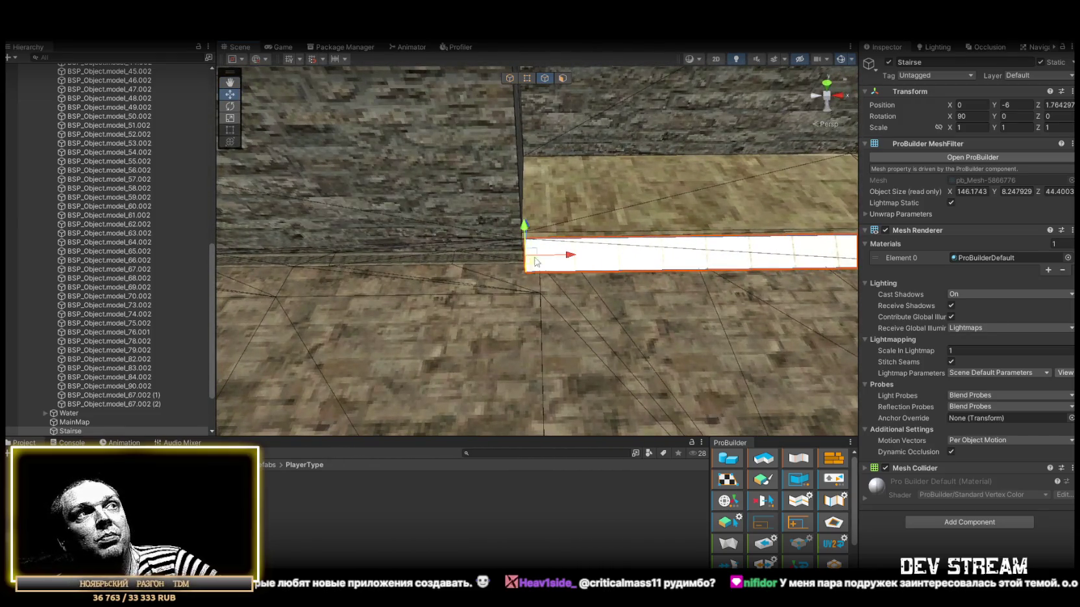
pyautogui.scroll(5, 513, 240)
pyautogui.moveTo(501, 220)
pyautogui.mouseDown()
pyautogui.moveTo(539, 195)
pyautogui.moveTo(571, 136)
pyautogui.mouseUp()
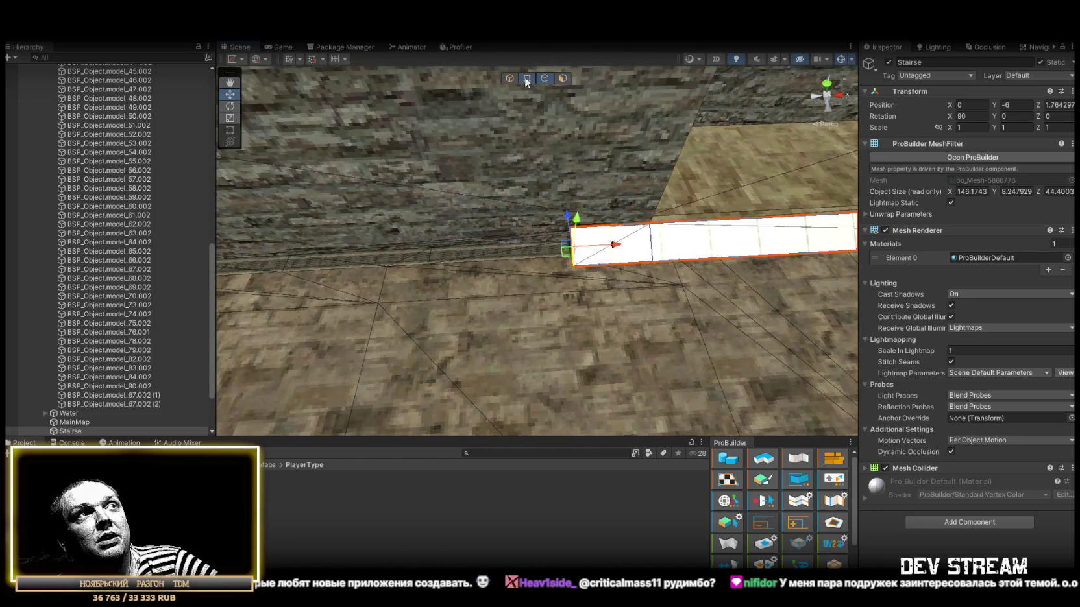
# Switch to vertex editing and look down on the white strip beside the wall.
pyautogui.click(526, 78)
pyautogui.scroll(-3, 779, 506)
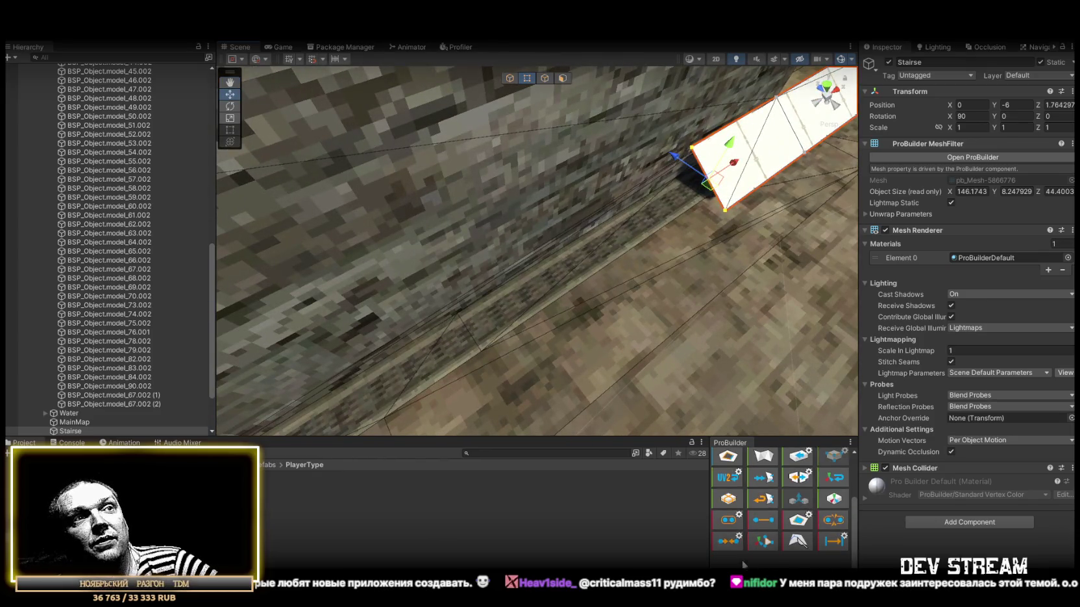
pyautogui.moveTo(740, 394)
pyautogui.mouseDown()
pyautogui.moveTo(658, 255)
pyautogui.moveTo(558, 299)
pyautogui.mouseUp()
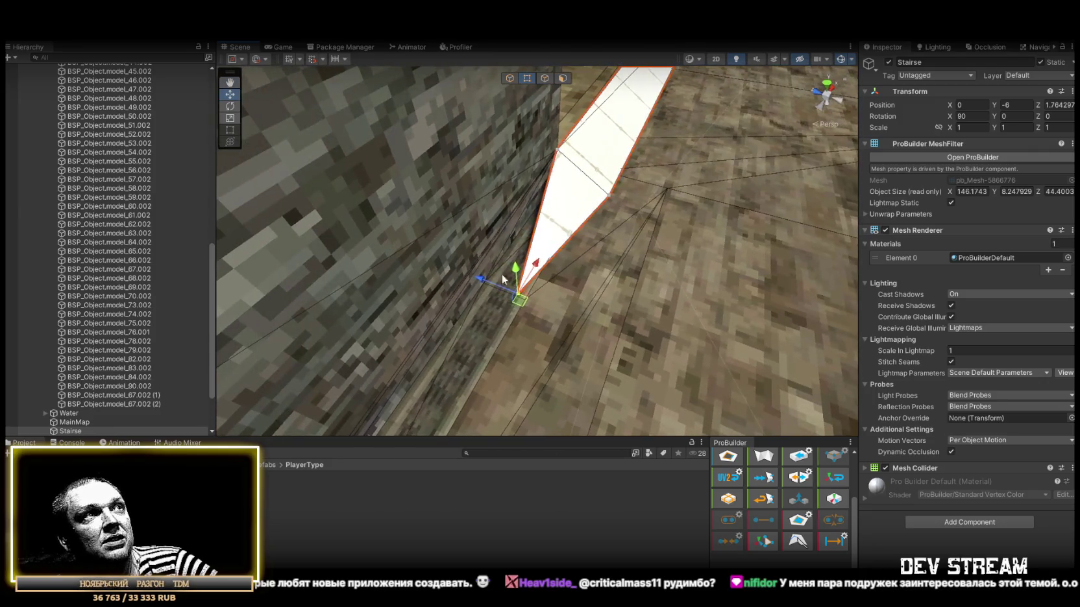
pyautogui.moveTo(491, 283)
pyautogui.mouseDown()
pyautogui.moveTo(422, 236)
pyautogui.moveTo(631, 190)
pyautogui.moveTo(625, 199)
pyautogui.moveTo(467, 158)
pyautogui.moveTo(763, 273)
pyautogui.moveTo(562, 82)
pyautogui.mouseUp()
# Reposition the strip's top edge and pull its top-right corner vertex out into a long point.
pyautogui.click(545, 78)
pyautogui.click(622, 199)
pyautogui.moveTo(622, 200)
pyautogui.mouseDown()
pyautogui.moveTo(377, 242)
pyautogui.moveTo(736, 205)
pyautogui.moveTo(740, 181)
pyautogui.moveTo(561, 239)
pyautogui.mouseUp()
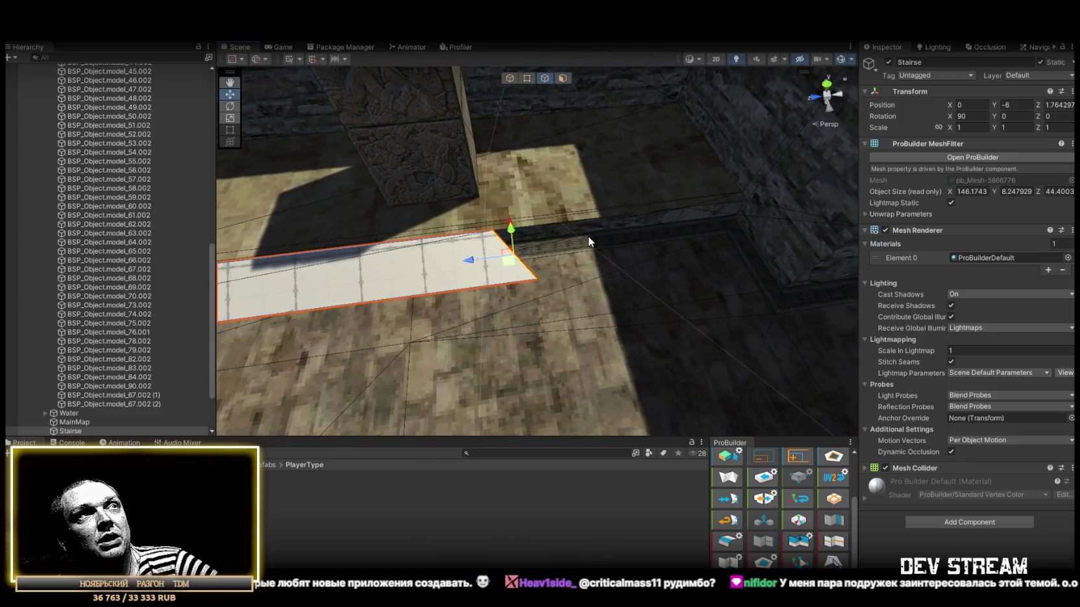
pyautogui.click(527, 78)
pyautogui.click(492, 231)
pyautogui.moveTo(488, 224); pyautogui.dragTo(747, 200)
# Move the lower corner vertex to square off the tip and shift the strip's lower edge.
pyautogui.click(534, 280)
pyautogui.moveTo(514, 284)
pyautogui.mouseDown()
pyautogui.moveTo(688, 227)
pyautogui.moveTo(756, 241)
pyautogui.moveTo(512, 188)
pyautogui.moveTo(529, 194)
pyautogui.mouseUp()
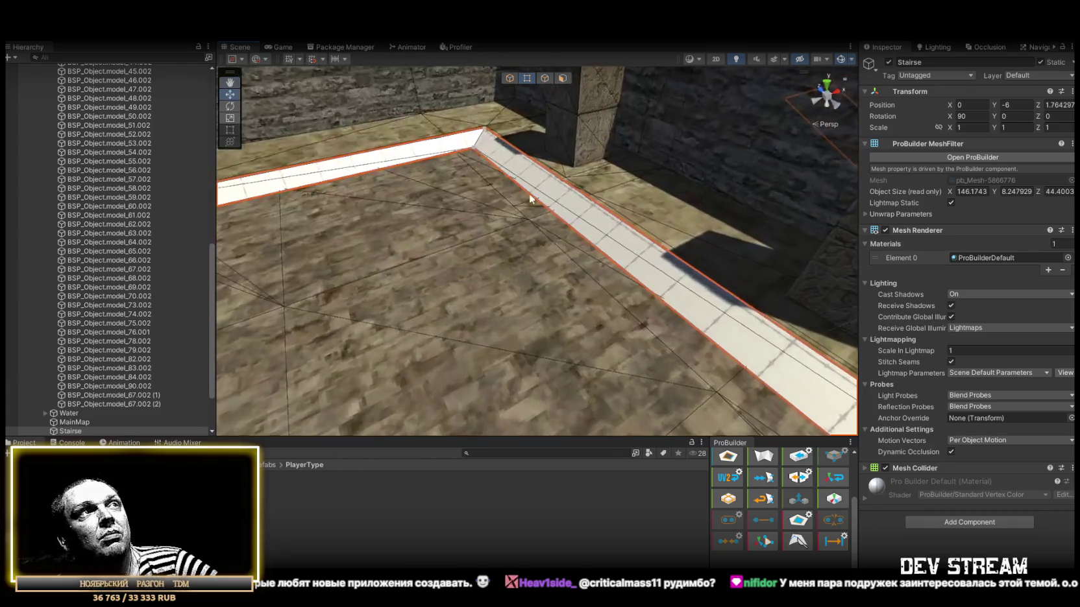
pyautogui.click(545, 79)
pyautogui.moveTo(649, 234)
pyautogui.mouseDown()
pyautogui.moveTo(674, 247)
pyautogui.moveTo(581, 272)
pyautogui.moveTo(578, 290)
pyautogui.moveTo(623, 338)
pyautogui.moveTo(784, 283)
pyautogui.moveTo(657, 270)
pyautogui.moveTo(762, 263)
pyautogui.mouseUp()
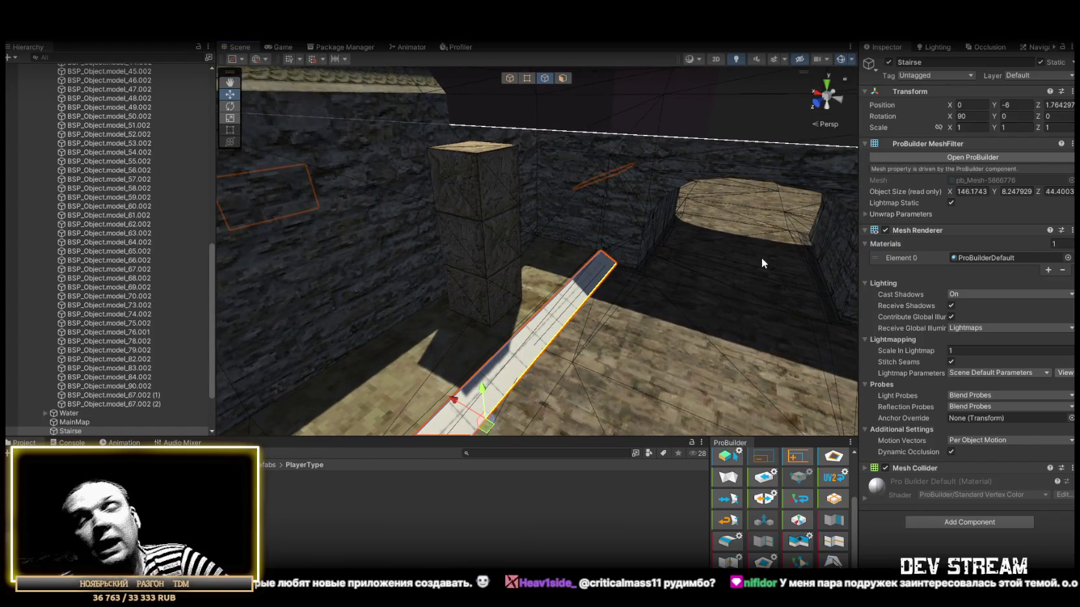
pyautogui.moveTo(762, 259)
pyautogui.mouseDown()
pyautogui.moveTo(621, 281)
pyautogui.moveTo(616, 266)
pyautogui.moveTo(645, 278)
pyautogui.mouseUp()
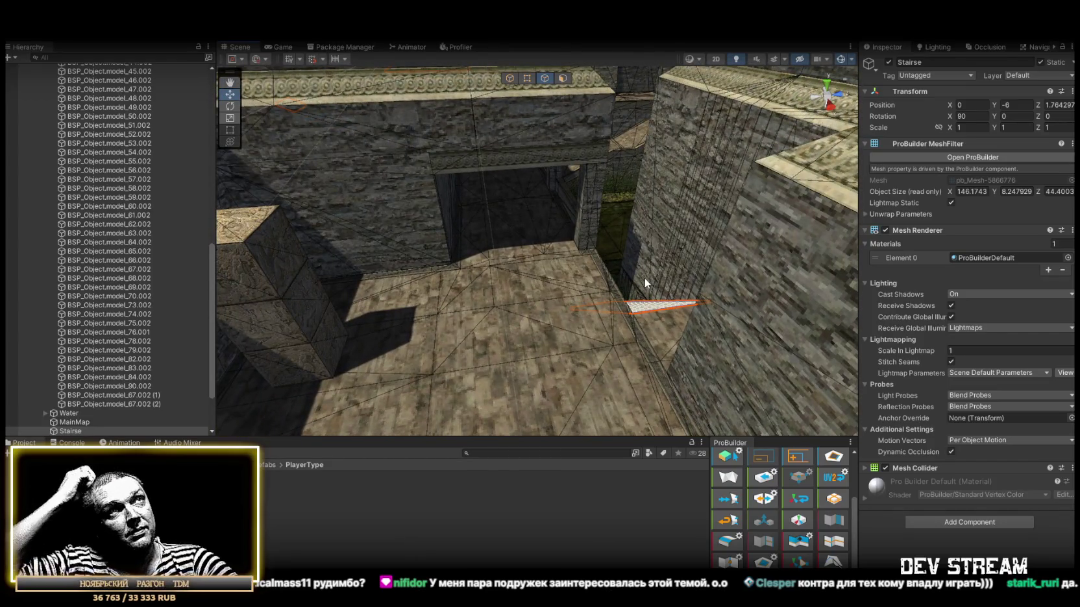
pyautogui.moveTo(572, 268)
pyautogui.mouseDown()
pyautogui.moveTo(545, 164)
pyautogui.moveTo(710, 226)
pyautogui.moveTo(496, 285)
pyautogui.moveTo(495, 272)
pyautogui.moveTo(611, 261)
pyautogui.mouseUp()
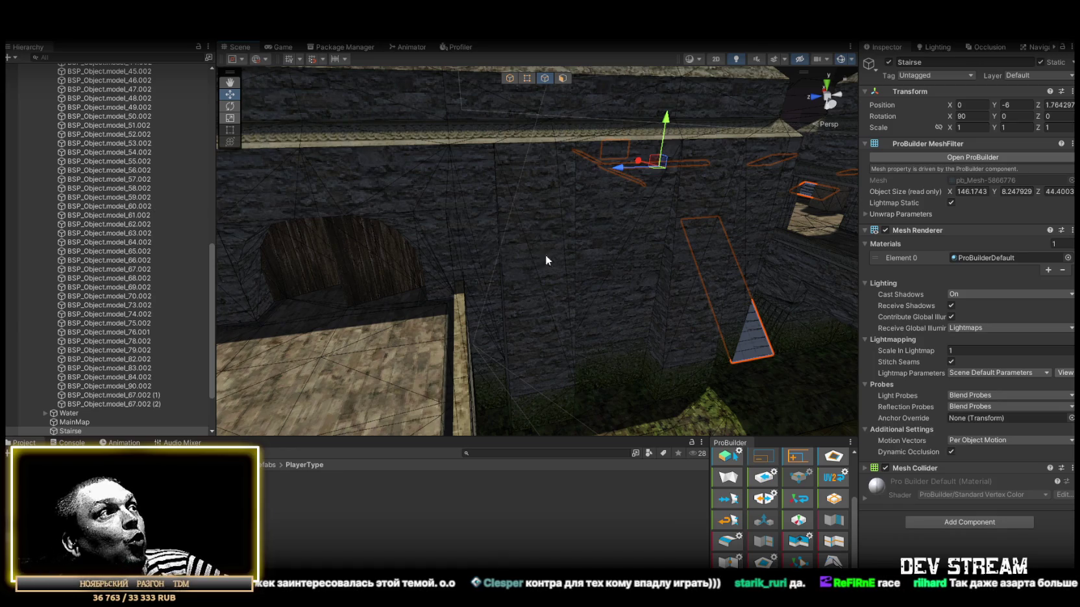
# Collapse the Props group in the Hierarchy and select Stairse.
pyautogui.scroll(10, 155, 363)
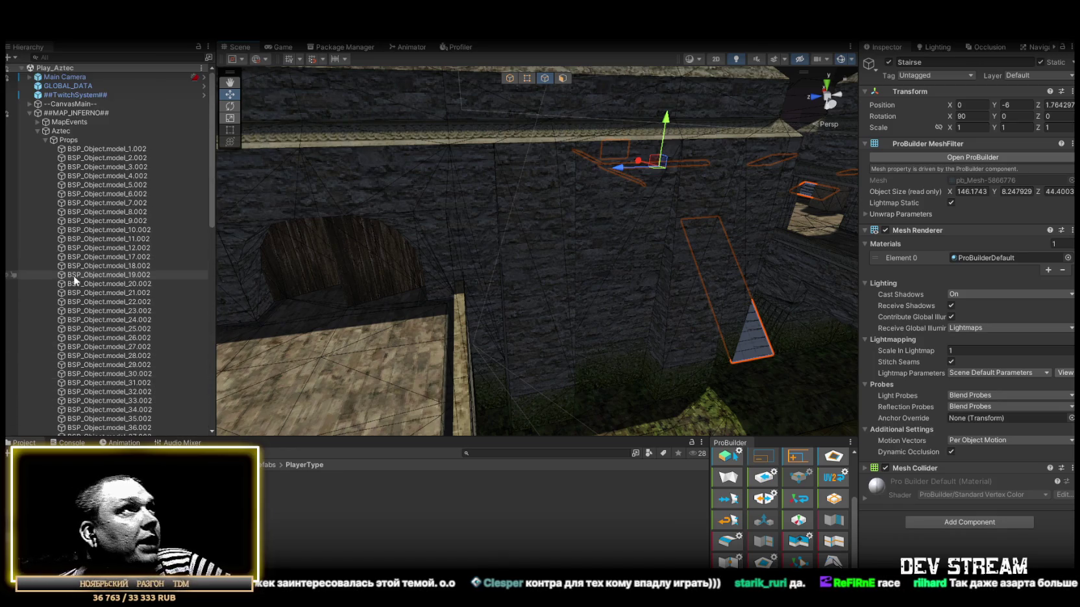
pyautogui.click(45, 140)
pyautogui.click(68, 149)
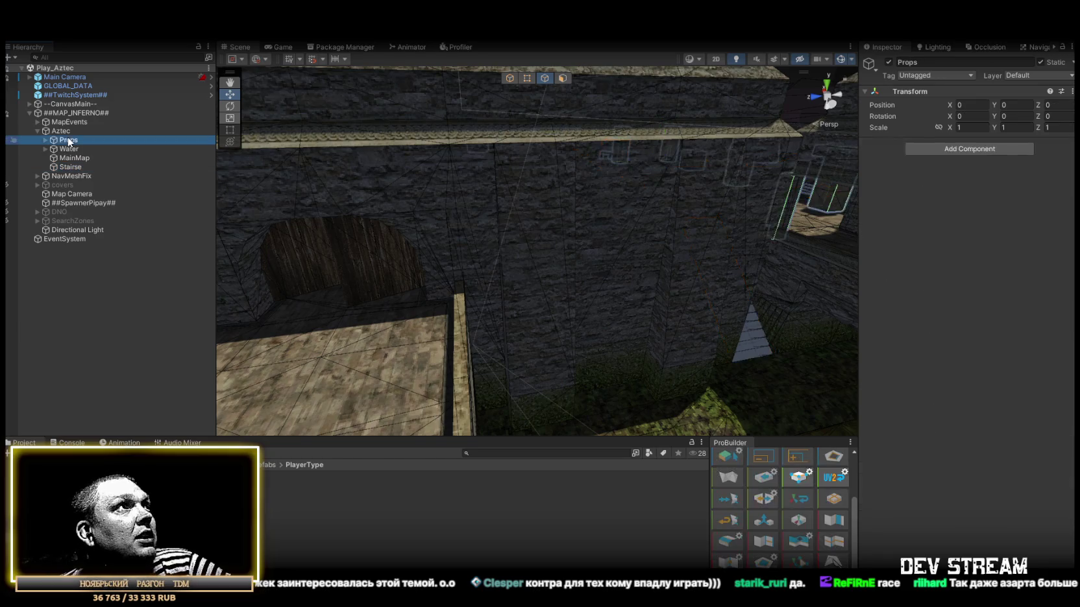
pyautogui.click(72, 158)
pyautogui.click(70, 167)
# Orbit over the courtyards and yellow-topped structure to inspect the Stairse panels, then collapse Aztec.
pyautogui.moveTo(454, 305); pyautogui.dragTo(557, 303)
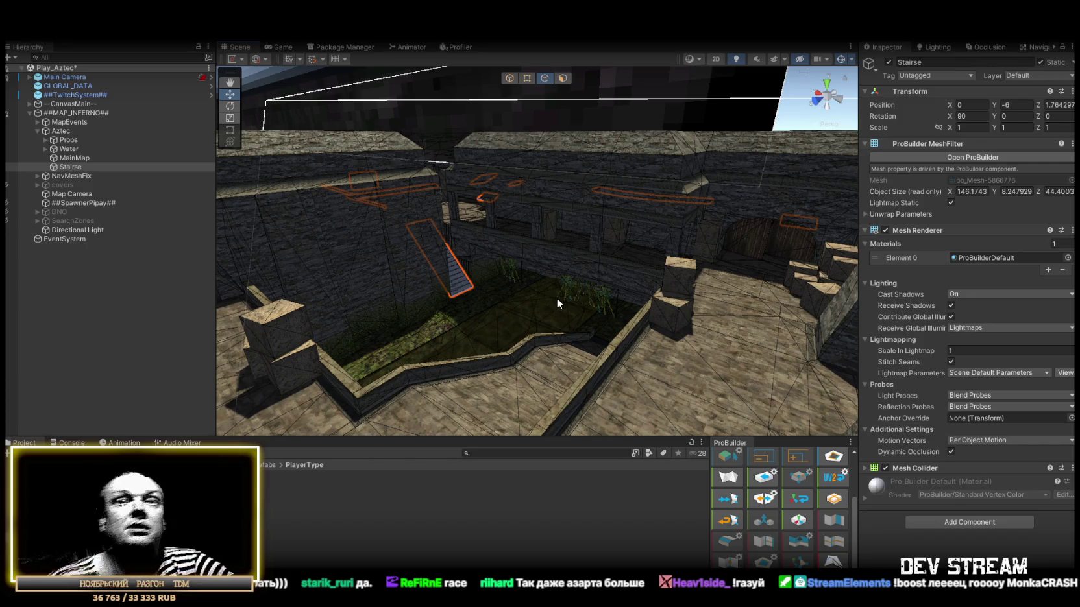
pyautogui.moveTo(557, 298)
pyautogui.mouseDown()
pyautogui.moveTo(457, 202)
pyautogui.moveTo(494, 198)
pyautogui.moveTo(513, 173)
pyautogui.moveTo(390, 140)
pyautogui.moveTo(337, 150)
pyautogui.moveTo(429, 282)
pyautogui.moveTo(285, 234)
pyautogui.moveTo(331, 204)
pyautogui.moveTo(242, 209)
pyautogui.mouseUp()
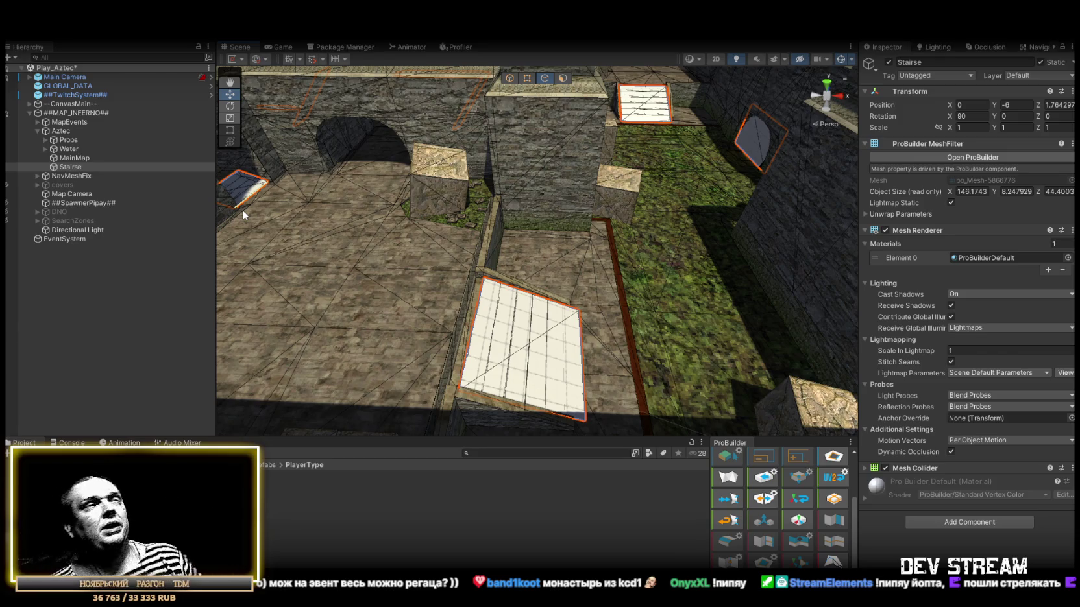
pyautogui.moveTo(495, 219)
pyautogui.mouseDown()
pyautogui.moveTo(553, 218)
pyautogui.moveTo(325, 169)
pyautogui.moveTo(314, 189)
pyautogui.moveTo(613, 191)
pyautogui.moveTo(313, 141)
pyautogui.moveTo(422, 107)
pyautogui.moveTo(314, 108)
pyautogui.moveTo(218, 172)
pyautogui.moveTo(409, 232)
pyautogui.moveTo(345, 234)
pyautogui.moveTo(311, 244)
pyautogui.moveTo(388, 250)
pyautogui.moveTo(316, 244)
pyautogui.moveTo(309, 261)
pyautogui.moveTo(566, 248)
pyautogui.mouseUp()
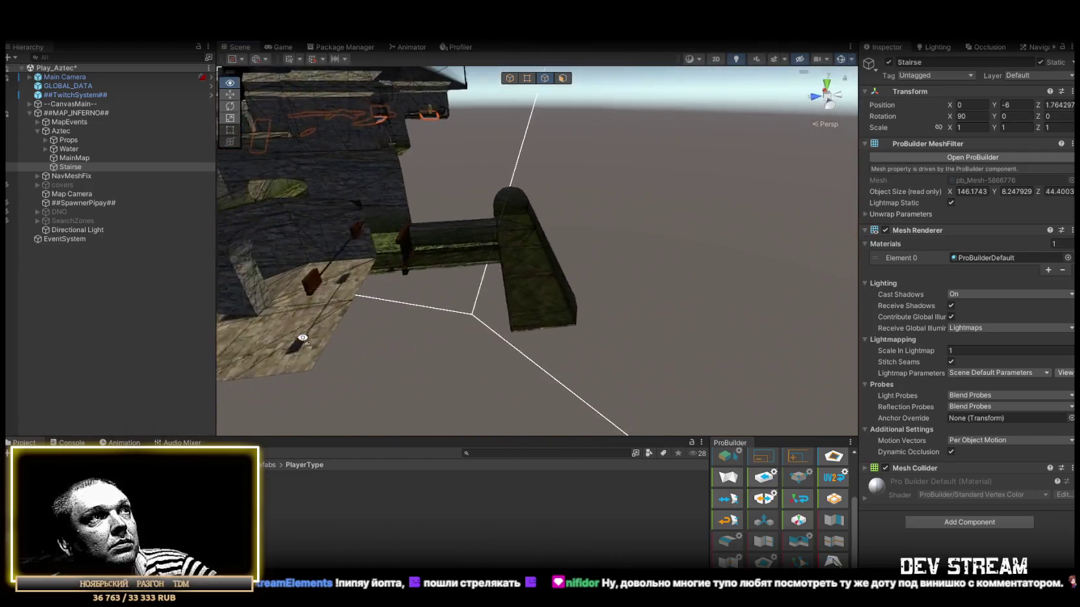
pyautogui.moveTo(377, 302)
pyautogui.mouseDown()
pyautogui.moveTo(310, 292)
pyautogui.moveTo(349, 305)
pyautogui.mouseUp()
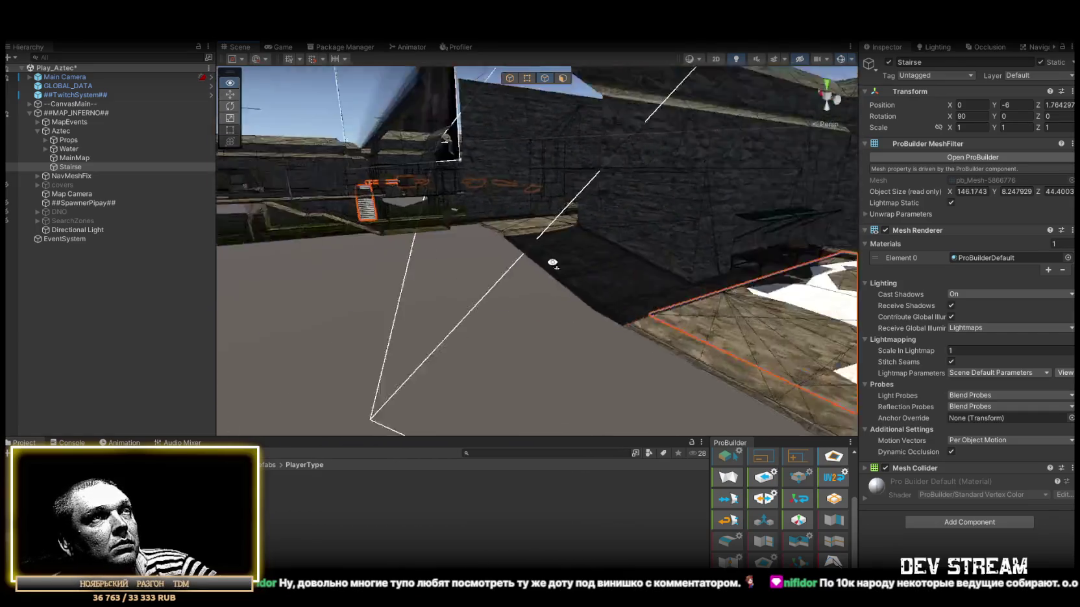
pyautogui.moveTo(556, 264)
pyautogui.mouseDown()
pyautogui.moveTo(667, 284)
pyautogui.moveTo(578, 285)
pyautogui.moveTo(597, 293)
pyautogui.mouseUp()
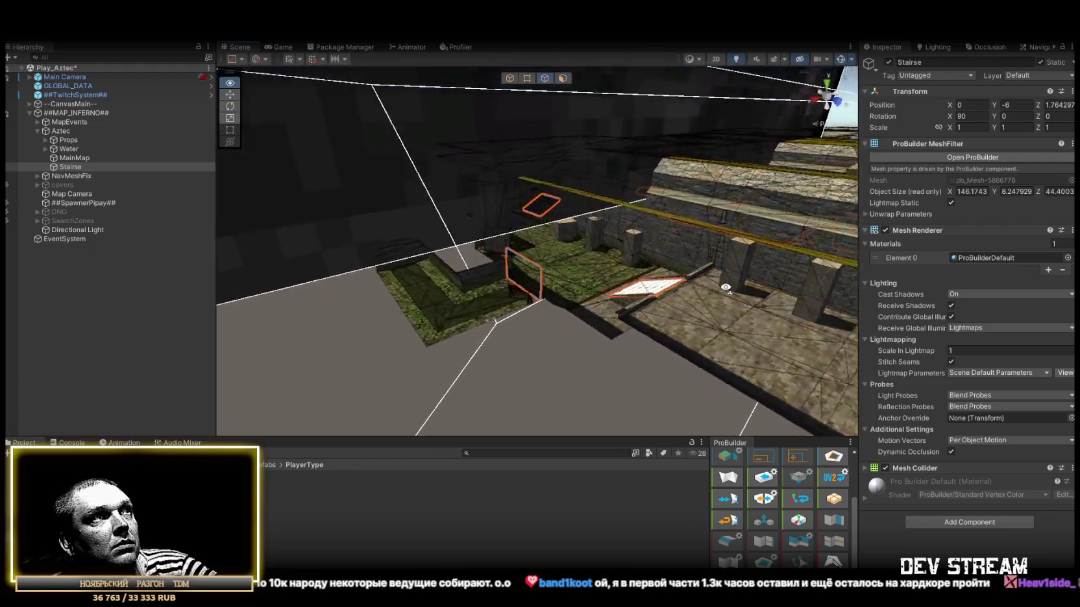
pyautogui.moveTo(726, 287); pyautogui.dragTo(851, 294)
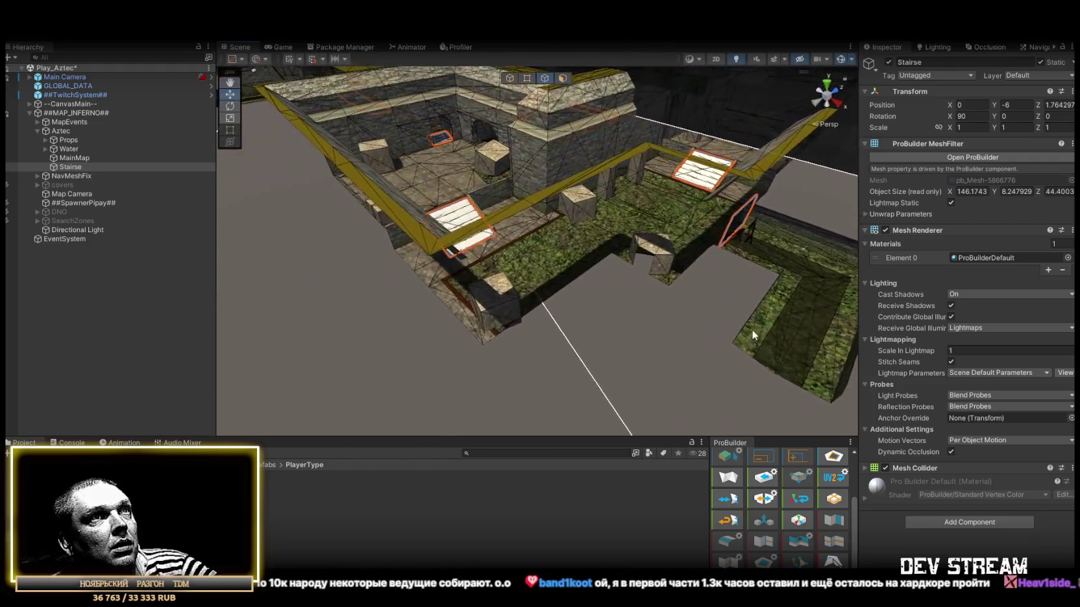
pyautogui.moveTo(680, 309); pyautogui.dragTo(699, 313)
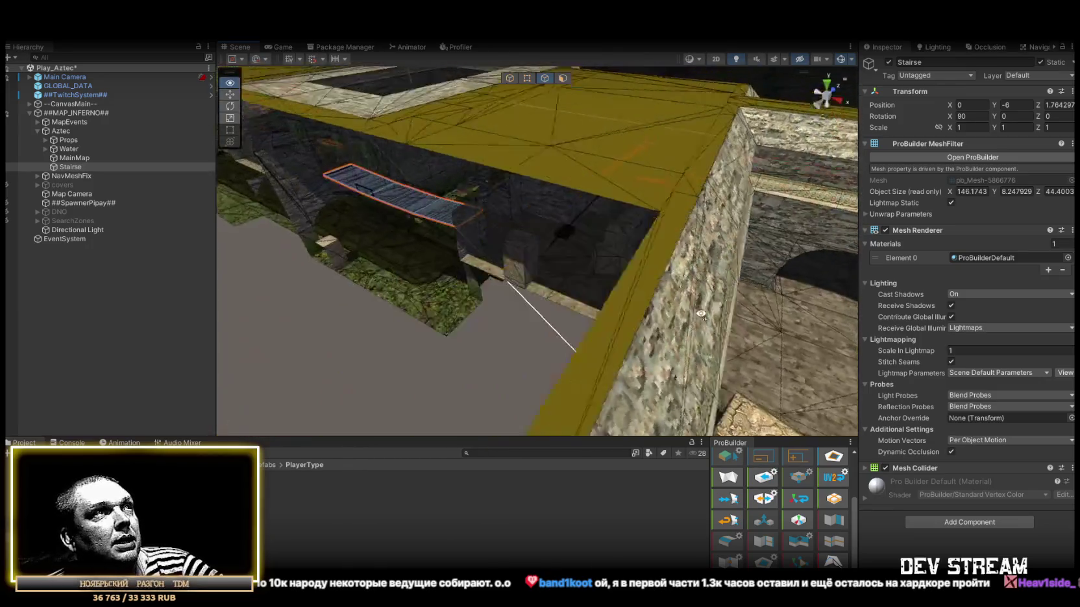
pyautogui.moveTo(620, 295)
pyautogui.mouseDown()
pyautogui.moveTo(627, 268)
pyautogui.moveTo(580, 240)
pyautogui.moveTo(674, 252)
pyautogui.mouseUp()
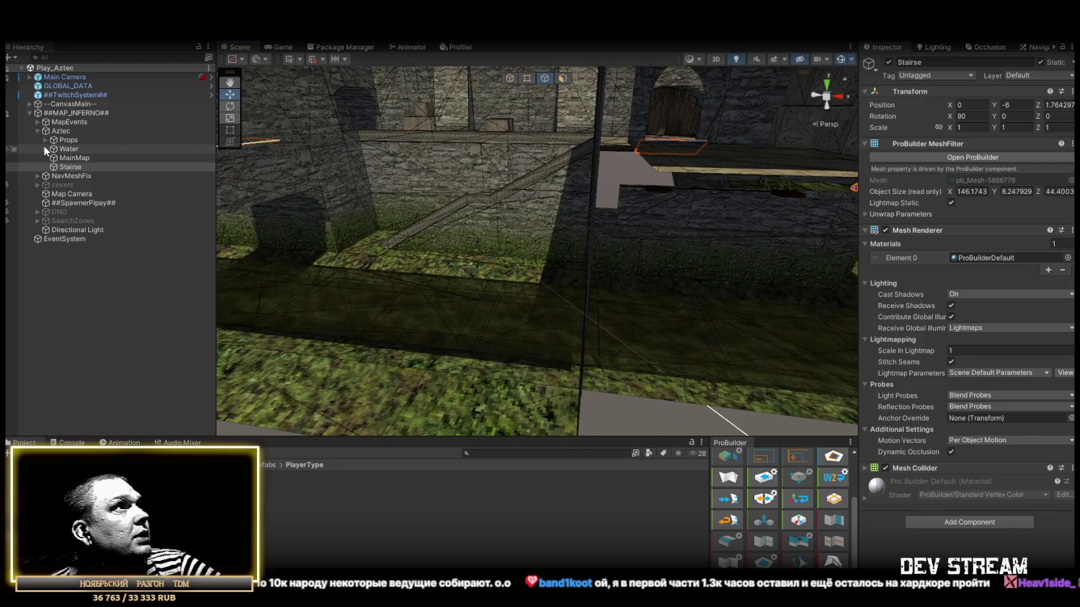
pyautogui.click(37, 131)
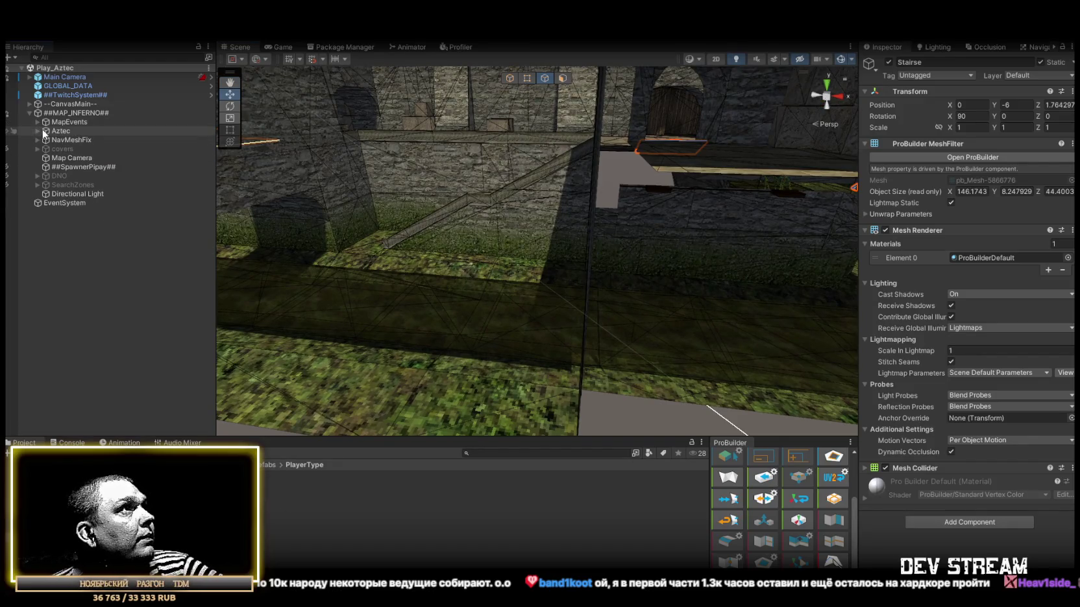
# Select Stairse under the Aztec group and assign it to layer 12: Stairse.
pyautogui.click(37, 130)
pyautogui.click(73, 160)
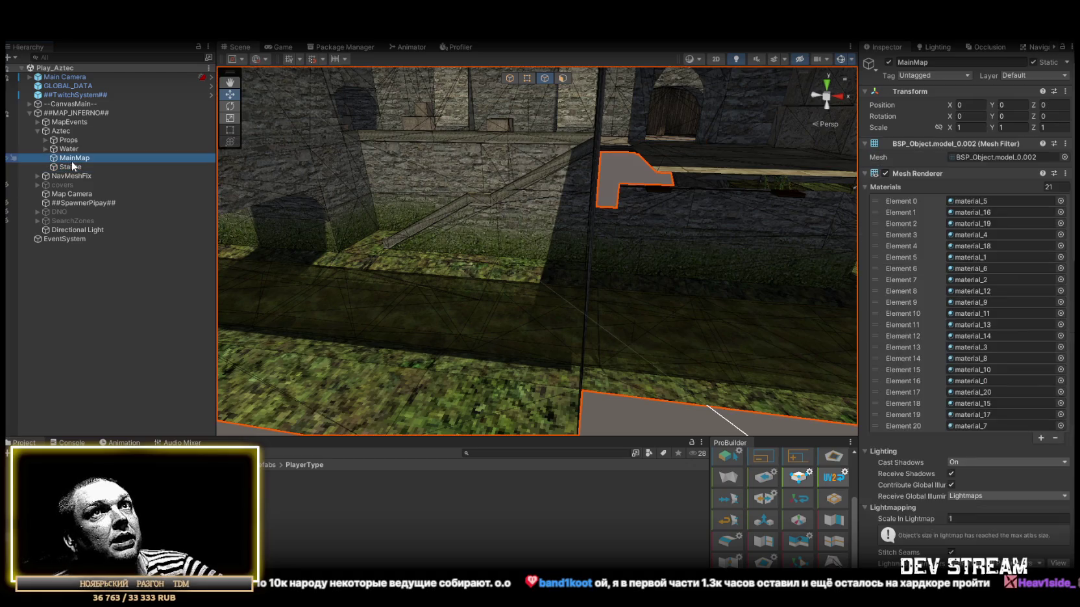
pyautogui.click(71, 167)
pyautogui.click(70, 157)
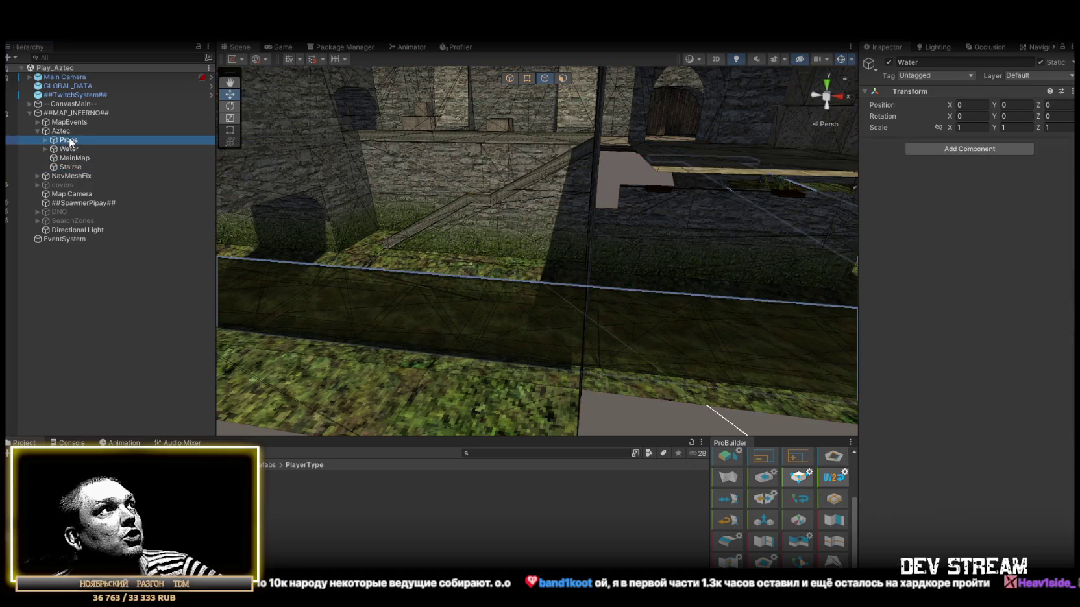
pyautogui.click(70, 166)
pyautogui.click(1017, 79)
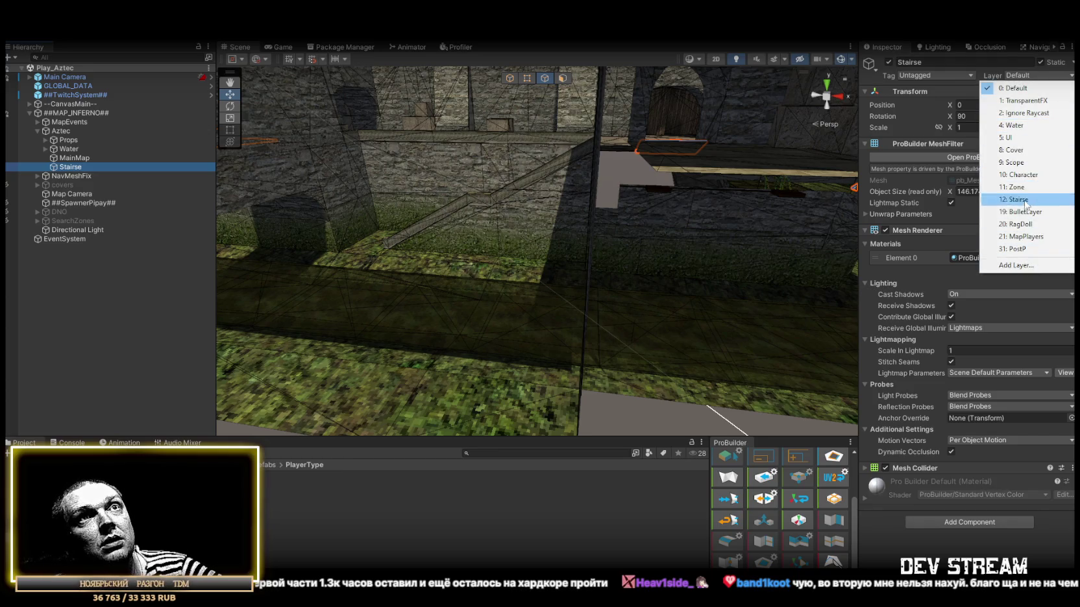
pyautogui.click(1000, 196)
pyautogui.moveTo(455, 162)
pyautogui.mouseDown()
pyautogui.moveTo(703, 171)
pyautogui.moveTo(623, 209)
pyautogui.moveTo(719, 220)
pyautogui.moveTo(718, 236)
pyautogui.moveTo(646, 174)
pyautogui.moveTo(716, 222)
pyautogui.moveTo(622, 234)
pyautogui.moveTo(653, 265)
pyautogui.moveTo(547, 212)
pyautogui.moveTo(441, 243)
pyautogui.moveTo(563, 248)
pyautogui.mouseUp()
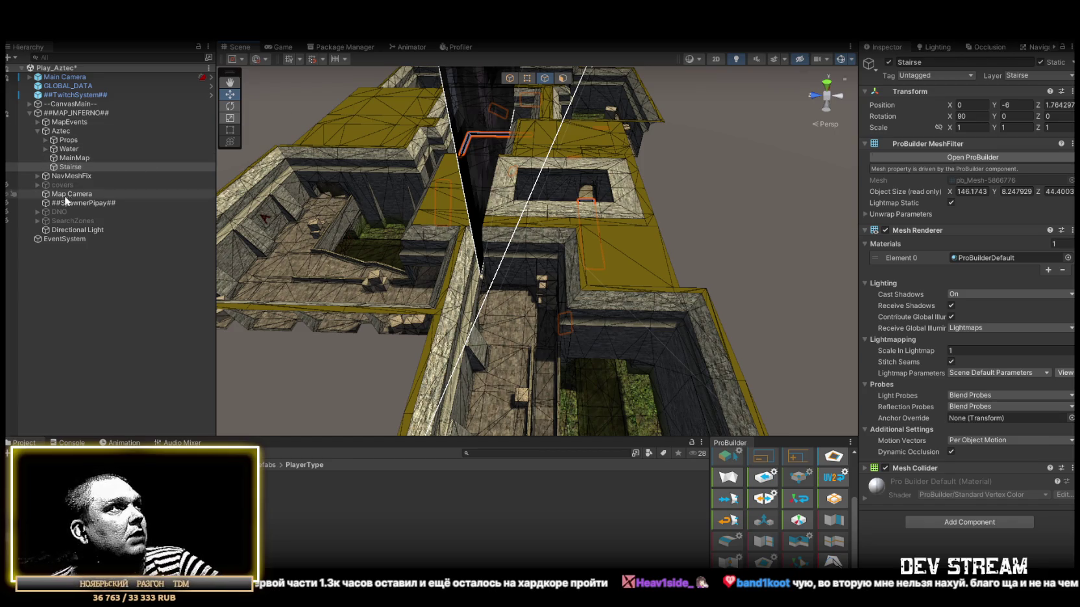
pyautogui.click(68, 123)
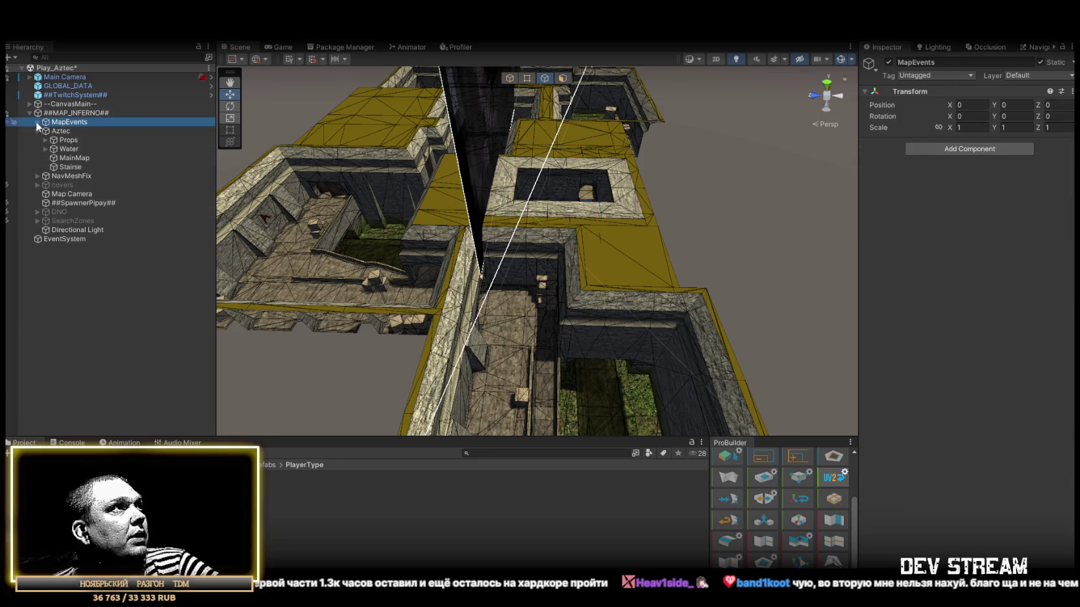
# Expand MapEvents, select PlantA and inspect the courtyard walls around it in object mode.
pyautogui.click(37, 122)
pyautogui.doubleClick(58, 122)
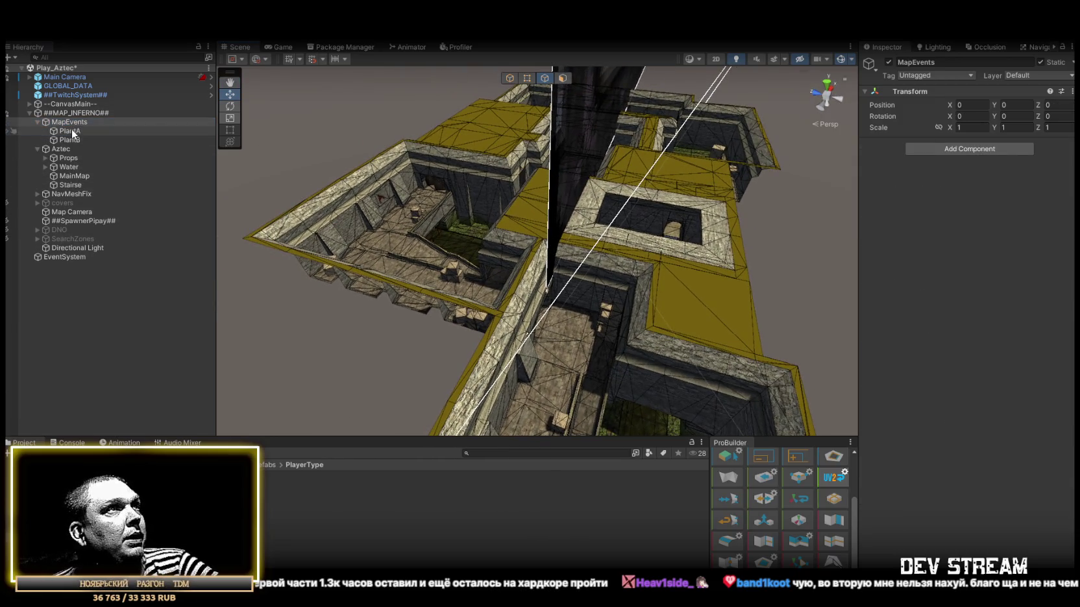
pyautogui.click(70, 131)
pyautogui.moveTo(552, 260)
pyautogui.mouseDown()
pyautogui.moveTo(684, 260)
pyautogui.moveTo(966, 300)
pyautogui.moveTo(580, 203)
pyautogui.moveTo(714, 247)
pyautogui.moveTo(872, 279)
pyautogui.moveTo(860, 266)
pyautogui.moveTo(677, 310)
pyautogui.mouseUp()
pyautogui.click(510, 78)
pyautogui.moveTo(387, 307)
pyautogui.mouseDown()
pyautogui.moveTo(440, 261)
pyautogui.moveTo(761, 214)
pyautogui.mouseUp()
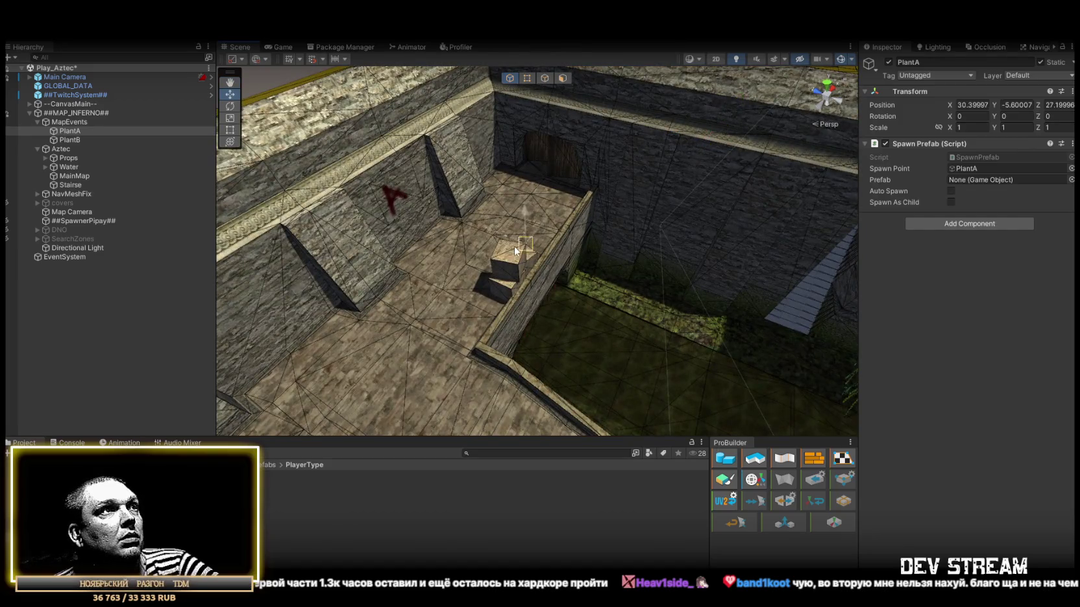
pyautogui.scroll(10, 521, 263)
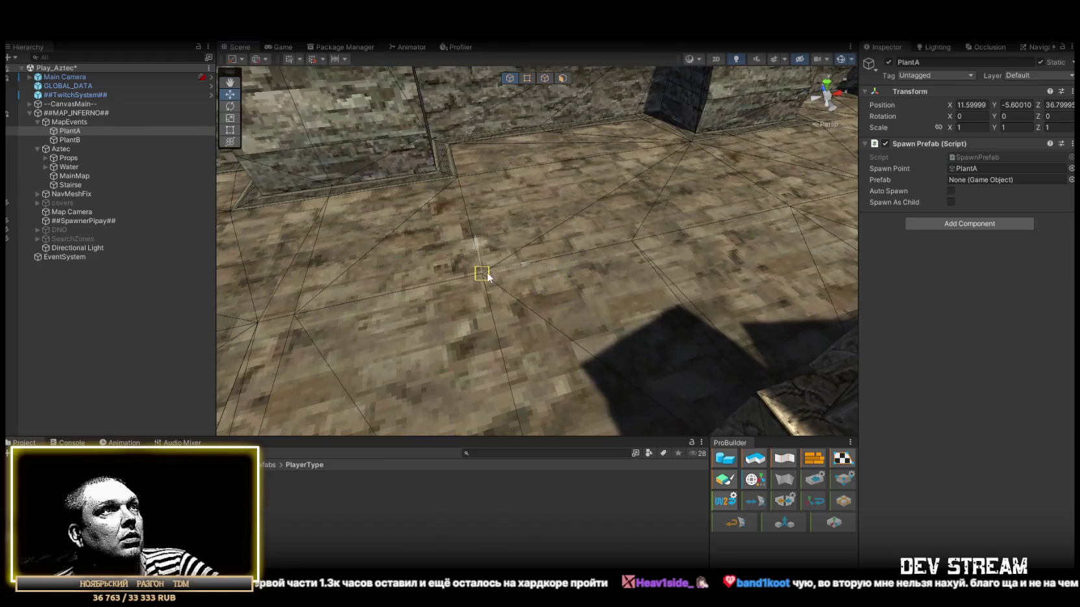
pyautogui.moveTo(487, 276)
pyautogui.mouseDown()
pyautogui.moveTo(593, 257)
pyautogui.moveTo(695, 312)
pyautogui.mouseUp()
# Nudge PlantB across the courtyard floor beside the crate and orbit to check its placement.
pyautogui.doubleClick(70, 140)
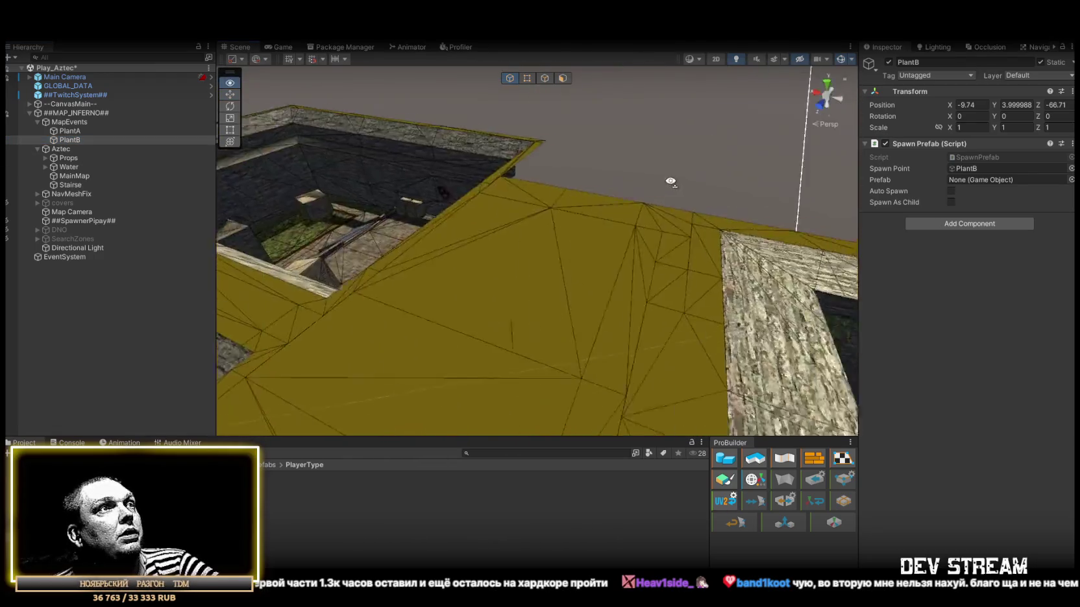
pyautogui.moveTo(671, 182)
pyautogui.mouseDown()
pyautogui.moveTo(662, 195)
pyautogui.moveTo(675, 164)
pyautogui.moveTo(700, 152)
pyautogui.mouseUp()
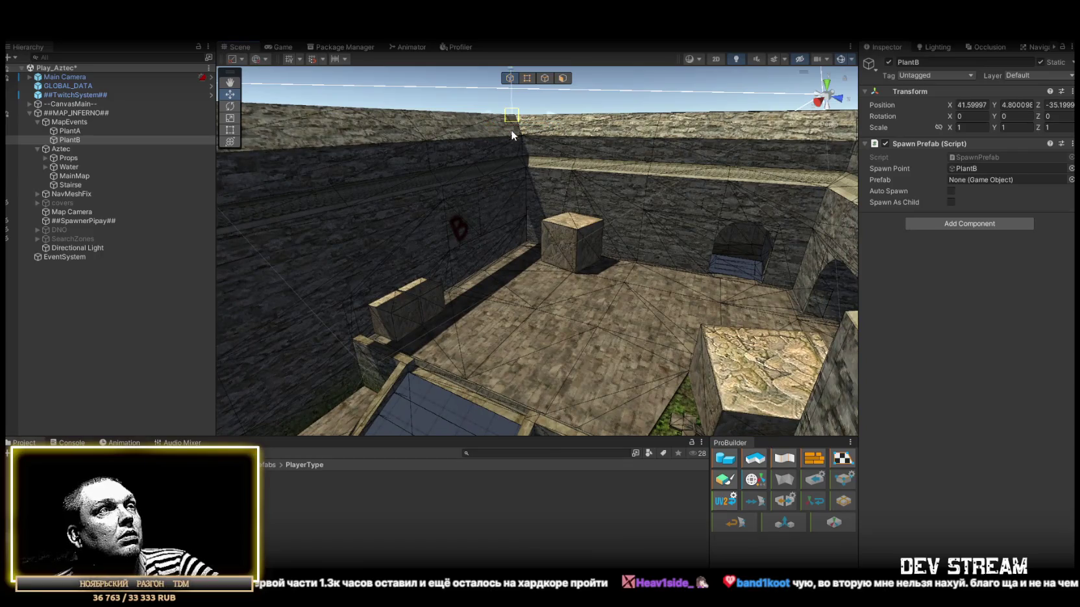
pyautogui.scroll(5, 535, 309)
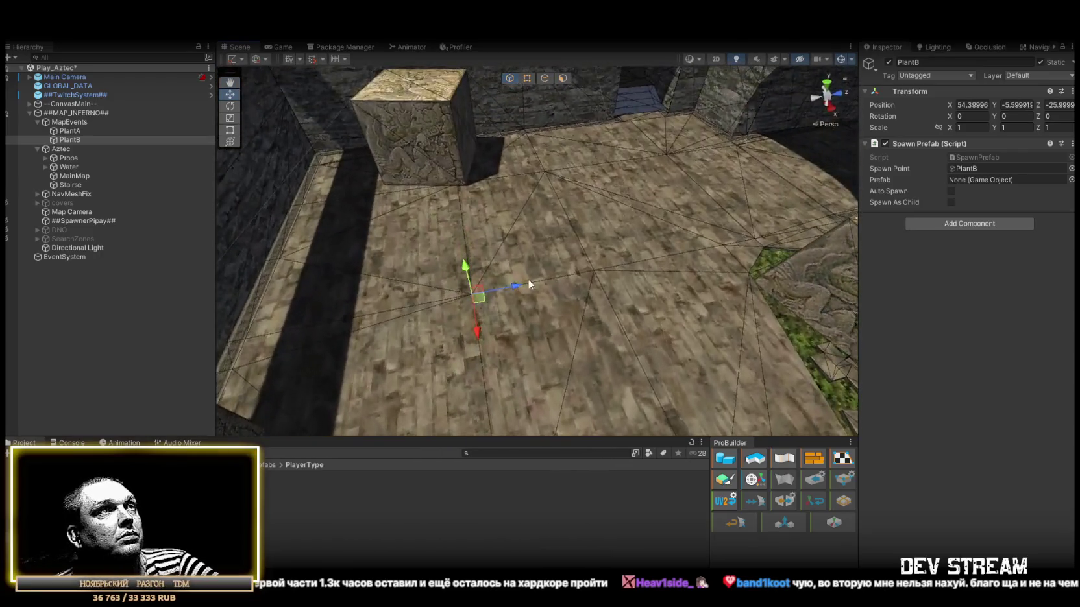
pyautogui.moveTo(621, 275)
pyautogui.mouseDown()
pyautogui.moveTo(673, 294)
pyautogui.moveTo(424, 325)
pyautogui.moveTo(543, 212)
pyautogui.mouseUp()
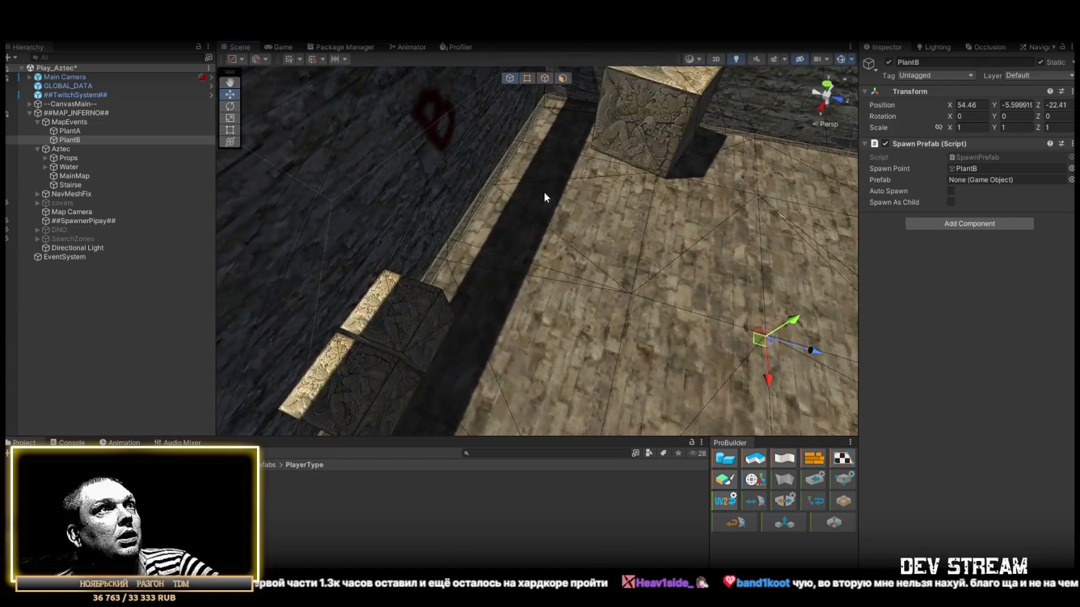
pyautogui.moveTo(568, 125)
pyautogui.mouseDown()
pyautogui.moveTo(578, 169)
pyautogui.moveTo(634, 173)
pyautogui.moveTo(629, 157)
pyautogui.mouseUp()
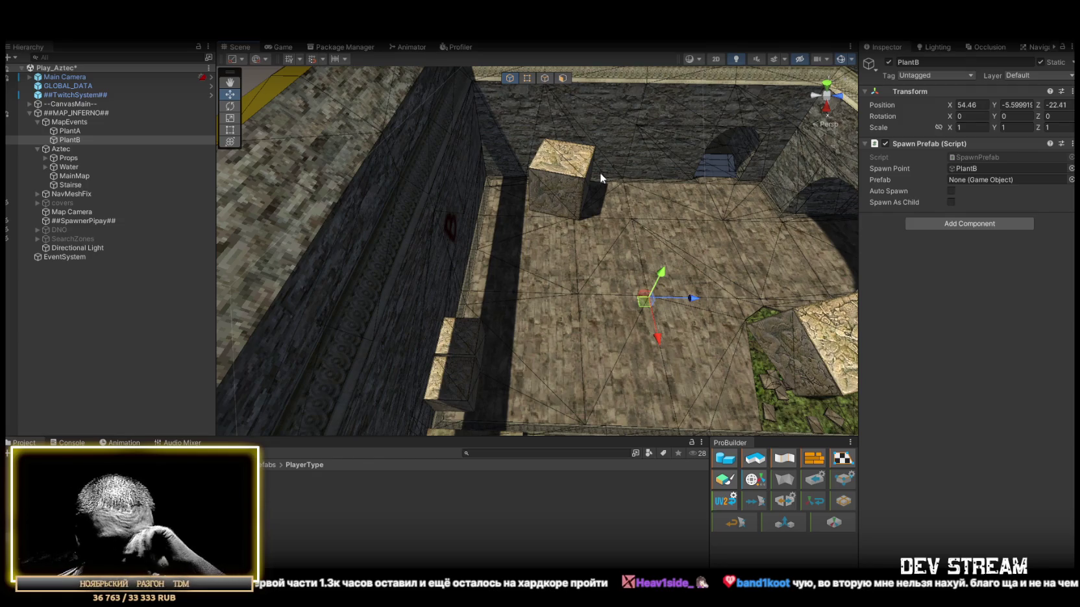
pyautogui.moveTo(599, 171)
pyautogui.mouseDown()
pyautogui.moveTo(621, 205)
pyautogui.moveTo(725, 226)
pyautogui.moveTo(722, 251)
pyautogui.moveTo(682, 181)
pyautogui.moveTo(637, 162)
pyautogui.moveTo(490, 217)
pyautogui.moveTo(622, 193)
pyautogui.moveTo(496, 190)
pyautogui.moveTo(712, 332)
pyautogui.moveTo(714, 360)
pyautogui.mouseUp()
pyautogui.click(683, 321)
pyautogui.moveTo(682, 321)
pyautogui.mouseDown()
pyautogui.moveTo(655, 309)
pyautogui.moveTo(669, 301)
pyautogui.moveTo(646, 285)
pyautogui.moveTo(544, 276)
pyautogui.moveTo(410, 241)
pyautogui.moveTo(351, 253)
pyautogui.moveTo(578, 249)
pyautogui.moveTo(524, 273)
pyautogui.mouseUp()
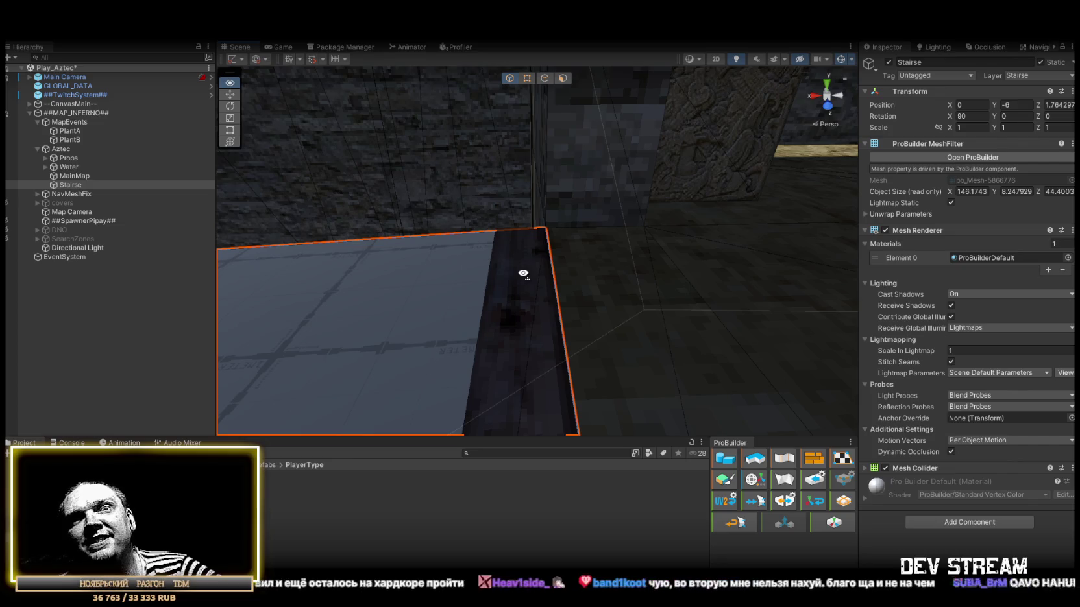
pyautogui.moveTo(523, 273); pyautogui.dragTo(525, 278)
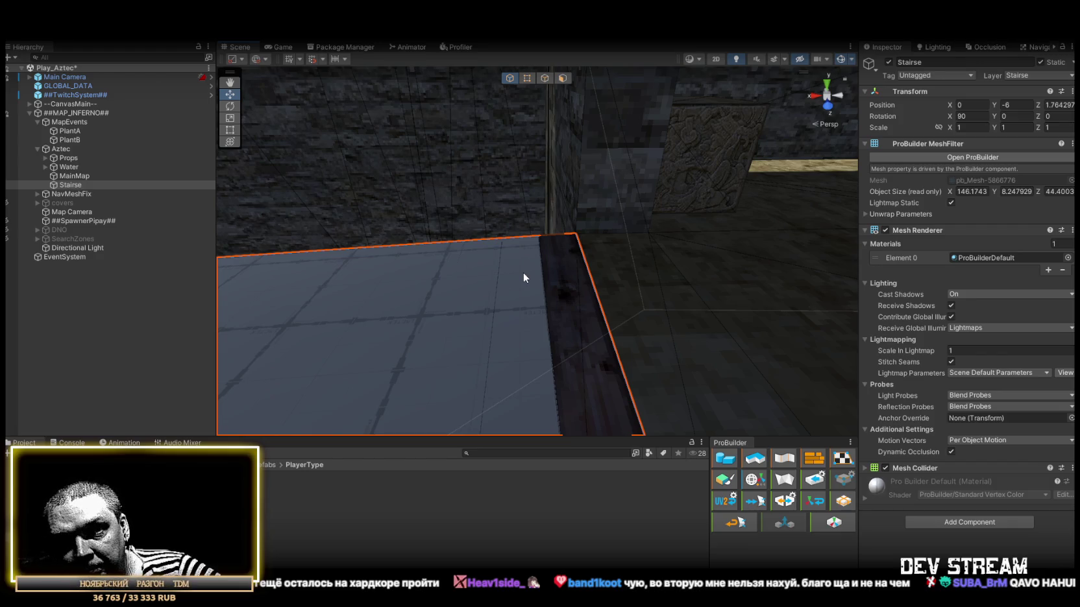
pyautogui.moveTo(534, 272)
pyautogui.mouseDown()
pyautogui.moveTo(578, 277)
pyautogui.moveTo(551, 310)
pyautogui.moveTo(536, 311)
pyautogui.moveTo(536, 301)
pyautogui.moveTo(656, 306)
pyautogui.moveTo(495, 271)
pyautogui.moveTo(645, 284)
pyautogui.moveTo(630, 211)
pyautogui.moveTo(719, 234)
pyautogui.moveTo(714, 267)
pyautogui.moveTo(558, 259)
pyautogui.moveTo(603, 289)
pyautogui.moveTo(627, 258)
pyautogui.moveTo(593, 250)
pyautogui.moveTo(570, 118)
pyautogui.mouseUp()
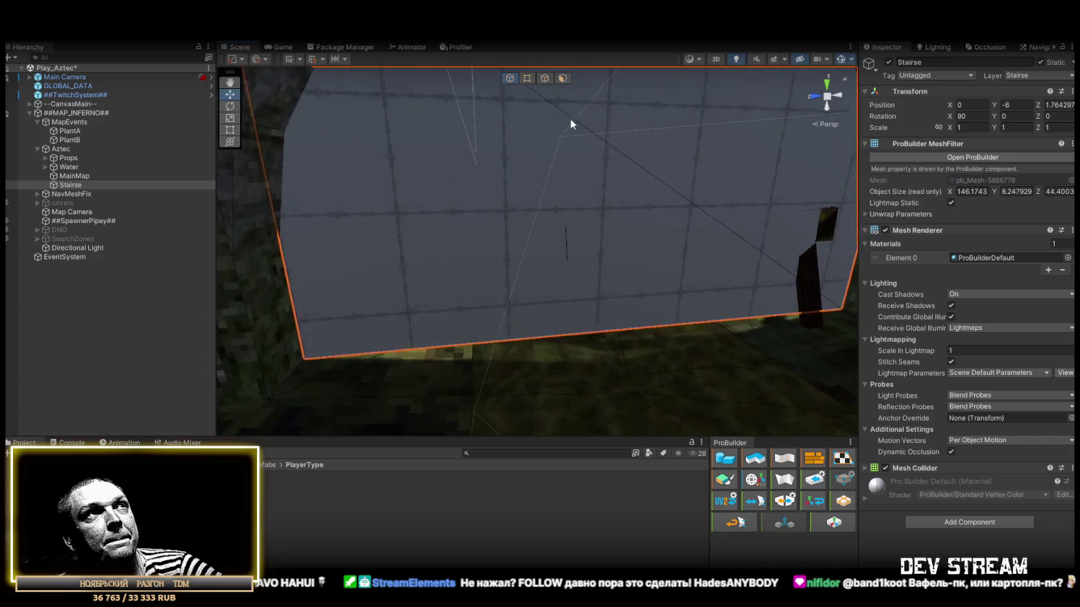
pyautogui.click(545, 78)
pyautogui.click(607, 343)
pyautogui.moveTo(618, 335); pyautogui.dragTo(729, 364)
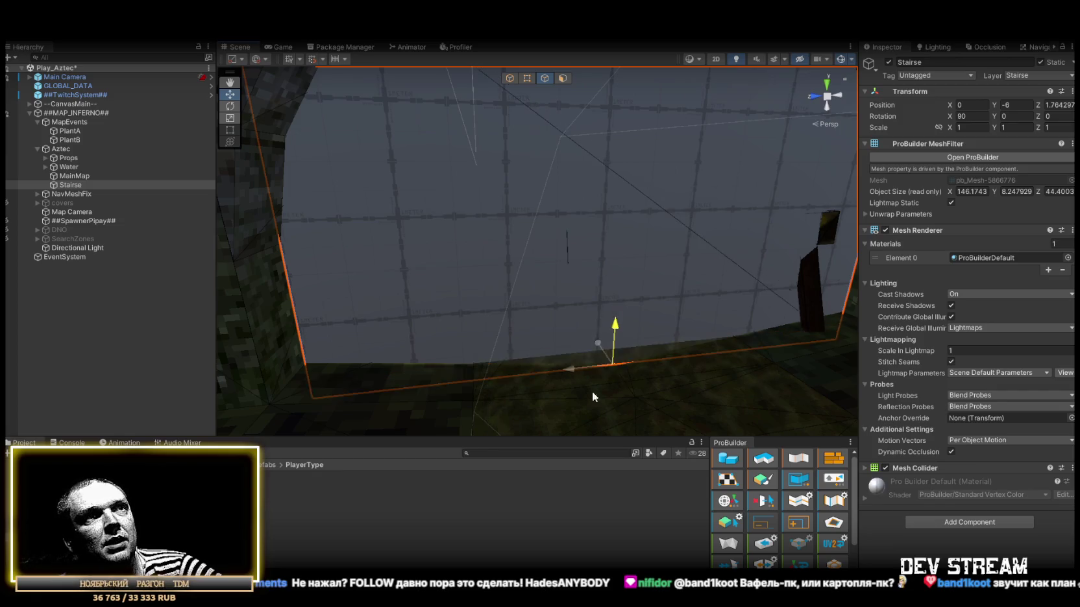
pyautogui.hotkey('ctrl', 'z')
pyautogui.scroll(-3, 671, 398)
pyautogui.moveTo(672, 399)
pyautogui.mouseDown()
pyautogui.moveTo(617, 272)
pyautogui.moveTo(539, 141)
pyautogui.mouseUp()
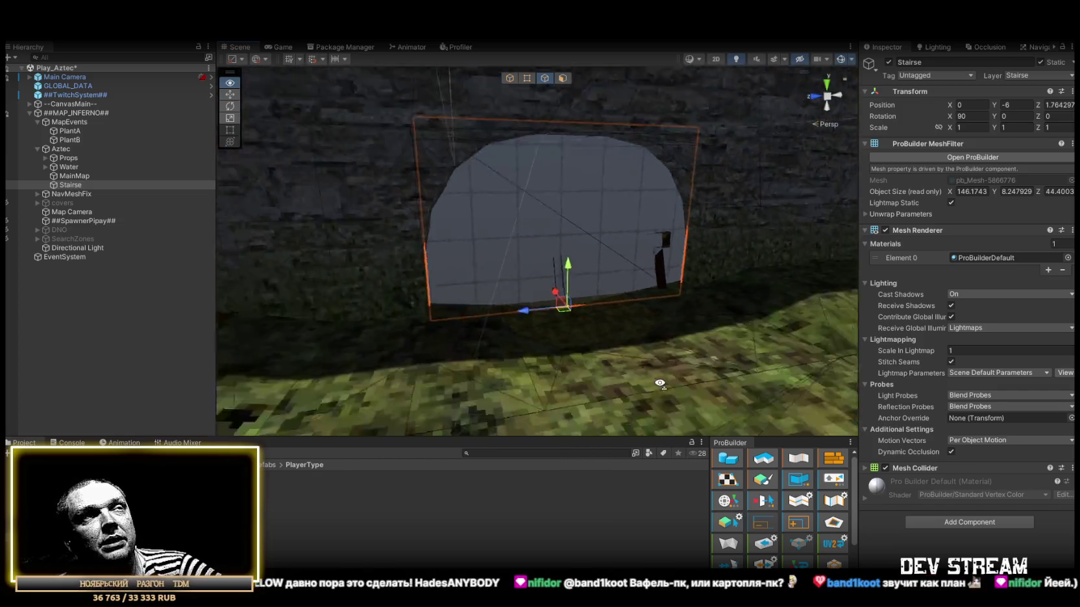
pyautogui.click(509, 78)
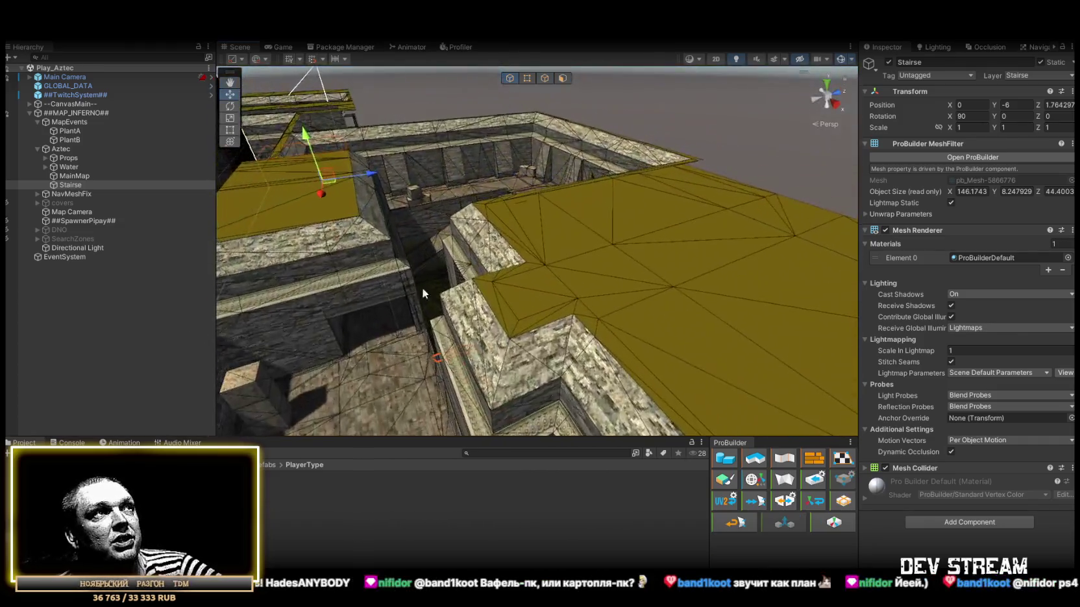
pyautogui.moveTo(423, 293)
pyautogui.mouseDown()
pyautogui.moveTo(575, 257)
pyautogui.moveTo(579, 284)
pyautogui.moveTo(518, 313)
pyautogui.moveTo(622, 296)
pyautogui.moveTo(623, 268)
pyautogui.moveTo(422, 342)
pyautogui.mouseUp()
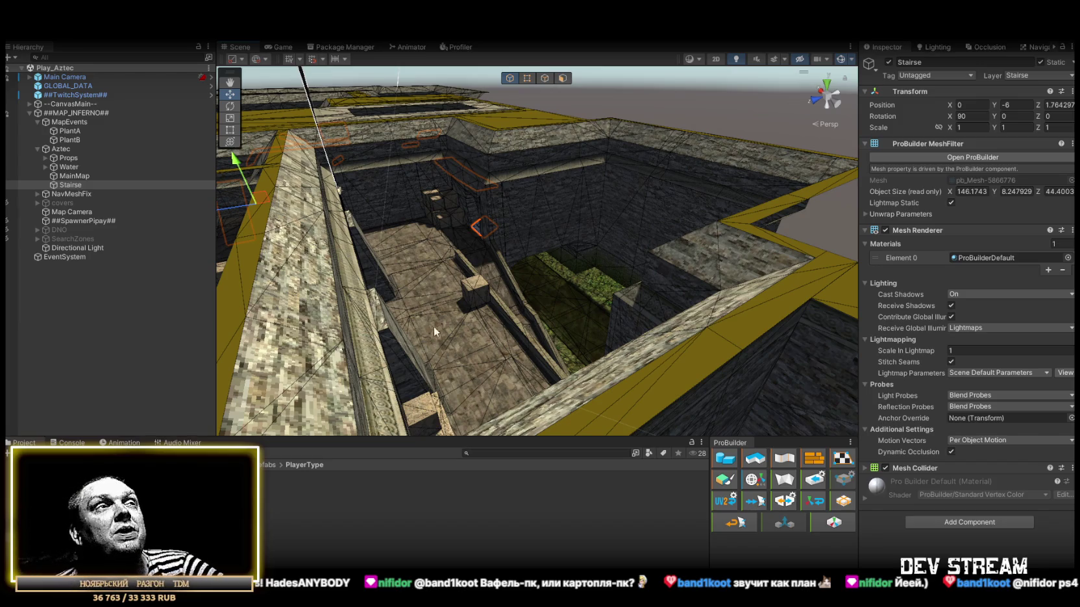
pyautogui.moveTo(525, 290)
pyautogui.mouseDown()
pyautogui.moveTo(333, 223)
pyautogui.moveTo(257, 126)
pyautogui.moveTo(259, 137)
pyautogui.moveTo(429, 208)
pyautogui.moveTo(496, 261)
pyautogui.moveTo(574, 276)
pyautogui.mouseUp()
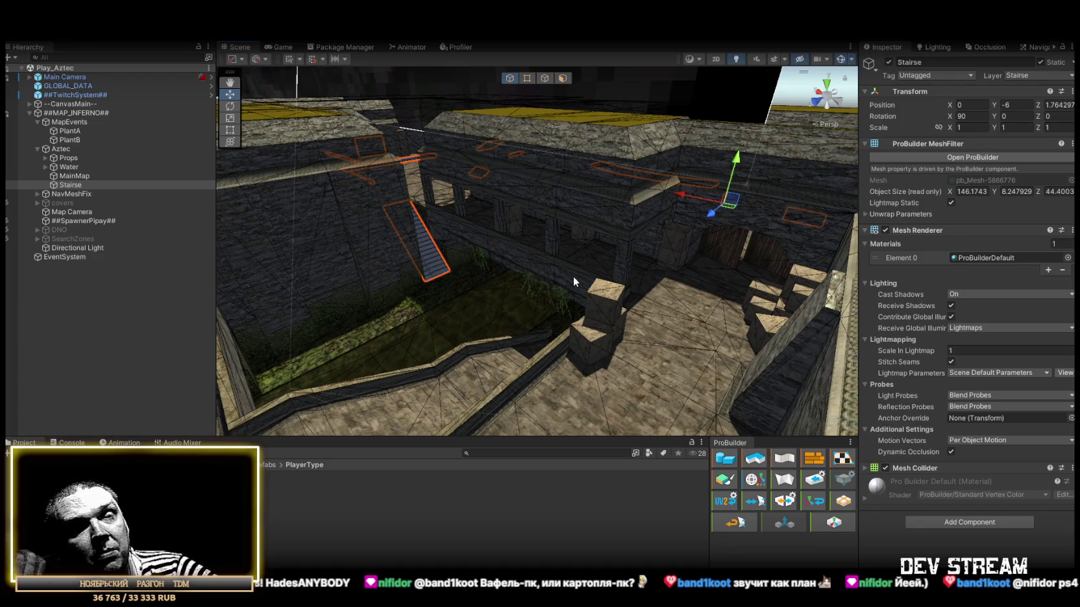
pyautogui.moveTo(481, 247)
pyautogui.mouseDown()
pyautogui.moveTo(836, 276)
pyautogui.moveTo(723, 299)
pyautogui.moveTo(611, 299)
pyautogui.moveTo(559, 284)
pyautogui.moveTo(687, 342)
pyautogui.moveTo(615, 301)
pyautogui.moveTo(426, 240)
pyautogui.moveTo(458, 210)
pyautogui.moveTo(516, 203)
pyautogui.moveTo(484, 267)
pyautogui.moveTo(537, 299)
pyautogui.mouseUp()
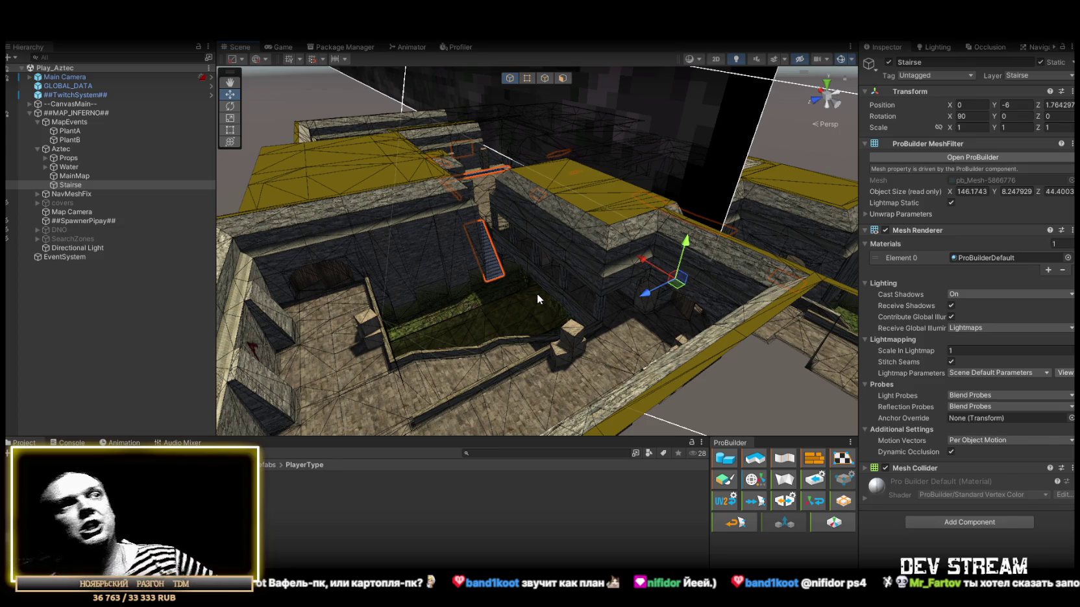
pyautogui.moveTo(679, 320)
pyautogui.mouseDown()
pyautogui.moveTo(762, 313)
pyautogui.moveTo(529, 351)
pyautogui.moveTo(416, 298)
pyautogui.mouseUp()
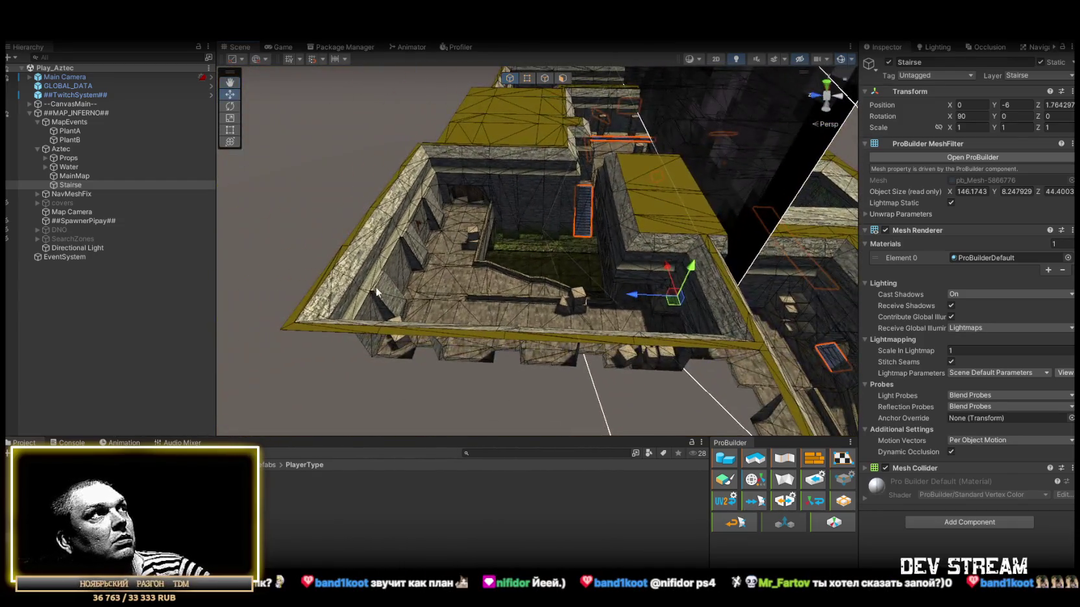
# Select the Directional Light and swing it roughly with the rotate gizmo.
pyautogui.doubleClick(80, 249)
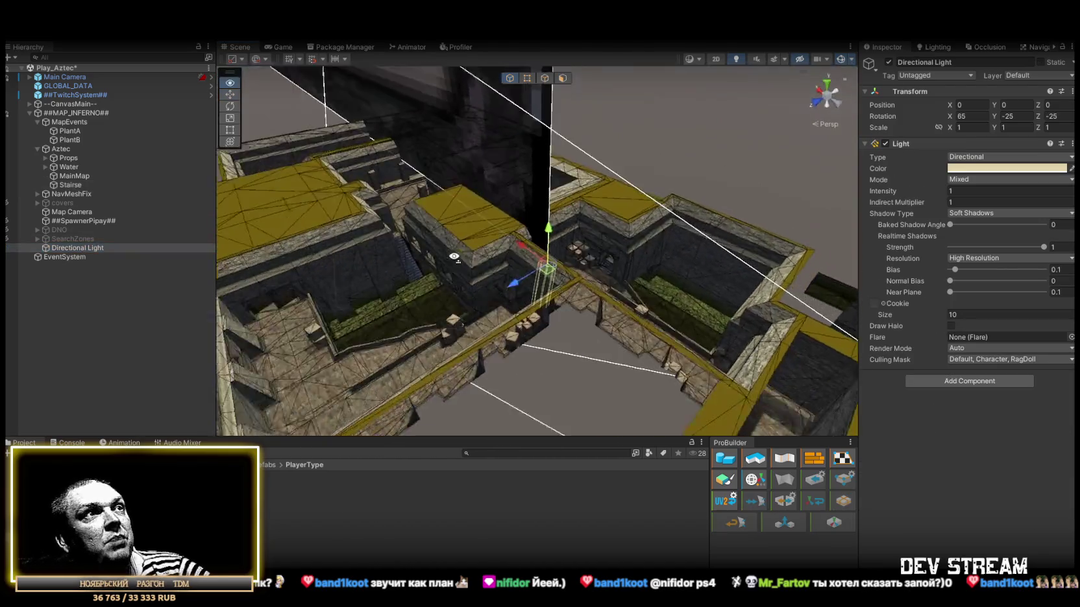
pyautogui.moveTo(587, 282); pyautogui.dragTo(472, 292)
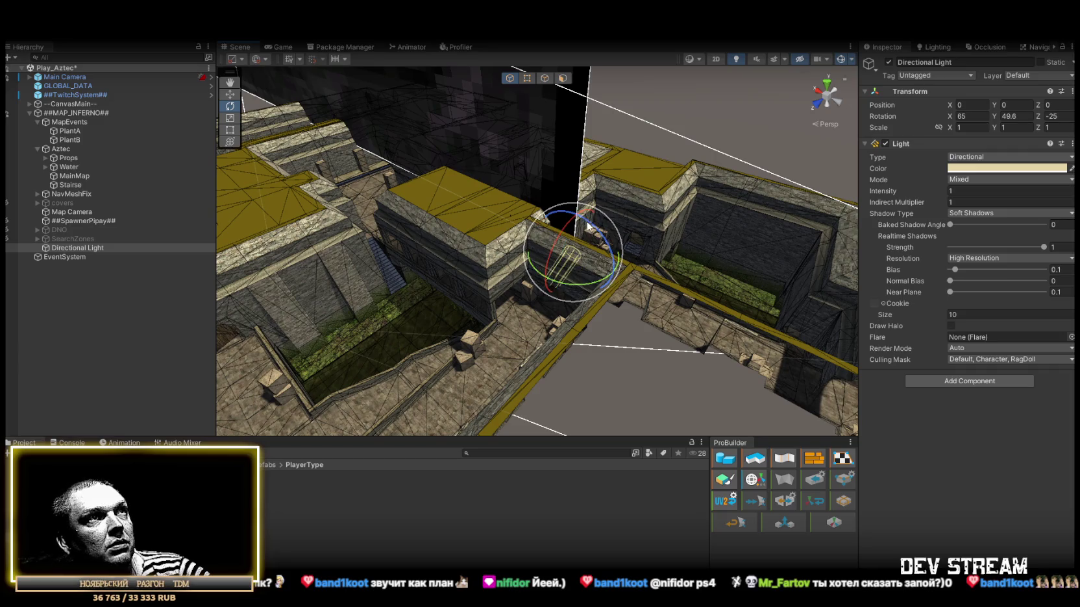
pyautogui.moveTo(573, 286)
pyautogui.mouseDown()
pyautogui.moveTo(578, 241)
pyautogui.moveTo(594, 224)
pyautogui.moveTo(582, 219)
pyautogui.moveTo(624, 216)
pyautogui.mouseUp()
# Set the light's rotation to exactly X 65, Y 45, Z 0 and check the new shadows.
pyautogui.click(1058, 116)
pyautogui.write('0')
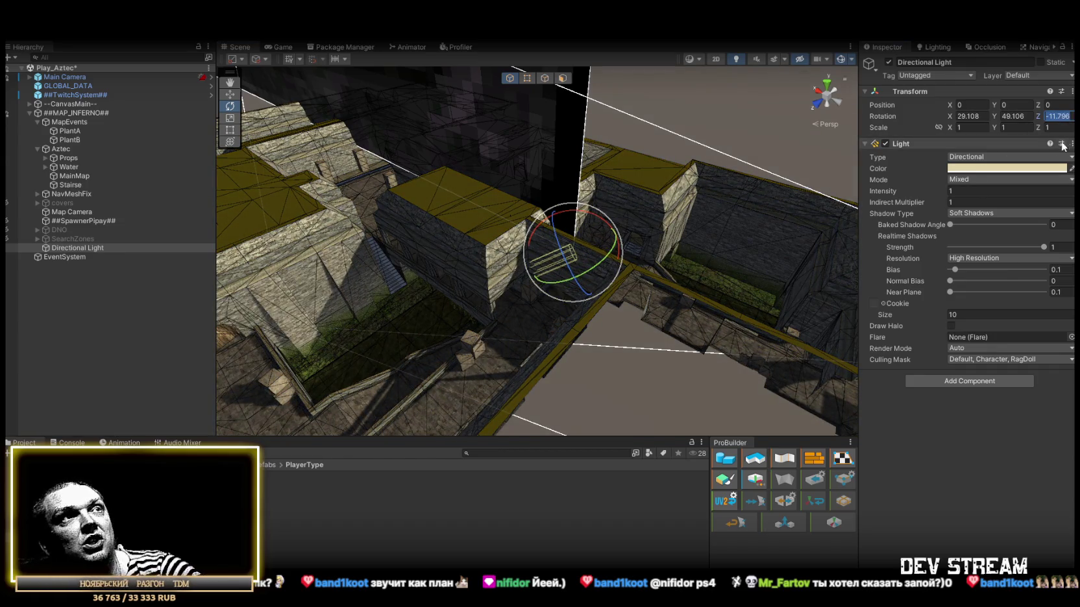
pyautogui.click(972, 116)
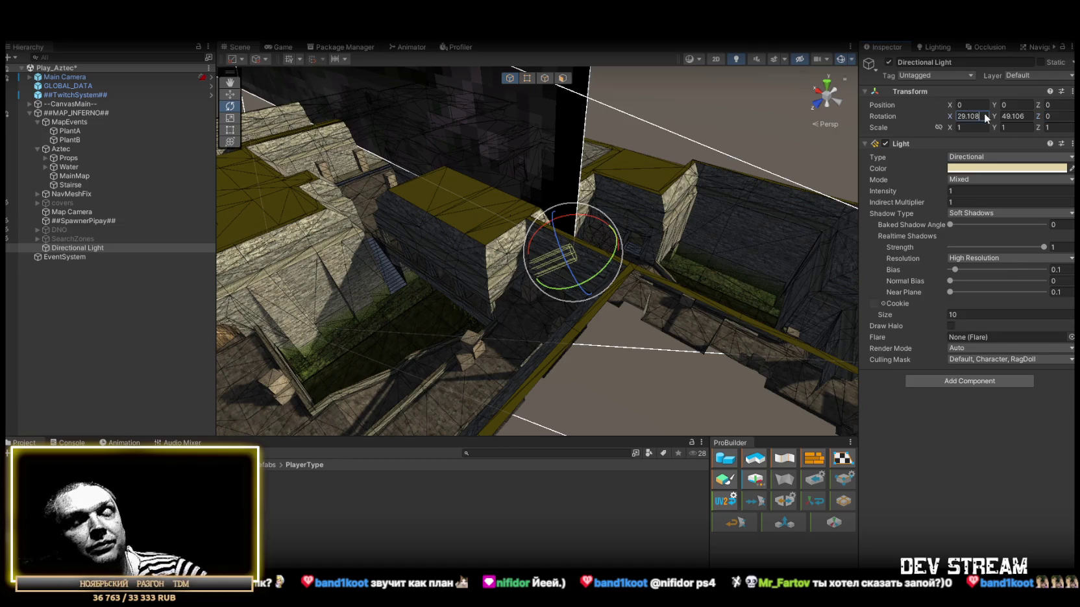
pyautogui.write('64.691')
pyautogui.press('Tab')
pyautogui.write('45')
pyautogui.press('Return')
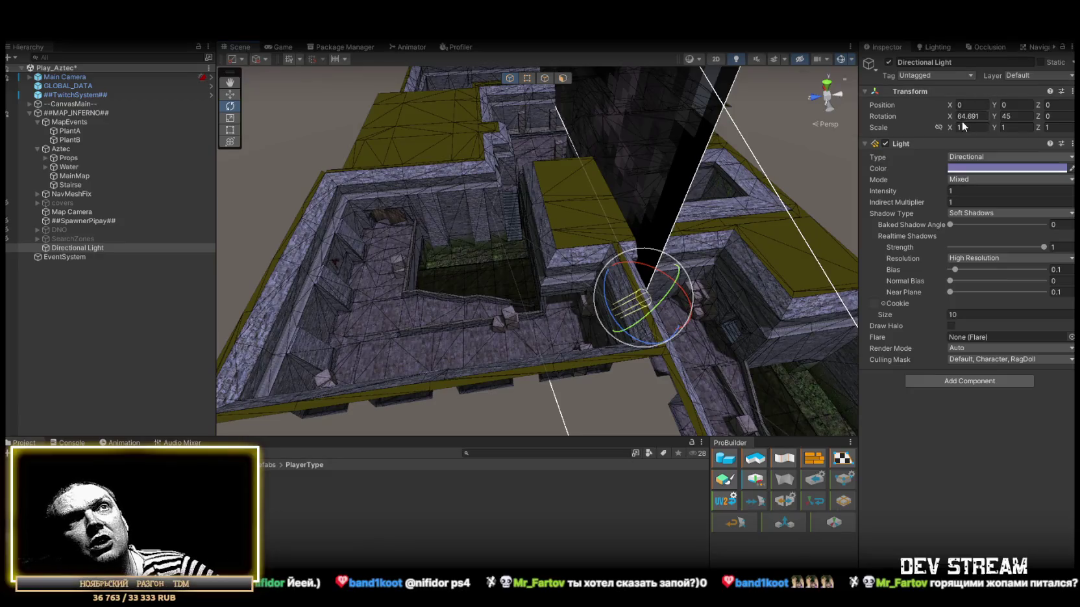
pyautogui.write('65')
pyautogui.press('Return')
pyautogui.moveTo(584, 195)
pyautogui.mouseDown()
pyautogui.moveTo(441, 107)
pyautogui.moveTo(638, 108)
pyautogui.moveTo(663, 159)
pyautogui.moveTo(578, 162)
pyautogui.moveTo(691, 192)
pyautogui.moveTo(711, 186)
pyautogui.moveTo(493, 209)
pyautogui.mouseUp()
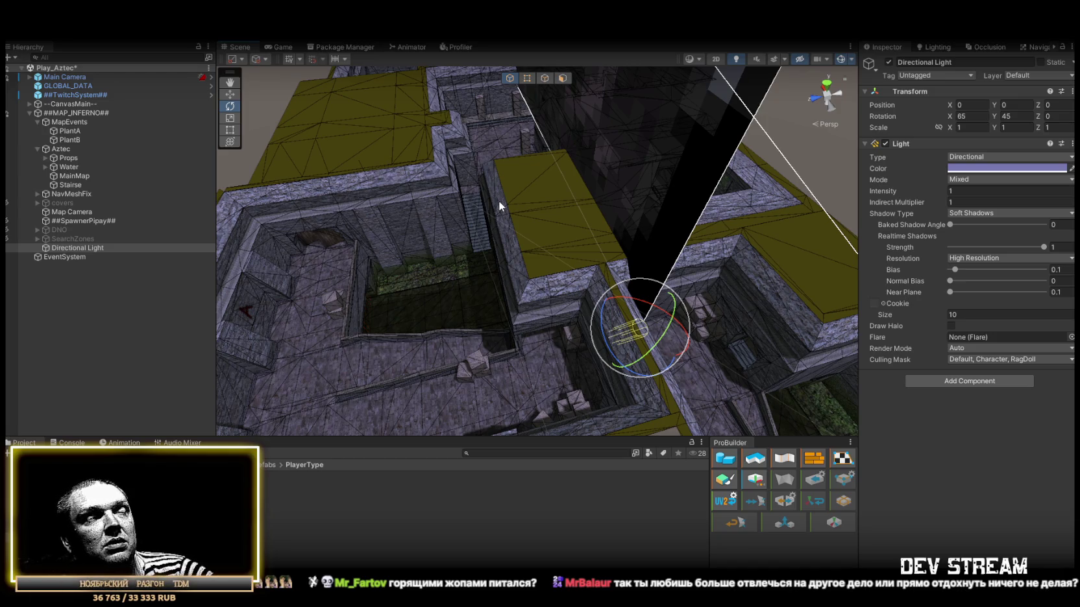
pyautogui.moveTo(498, 203)
pyautogui.mouseDown()
pyautogui.moveTo(699, 222)
pyautogui.moveTo(786, 197)
pyautogui.moveTo(548, 229)
pyautogui.moveTo(346, 201)
pyautogui.moveTo(367, 115)
pyautogui.moveTo(569, 66)
pyautogui.moveTo(590, 541)
pyautogui.moveTo(582, 500)
pyautogui.moveTo(579, 559)
pyautogui.mouseUp()
# Look over the corridor and map blocks, then select cells B58 and N58 in the stream-log sheet.
pyautogui.moveTo(442, 292)
pyautogui.mouseDown()
pyautogui.moveTo(574, 345)
pyautogui.moveTo(607, 393)
pyautogui.moveTo(718, 368)
pyautogui.moveTo(898, 446)
pyautogui.moveTo(706, 536)
pyautogui.moveTo(462, 365)
pyautogui.moveTo(769, 368)
pyautogui.moveTo(574, 290)
pyautogui.moveTo(629, 284)
pyautogui.mouseUp()
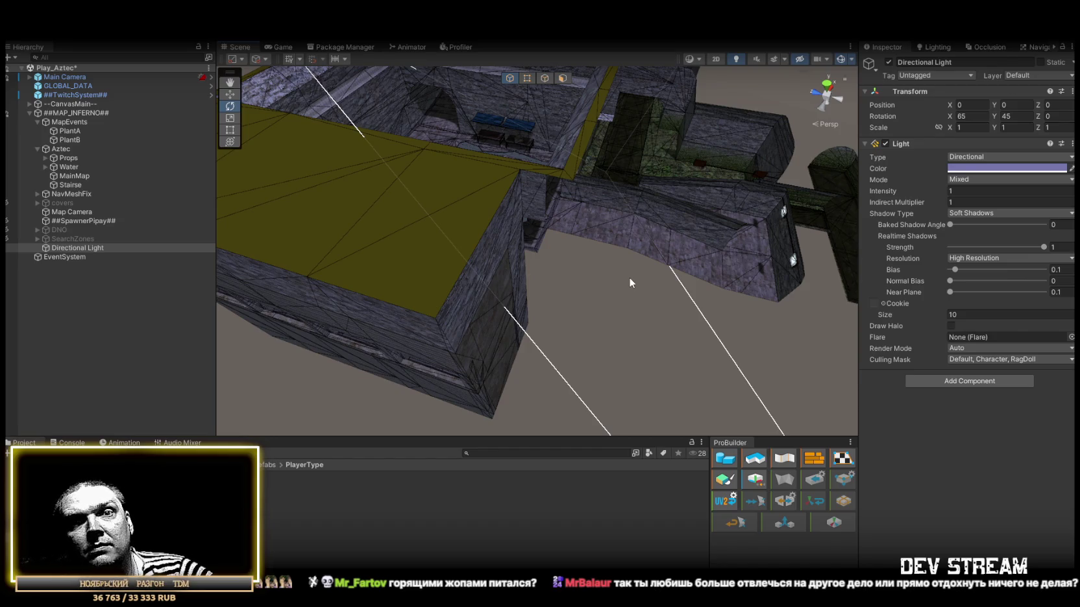
pyautogui.moveTo(629, 274); pyautogui.dragTo(551, 261)
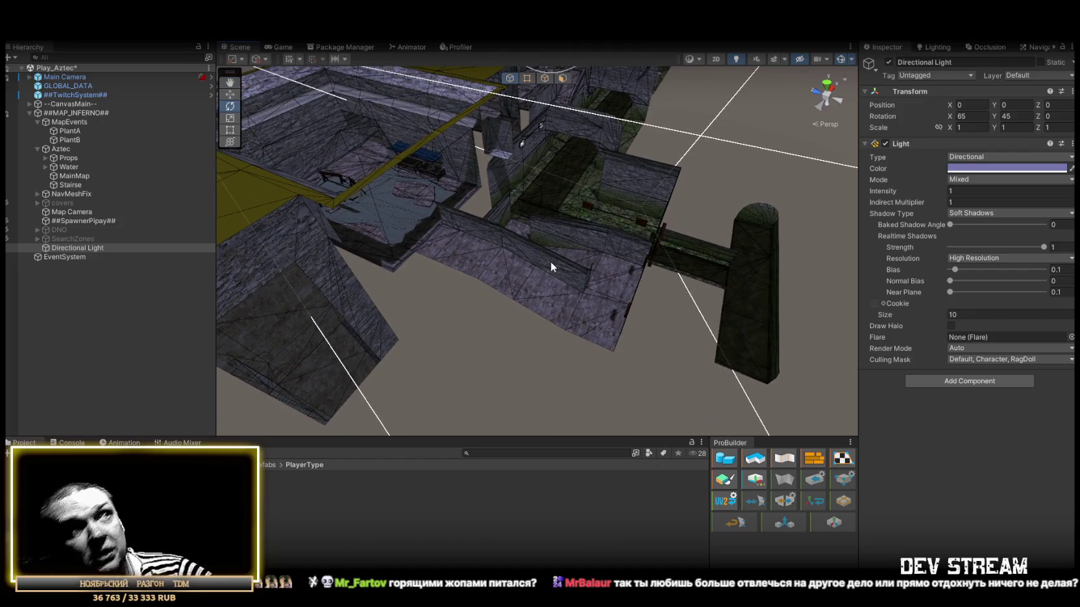
pyautogui.moveTo(543, 259)
pyautogui.mouseDown()
pyautogui.moveTo(533, 244)
pyautogui.moveTo(503, 236)
pyautogui.moveTo(618, 260)
pyautogui.moveTo(701, 254)
pyautogui.moveTo(712, 243)
pyautogui.moveTo(603, 250)
pyautogui.moveTo(631, 235)
pyautogui.moveTo(603, 212)
pyautogui.moveTo(581, 231)
pyautogui.moveTo(543, 233)
pyautogui.mouseUp()
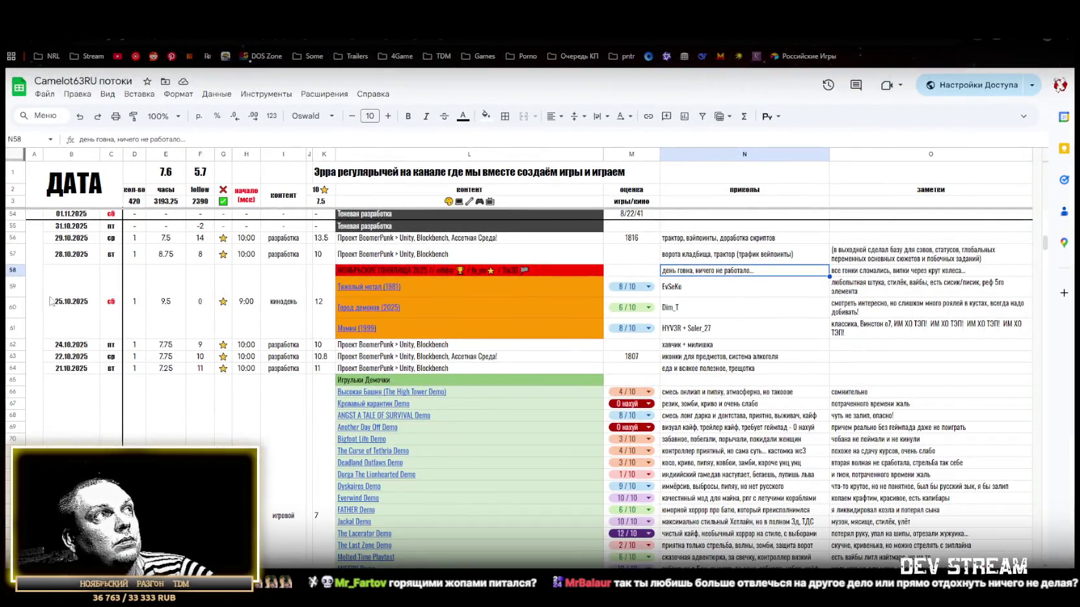
pyautogui.click(71, 296)
pyautogui.click(707, 273)
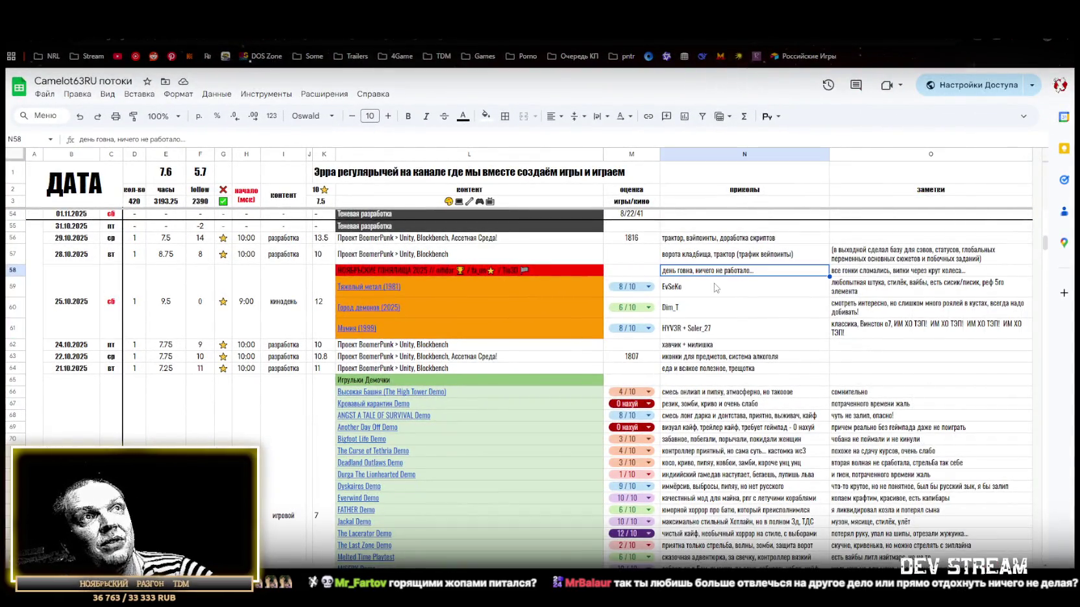
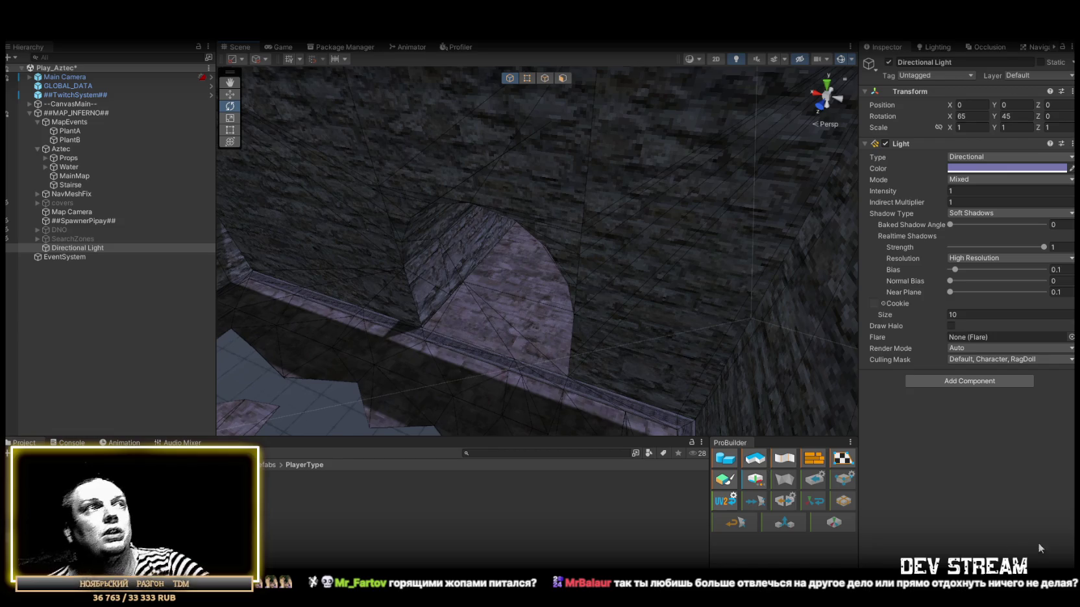
# Fly through the tunnel past the hanging vines and Stairse bridge to look into the courtyard.
pyautogui.moveTo(816, 331)
pyautogui.mouseDown()
pyautogui.moveTo(596, 207)
pyautogui.moveTo(511, 246)
pyautogui.moveTo(398, 326)
pyautogui.moveTo(429, 274)
pyautogui.moveTo(383, 218)
pyautogui.moveTo(514, 232)
pyautogui.moveTo(530, 206)
pyautogui.mouseUp()
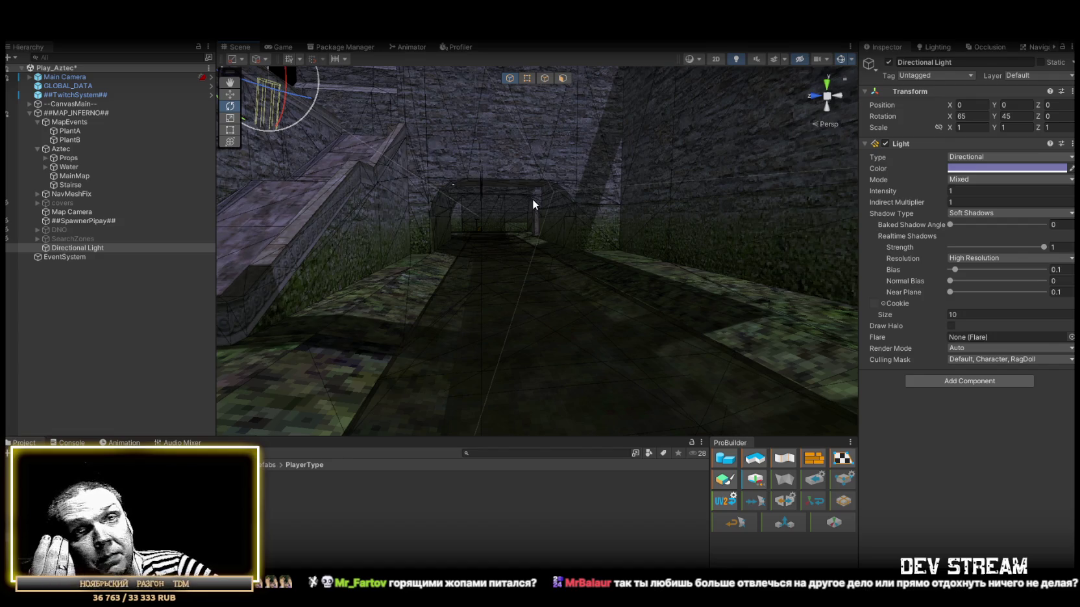
pyautogui.press('w')
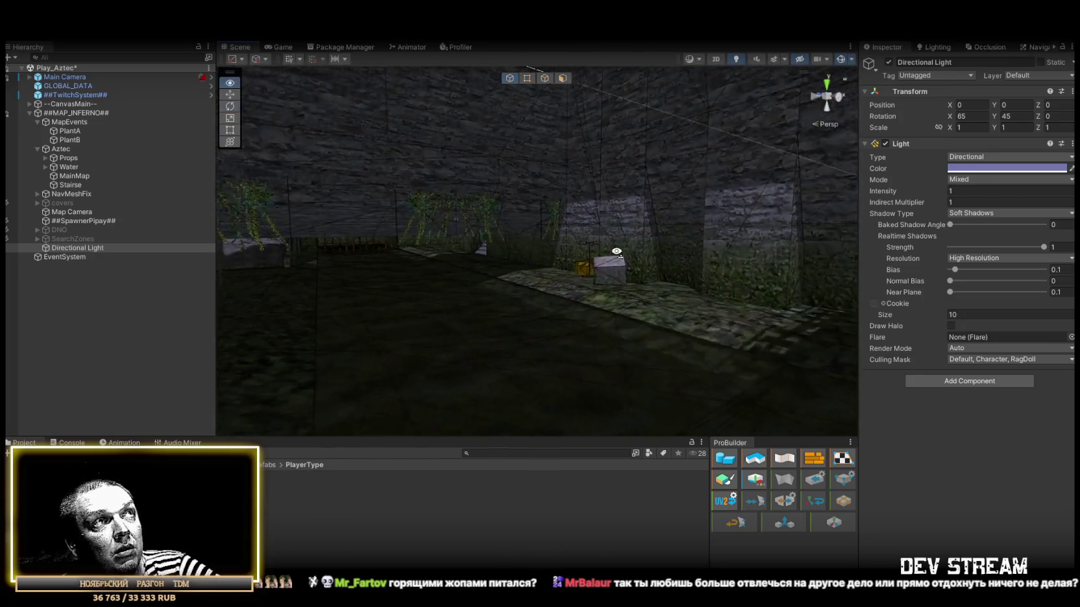
pyautogui.click(527, 222)
pyautogui.press('s')
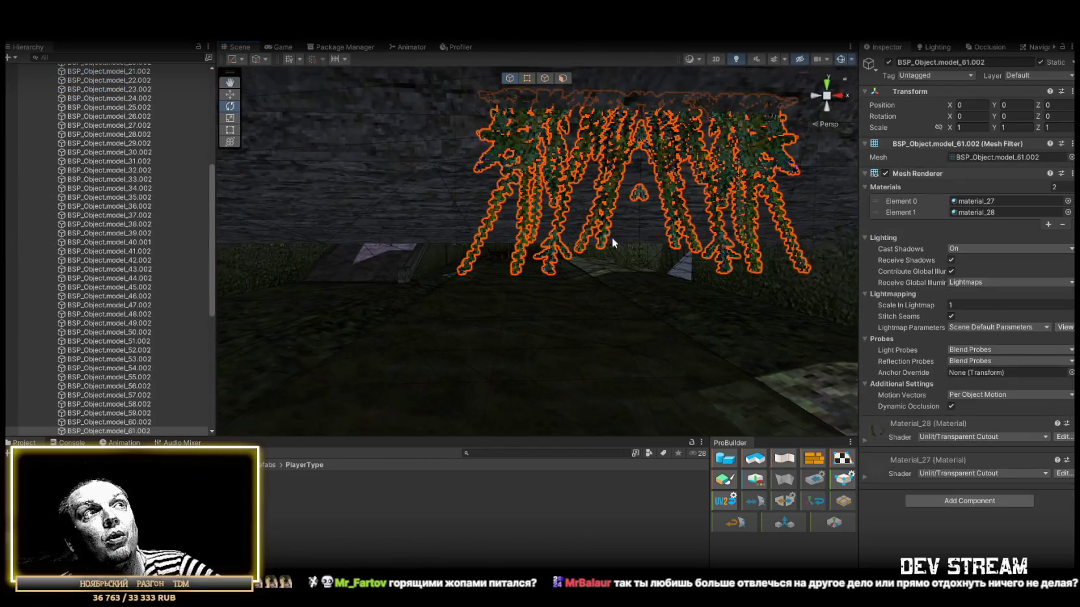
pyautogui.press('w')
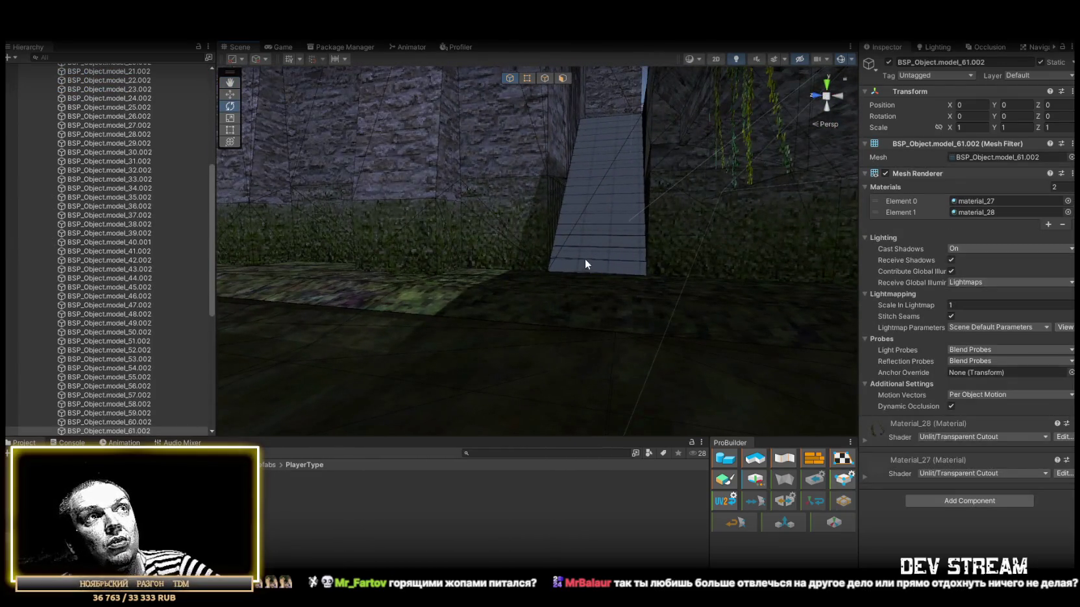
pyautogui.click(587, 261)
pyautogui.click(554, 367)
pyautogui.press('s')
pyautogui.press('w')
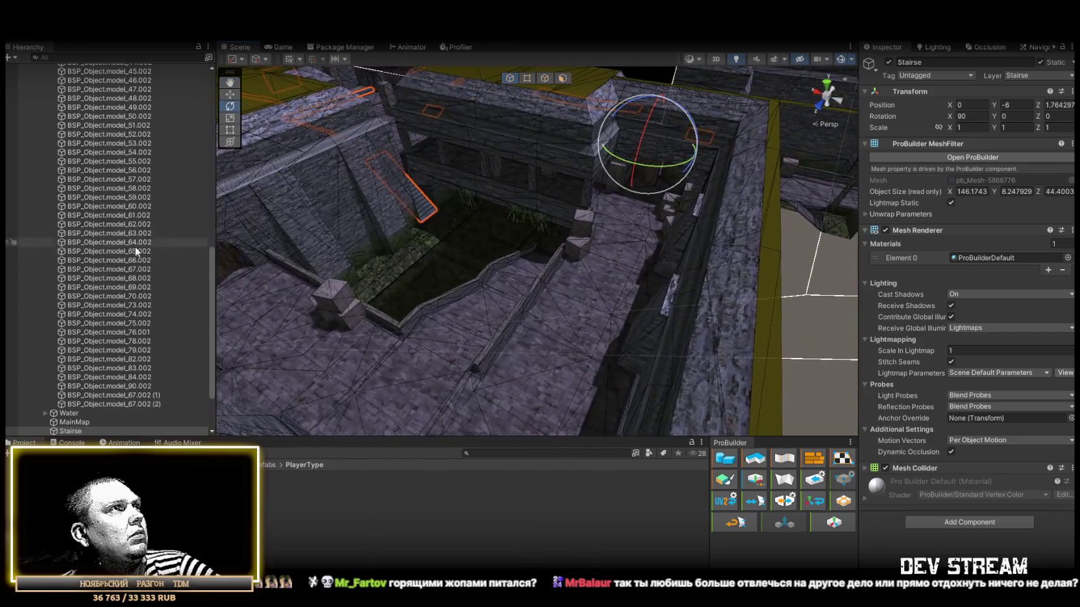
# Delete Quad (10) through Quad (31) from the NavMeshFix group.
pyautogui.scroll(15, 118, 251)
pyautogui.click(44, 157)
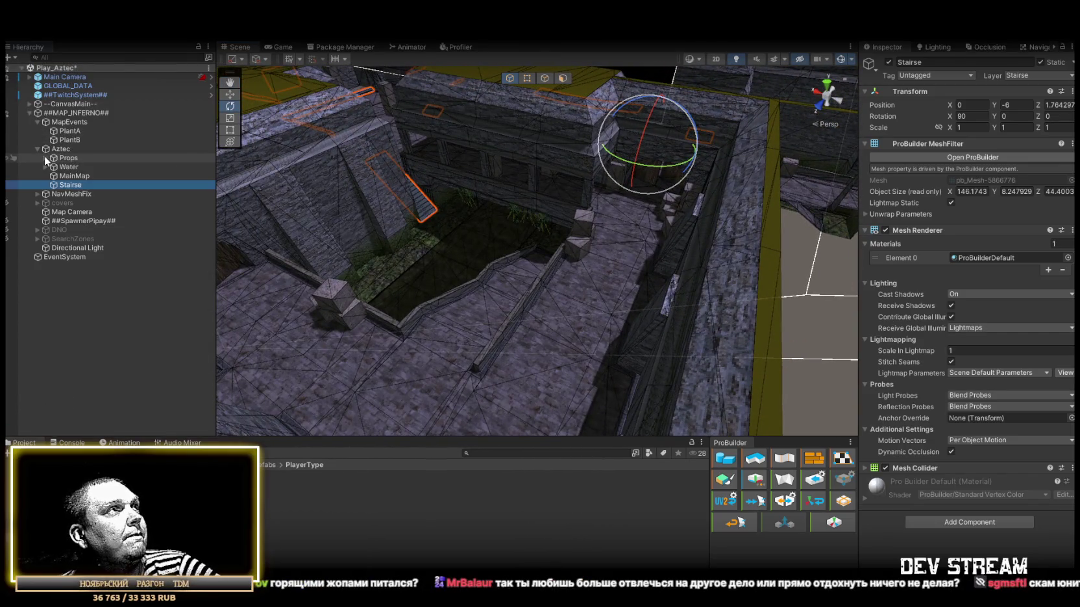
pyautogui.click(37, 194)
pyautogui.click(81, 203)
pyautogui.click(86, 211)
pyautogui.keyDown('shift'); pyautogui.click(92, 400); pyautogui.keyUp('shift')
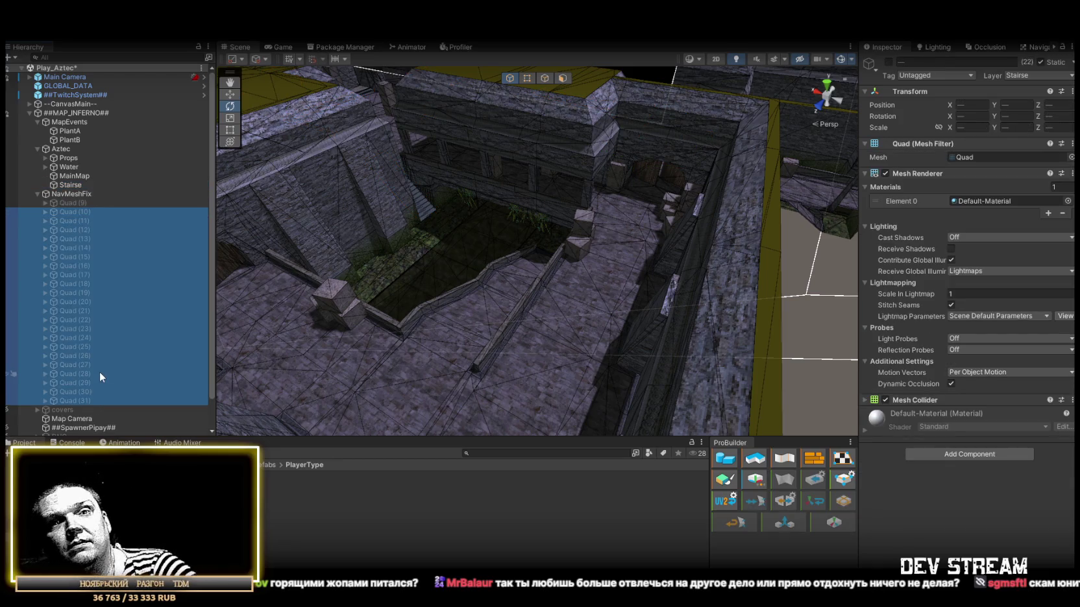
pyautogui.press('Delete')
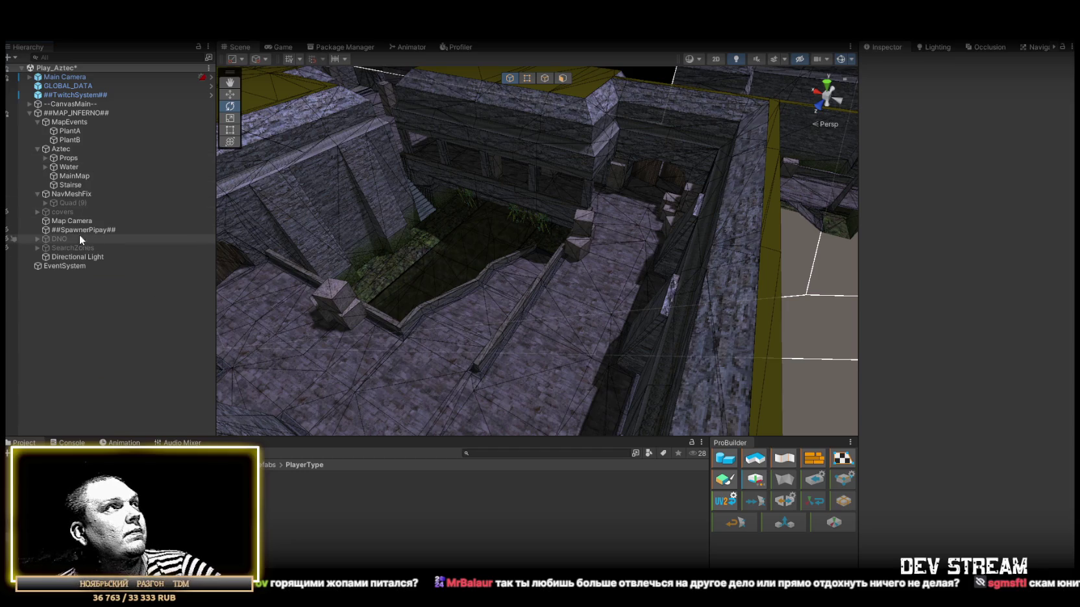
# Re-enable Quad (9) so it shows in the corridor.
pyautogui.click(70, 202)
pyautogui.click(889, 62)
pyautogui.moveTo(494, 205)
pyautogui.mouseDown()
pyautogui.moveTo(789, 170)
pyautogui.moveTo(638, 188)
pyautogui.moveTo(723, 169)
pyautogui.moveTo(590, 185)
pyautogui.moveTo(516, 168)
pyautogui.moveTo(574, 222)
pyautogui.moveTo(729, 238)
pyautogui.moveTo(719, 231)
pyautogui.moveTo(721, 250)
pyautogui.moveTo(422, 152)
pyautogui.moveTo(446, 141)
pyautogui.moveTo(616, 150)
pyautogui.moveTo(513, 194)
pyautogui.moveTo(528, 195)
pyautogui.mouseUp()
# Squash Quad (9) into a thin strip and nudge it along X over the stairs.
pyautogui.press('r')
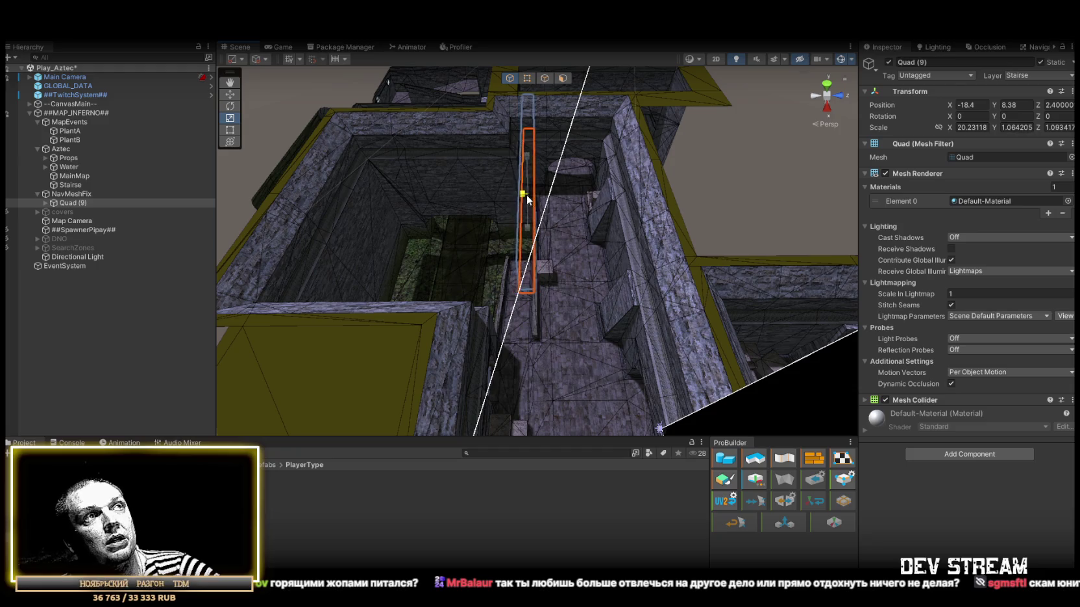
pyautogui.moveTo(594, 246)
pyautogui.mouseDown()
pyautogui.moveTo(483, 161)
pyautogui.moveTo(522, 287)
pyautogui.moveTo(516, 309)
pyautogui.moveTo(595, 222)
pyautogui.moveTo(685, 264)
pyautogui.moveTo(649, 292)
pyautogui.moveTo(681, 266)
pyautogui.moveTo(564, 214)
pyautogui.moveTo(364, 203)
pyautogui.moveTo(389, 246)
pyautogui.moveTo(451, 306)
pyautogui.moveTo(506, 278)
pyautogui.moveTo(532, 286)
pyautogui.mouseUp()
pyautogui.moveTo(602, 308)
pyautogui.mouseDown()
pyautogui.moveTo(561, 296)
pyautogui.moveTo(586, 299)
pyautogui.moveTo(404, 297)
pyautogui.moveTo(429, 224)
pyautogui.moveTo(586, 207)
pyautogui.moveTo(444, 176)
pyautogui.moveTo(403, 209)
pyautogui.moveTo(488, 202)
pyautogui.moveTo(574, 224)
pyautogui.moveTo(494, 245)
pyautogui.moveTo(632, 256)
pyautogui.moveTo(496, 201)
pyautogui.moveTo(552, 363)
pyautogui.moveTo(522, 344)
pyautogui.moveTo(652, 226)
pyautogui.moveTo(706, 251)
pyautogui.moveTo(629, 253)
pyautogui.moveTo(702, 243)
pyautogui.moveTo(578, 230)
pyautogui.moveTo(661, 258)
pyautogui.moveTo(639, 292)
pyautogui.moveTo(622, 263)
pyautogui.moveTo(622, 189)
pyautogui.moveTo(555, 328)
pyautogui.moveTo(540, 306)
pyautogui.moveTo(651, 257)
pyautogui.moveTo(494, 239)
pyautogui.moveTo(620, 234)
pyautogui.moveTo(533, 241)
pyautogui.moveTo(547, 267)
pyautogui.moveTo(654, 310)
pyautogui.moveTo(591, 270)
pyautogui.moveTo(631, 241)
pyautogui.moveTo(528, 222)
pyautogui.moveTo(461, 244)
pyautogui.moveTo(599, 250)
pyautogui.mouseUp()
# Duplicate it as Quad (10), placed at X -13.81, Y 11.628, Z -12.80.
pyautogui.hotkey('ctrl', 'd')
pyautogui.press('r')
pyautogui.press('w')
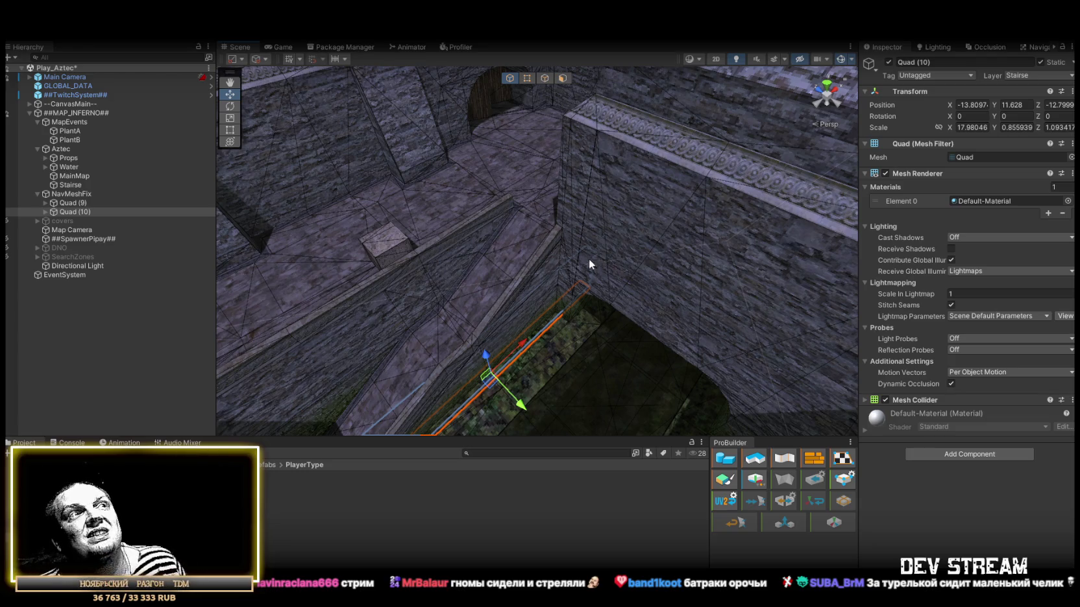
# Thicken Quad (10) along Z, then duplicate it as Quad (11) at X -60.55, Y -3.73 in the trench.
pyautogui.moveTo(586, 286)
pyautogui.mouseDown()
pyautogui.moveTo(531, 272)
pyautogui.moveTo(762, 212)
pyautogui.moveTo(714, 193)
pyautogui.moveTo(678, 203)
pyautogui.mouseUp()
pyautogui.moveTo(557, 257)
pyautogui.mouseDown()
pyautogui.moveTo(585, 234)
pyautogui.moveTo(517, 218)
pyautogui.moveTo(593, 212)
pyautogui.moveTo(647, 249)
pyautogui.moveTo(773, 301)
pyautogui.moveTo(745, 297)
pyautogui.moveTo(909, 306)
pyautogui.moveTo(849, 290)
pyautogui.moveTo(453, 291)
pyautogui.moveTo(610, 209)
pyautogui.moveTo(788, 314)
pyautogui.moveTo(761, 349)
pyautogui.moveTo(356, 251)
pyautogui.mouseUp()
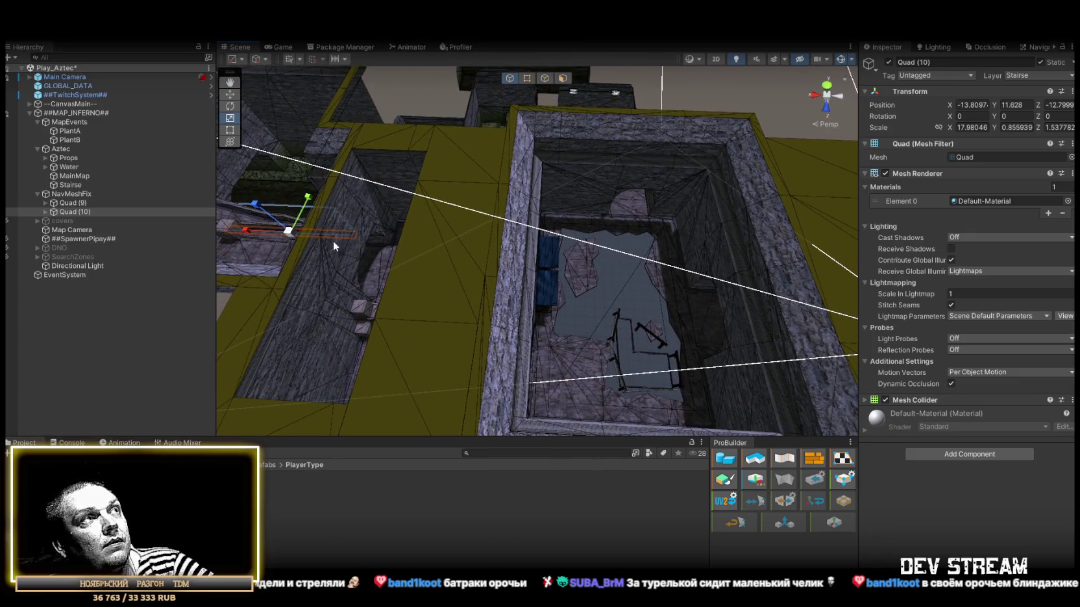
pyautogui.hotkey('ctrl', 'd')
pyautogui.press('w')
pyautogui.moveTo(289, 230); pyautogui.dragTo(654, 375)
pyautogui.press('f')
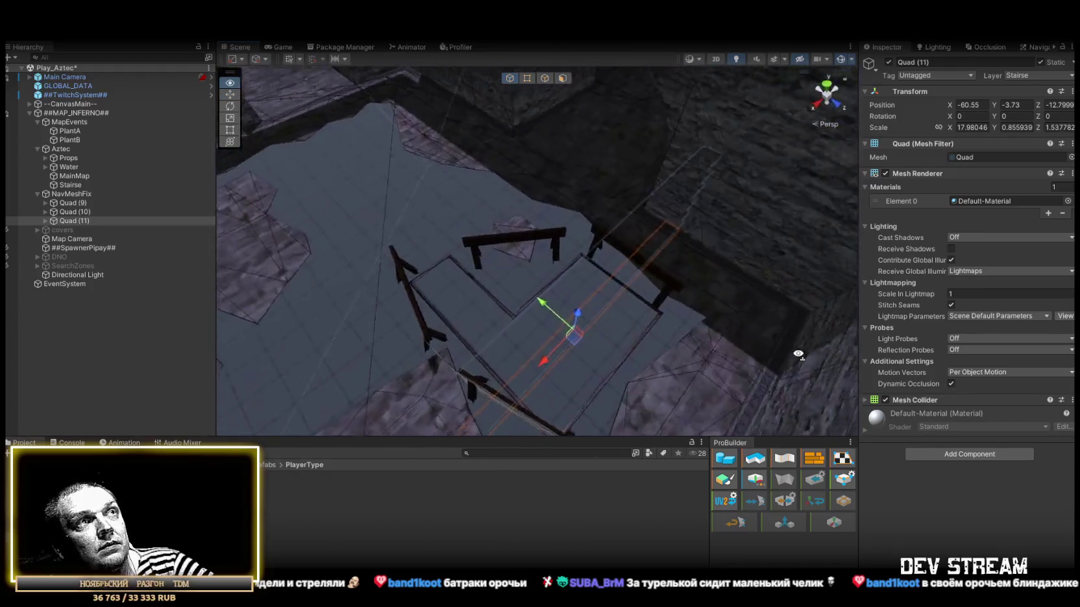
# Snap Quad (11) onto the stair edge, narrow it along X and adjust its Y position.
pyautogui.moveTo(802, 338)
pyautogui.mouseDown()
pyautogui.moveTo(596, 246)
pyautogui.moveTo(579, 290)
pyautogui.mouseUp()
pyautogui.press('w')
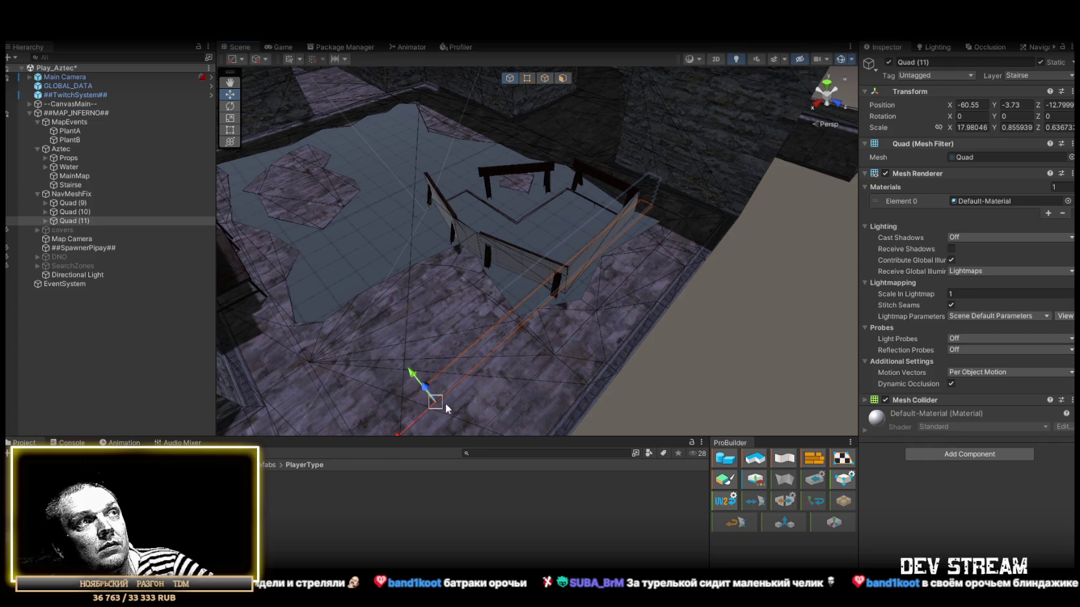
pyautogui.moveTo(435, 403)
pyautogui.mouseDown()
pyautogui.moveTo(570, 291)
pyautogui.moveTo(462, 342)
pyautogui.moveTo(470, 318)
pyautogui.mouseUp()
pyautogui.moveTo(674, 356)
pyautogui.mouseDown()
pyautogui.moveTo(706, 351)
pyautogui.moveTo(542, 340)
pyautogui.moveTo(781, 293)
pyautogui.mouseUp()
pyautogui.press('w')
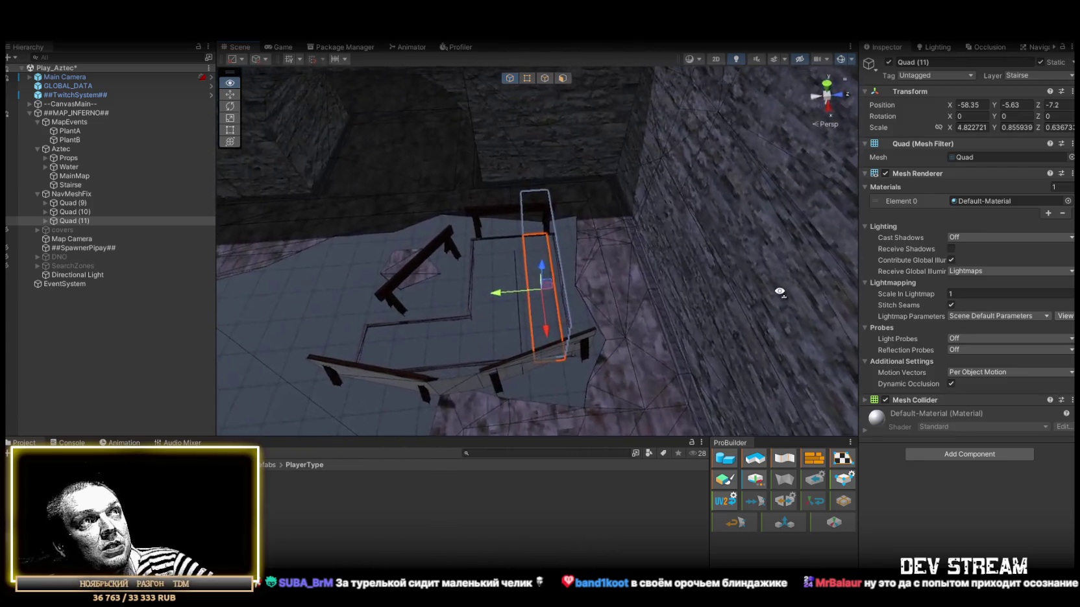
pyautogui.moveTo(501, 293)
pyautogui.mouseDown()
pyautogui.moveTo(514, 298)
pyautogui.moveTo(370, 303)
pyautogui.moveTo(472, 309)
pyautogui.mouseUp()
pyautogui.moveTo(548, 299); pyautogui.dragTo(519, 300)
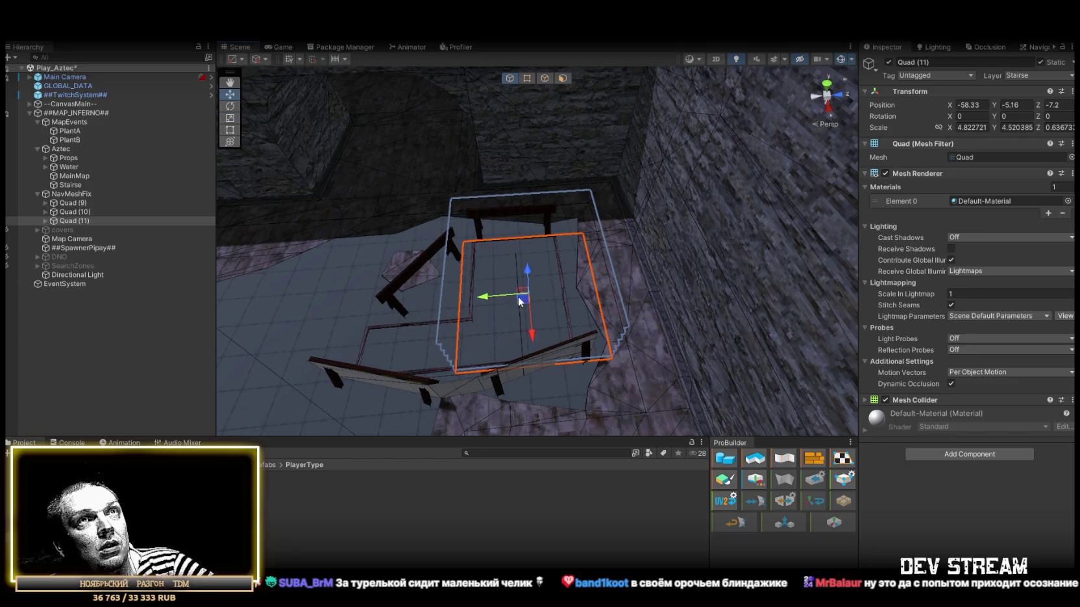
pyautogui.click(41, 221)
pyautogui.click(65, 195)
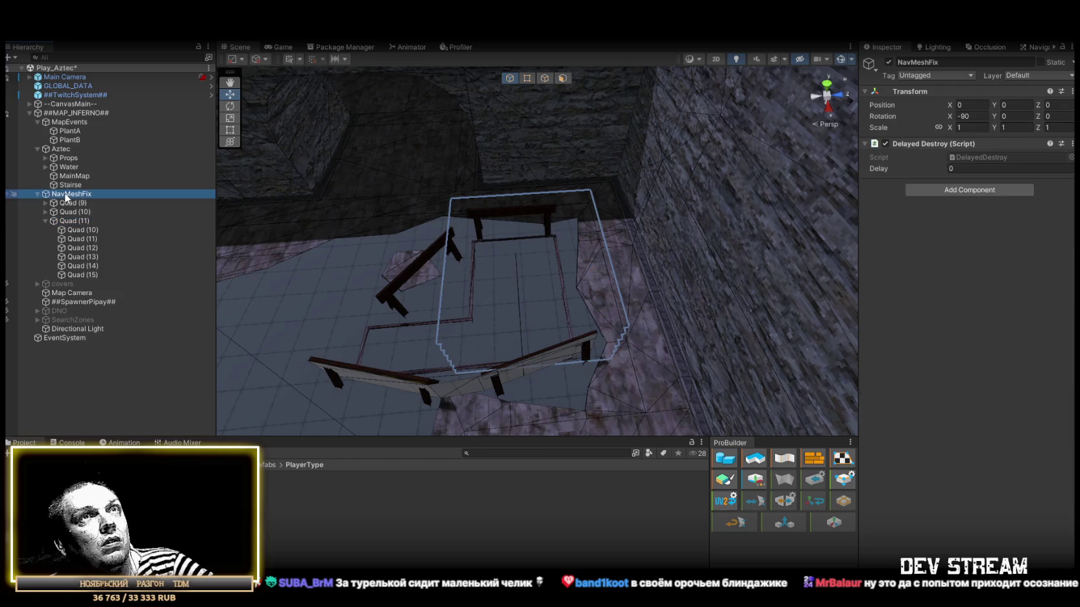
pyautogui.click(60, 221)
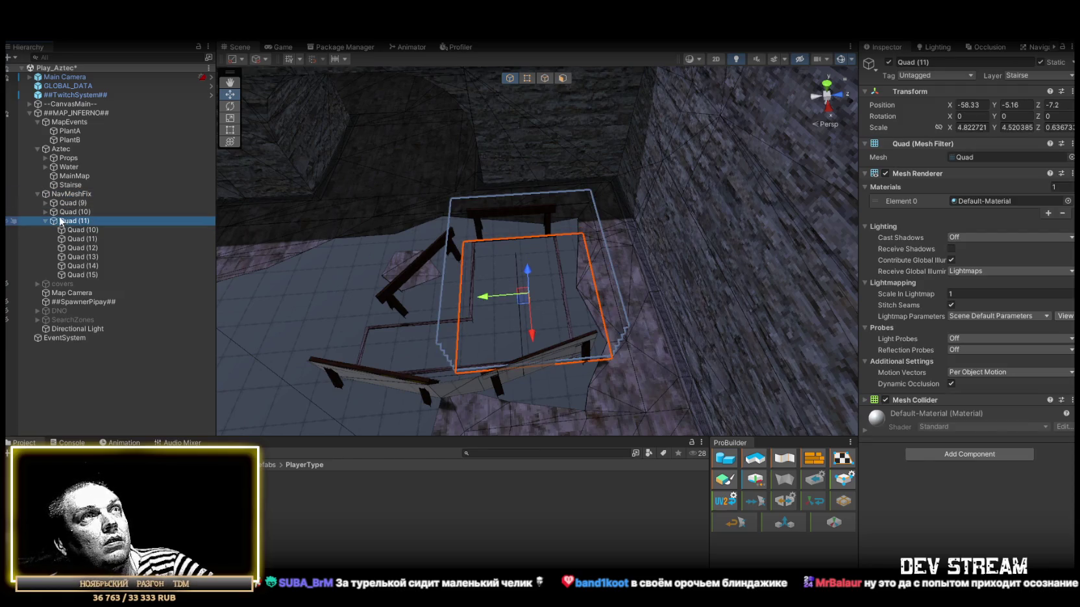
pyautogui.click(47, 221)
pyautogui.moveTo(338, 247)
pyautogui.mouseDown()
pyautogui.moveTo(651, 242)
pyautogui.moveTo(564, 270)
pyautogui.moveTo(589, 284)
pyautogui.moveTo(521, 273)
pyautogui.moveTo(528, 344)
pyautogui.moveTo(576, 349)
pyautogui.moveTo(539, 324)
pyautogui.moveTo(458, 316)
pyautogui.moveTo(572, 258)
pyautogui.moveTo(565, 348)
pyautogui.moveTo(543, 318)
pyautogui.moveTo(578, 328)
pyautogui.moveTo(518, 347)
pyautogui.moveTo(543, 361)
pyautogui.moveTo(563, 310)
pyautogui.moveTo(505, 295)
pyautogui.moveTo(594, 286)
pyautogui.moveTo(584, 352)
pyautogui.moveTo(531, 308)
pyautogui.moveTo(518, 279)
pyautogui.moveTo(532, 298)
pyautogui.moveTo(584, 295)
pyautogui.moveTo(547, 287)
pyautogui.mouseUp()
# Duplicate into Quad (12) and Quad (13), tilting Quad (13) to -54.174 at X -58.59, Y -2.43.
pyautogui.hotkey('ctrl', 'd')
pyautogui.hotkey('ctrl', 'd')
pyautogui.press('e')
pyautogui.press('w')
pyautogui.press('r')
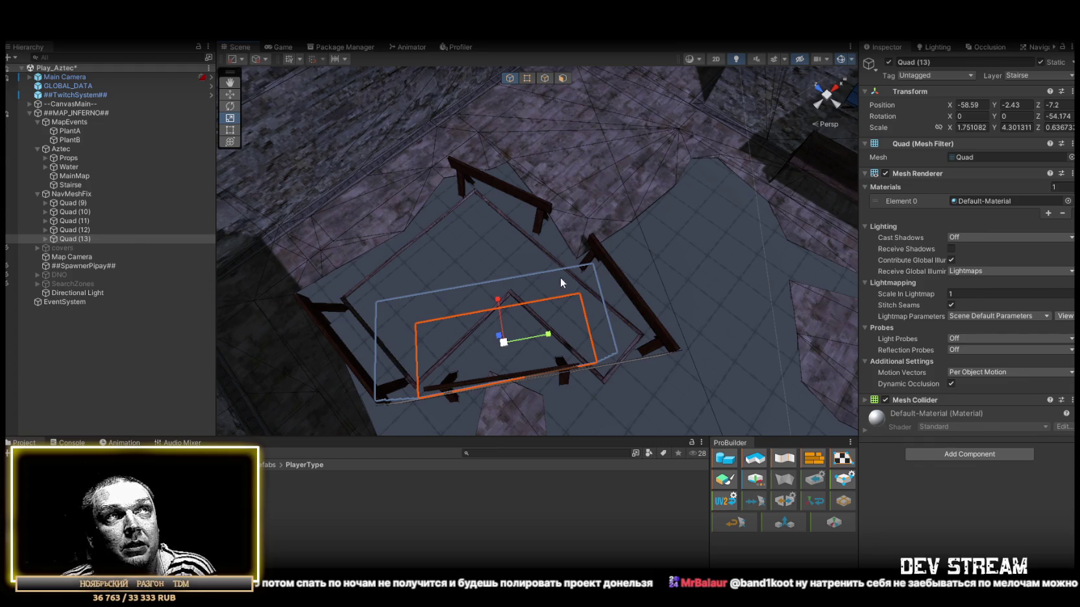
# Slightly adjust Quad (13)'s tilt, widen it along X, and nudge it onto the railed stair landing.
pyautogui.moveTo(550, 264)
pyautogui.mouseDown()
pyautogui.moveTo(632, 258)
pyautogui.moveTo(578, 215)
pyautogui.moveTo(526, 209)
pyautogui.moveTo(518, 231)
pyautogui.mouseUp()
pyautogui.press('e')
pyautogui.moveTo(482, 335)
pyautogui.mouseDown()
pyautogui.moveTo(500, 309)
pyautogui.moveTo(418, 245)
pyautogui.mouseUp()
pyautogui.press('r')
pyautogui.moveTo(532, 231)
pyautogui.mouseDown()
pyautogui.moveTo(547, 228)
pyautogui.moveTo(552, 247)
pyautogui.mouseUp()
pyautogui.press('w')
pyautogui.press('f')
pyautogui.moveTo(553, 247)
pyautogui.keyDown('alt'); pyautogui.mouseDown()
pyautogui.moveTo(488, 279)
pyautogui.moveTo(641, 260)
pyautogui.mouseUp(); pyautogui.keyUp('alt')
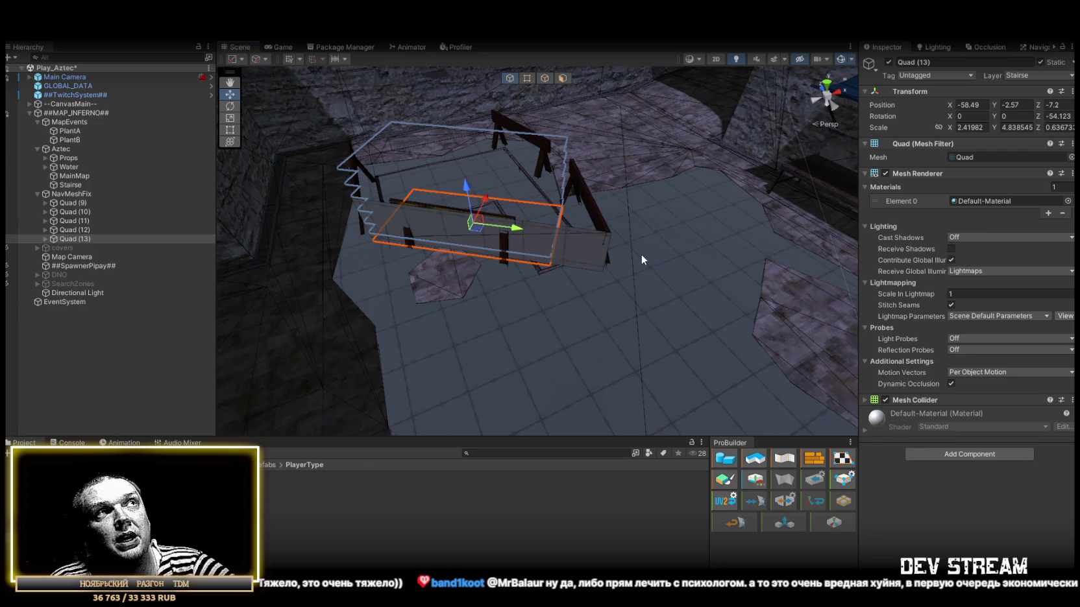
pyautogui.moveTo(606, 245); pyautogui.dragTo(536, 232)
pyautogui.scroll(-3, 536, 232)
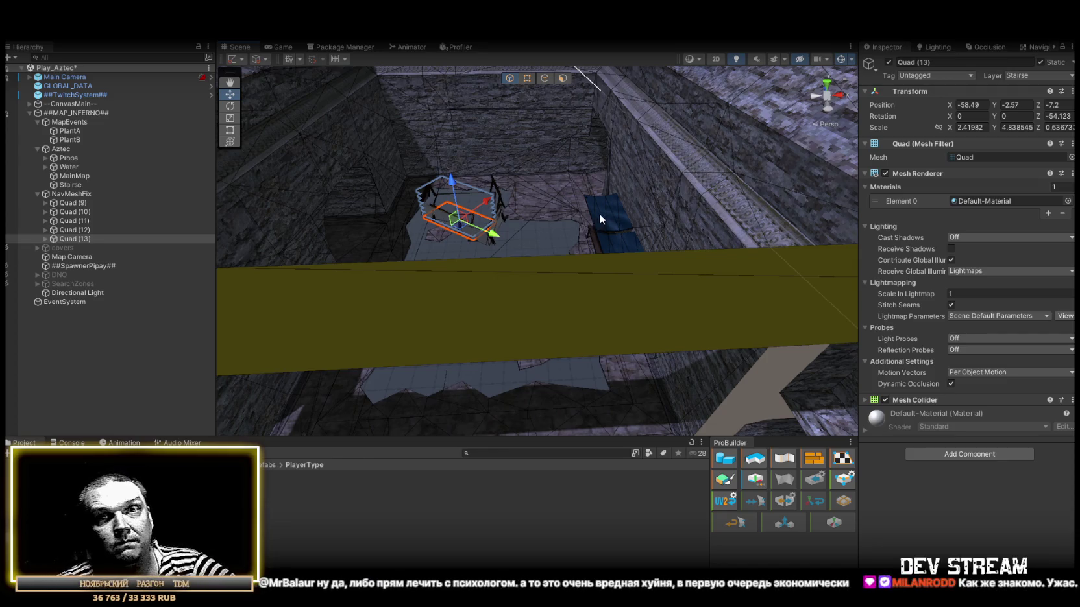
pyautogui.moveTo(552, 170)
pyautogui.mouseDown()
pyautogui.moveTo(454, 217)
pyautogui.moveTo(555, 235)
pyautogui.moveTo(785, 150)
pyautogui.moveTo(631, 221)
pyautogui.moveTo(582, 213)
pyautogui.moveTo(490, 161)
pyautogui.moveTo(560, 210)
pyautogui.moveTo(451, 222)
pyautogui.moveTo(550, 166)
pyautogui.moveTo(553, 276)
pyautogui.mouseUp()
# Duplicate Quad (13) as Quad (14), set Rotation Z to 0, and raise it to X -45.51, Y 44.6, Z -18.7.
pyautogui.hotkey('ctrl', 'd')
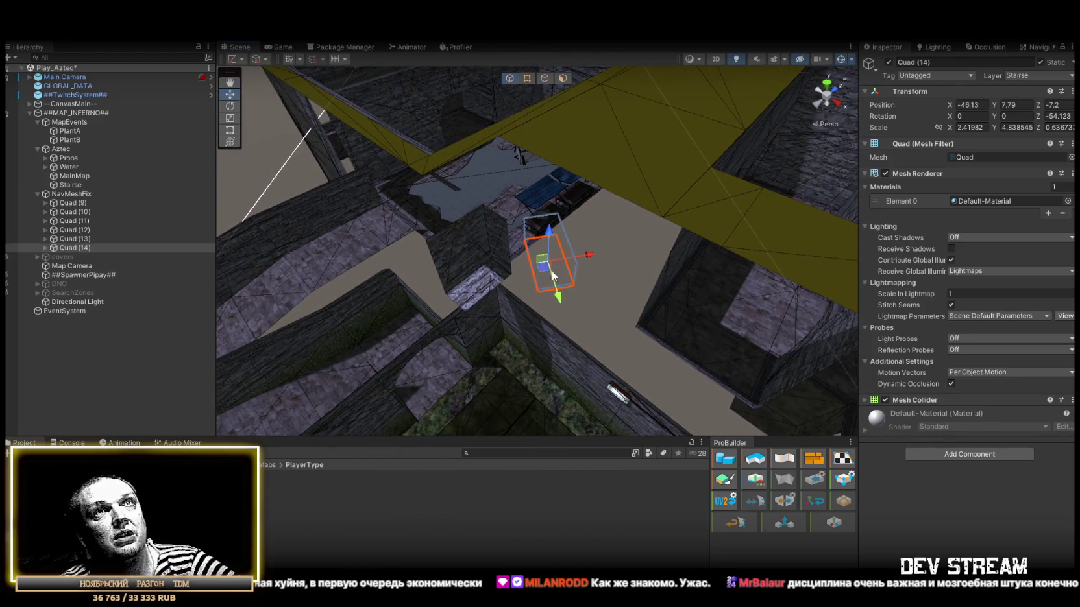
pyautogui.press('e')
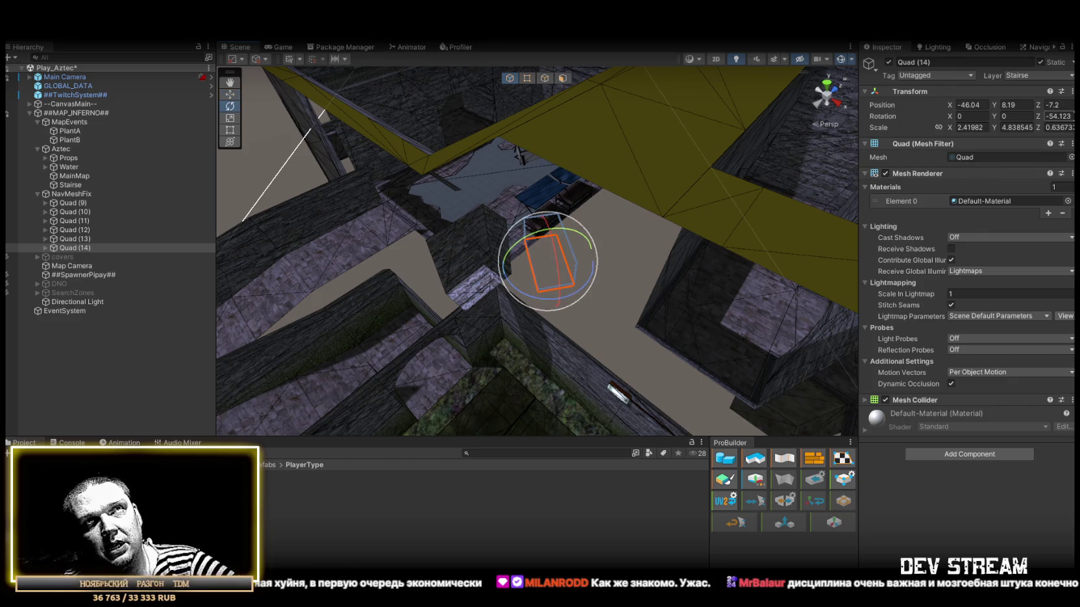
pyautogui.write('0')
pyautogui.press('Return')
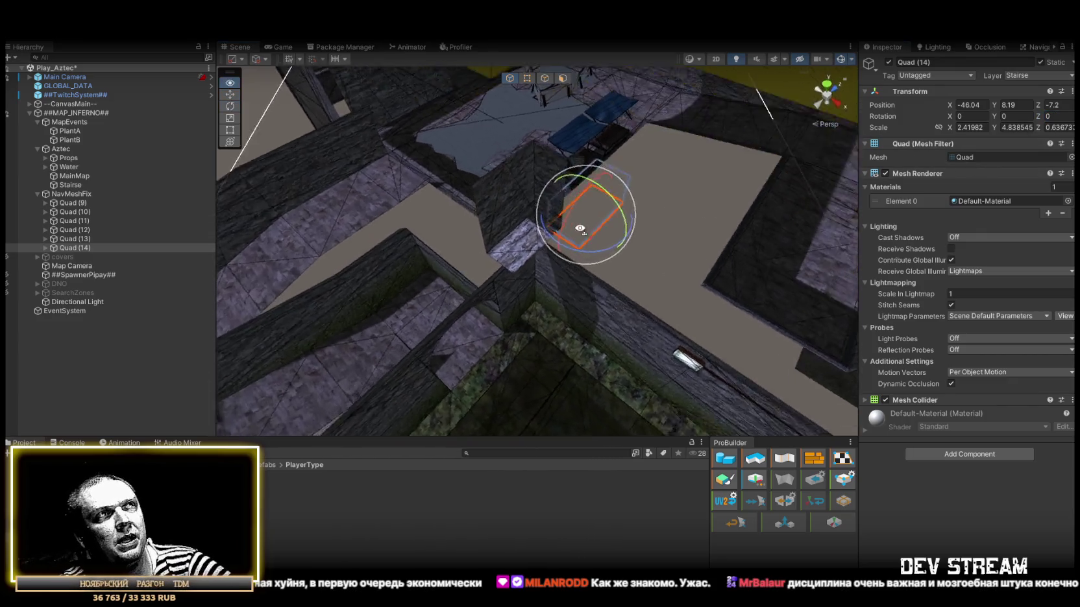
pyautogui.press('w')
pyautogui.moveTo(595, 255)
pyautogui.mouseDown()
pyautogui.moveTo(549, 259)
pyautogui.moveTo(534, 225)
pyautogui.moveTo(570, 186)
pyautogui.moveTo(558, 224)
pyautogui.moveTo(527, 227)
pyautogui.moveTo(536, 178)
pyautogui.moveTo(631, 284)
pyautogui.moveTo(766, 273)
pyautogui.moveTo(730, 315)
pyautogui.moveTo(702, 297)
pyautogui.moveTo(695, 265)
pyautogui.moveTo(686, 307)
pyautogui.moveTo(594, 312)
pyautogui.moveTo(535, 287)
pyautogui.moveTo(573, 207)
pyautogui.mouseUp()
pyautogui.press('f')
pyautogui.press('r')
pyautogui.moveTo(598, 223)
pyautogui.mouseDown()
pyautogui.moveTo(634, 233)
pyautogui.moveTo(574, 251)
pyautogui.moveTo(499, 230)
pyautogui.moveTo(534, 143)
pyautogui.mouseUp()
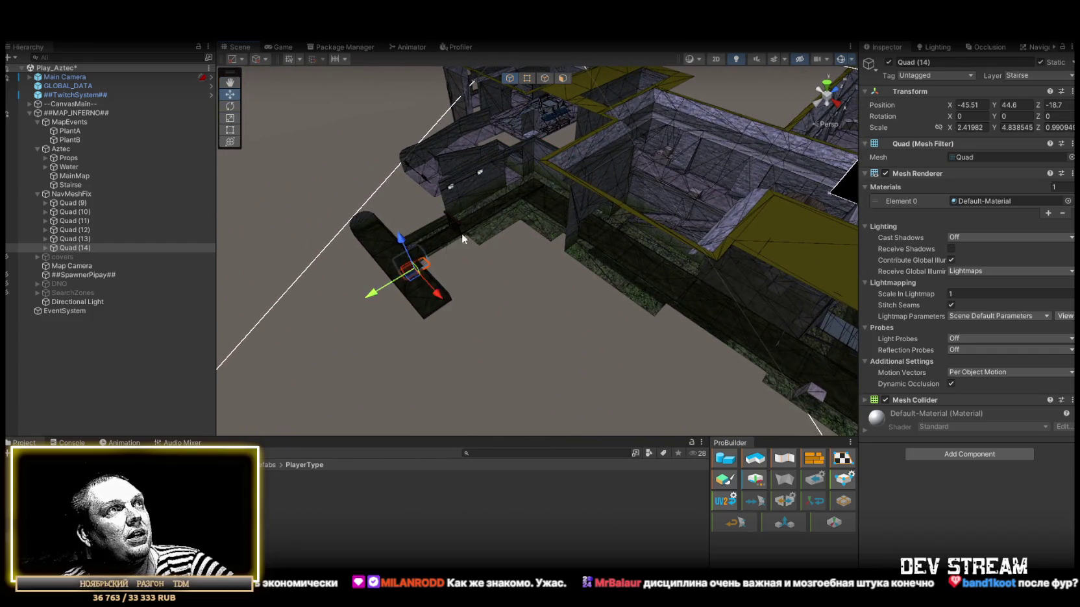
# Widen Quad (14) along its X axis while orbiting the corridor and stacked quads.
pyautogui.press('f')
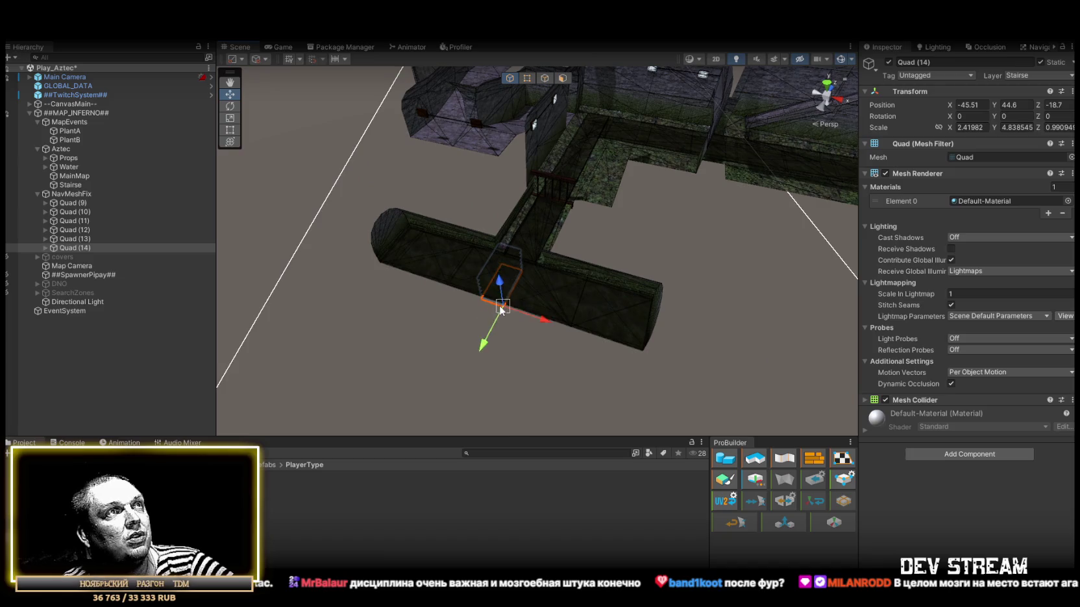
pyautogui.moveTo(544, 273); pyautogui.dragTo(587, 287)
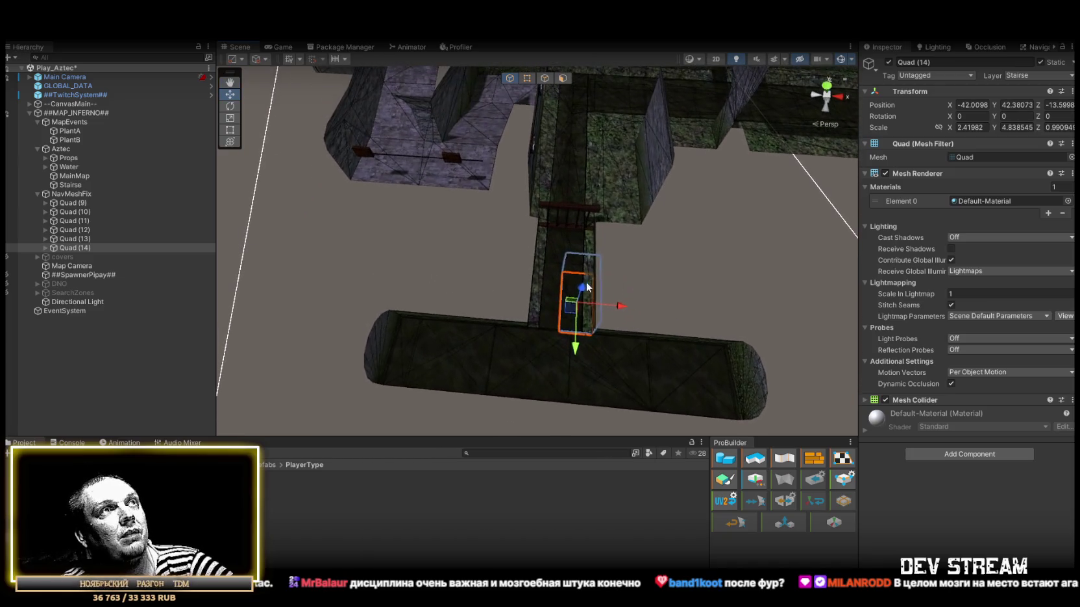
pyautogui.moveTo(664, 296); pyautogui.dragTo(521, 353)
pyautogui.press('r')
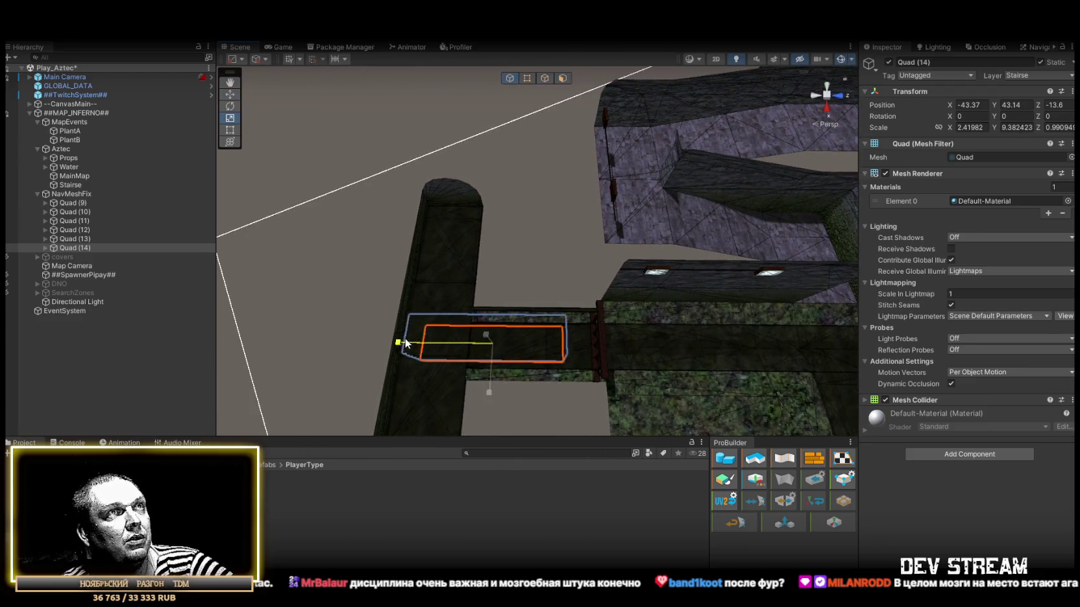
pyautogui.moveTo(366, 337); pyautogui.dragTo(588, 161)
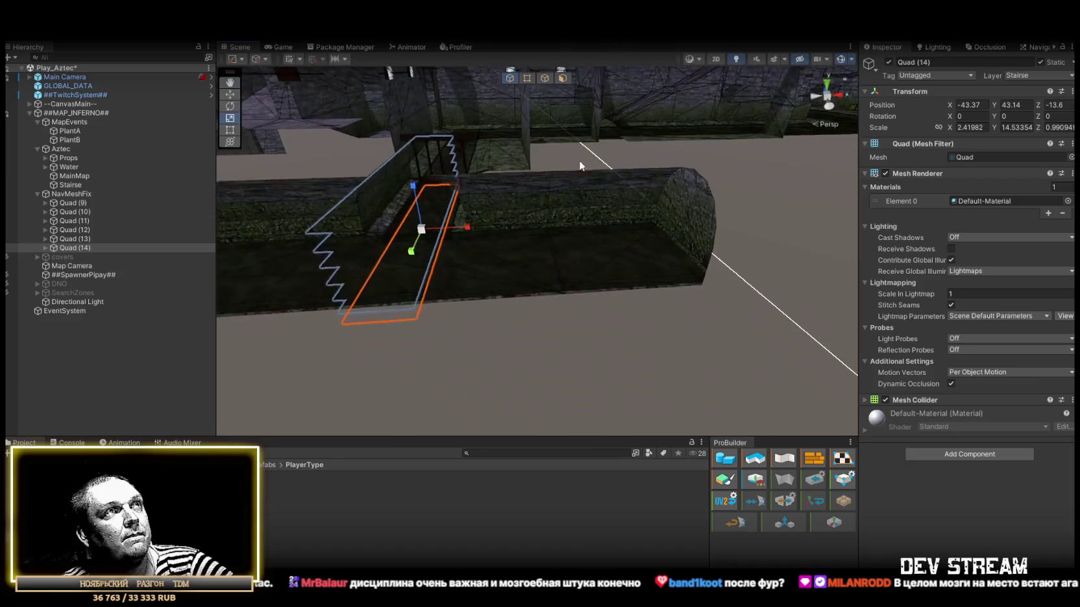
pyautogui.moveTo(571, 221)
pyautogui.mouseDown()
pyautogui.moveTo(572, 273)
pyautogui.moveTo(748, 294)
pyautogui.moveTo(687, 243)
pyautogui.moveTo(647, 137)
pyautogui.mouseUp()
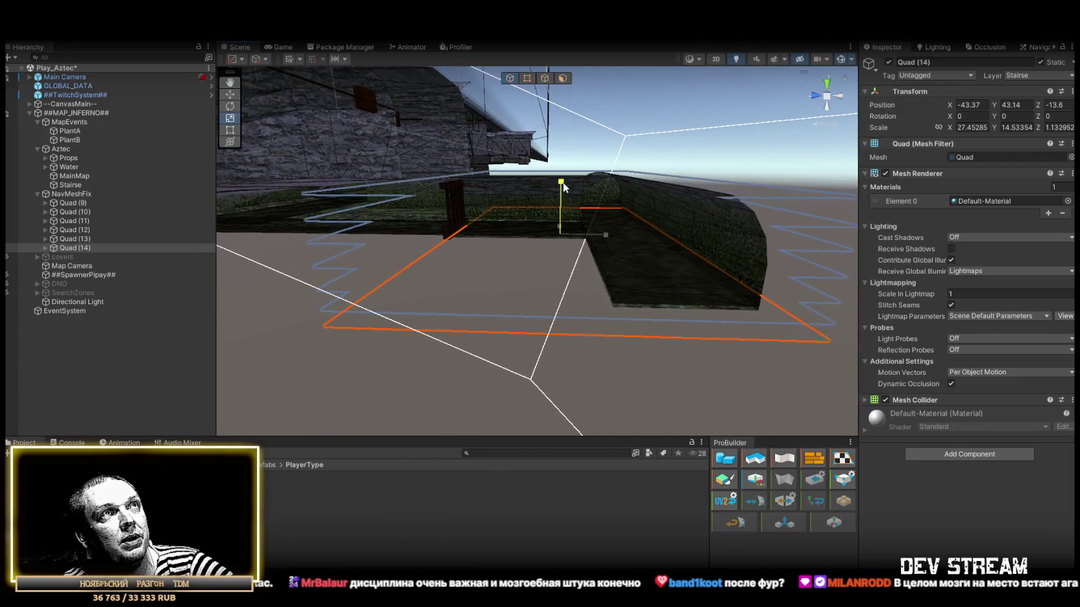
pyautogui.scroll(-3, 565, 177)
pyautogui.moveTo(566, 177)
pyautogui.mouseDown()
pyautogui.moveTo(618, 193)
pyautogui.moveTo(620, 221)
pyautogui.moveTo(606, 192)
pyautogui.moveTo(415, 283)
pyautogui.moveTo(319, 313)
pyautogui.moveTo(479, 279)
pyautogui.mouseUp()
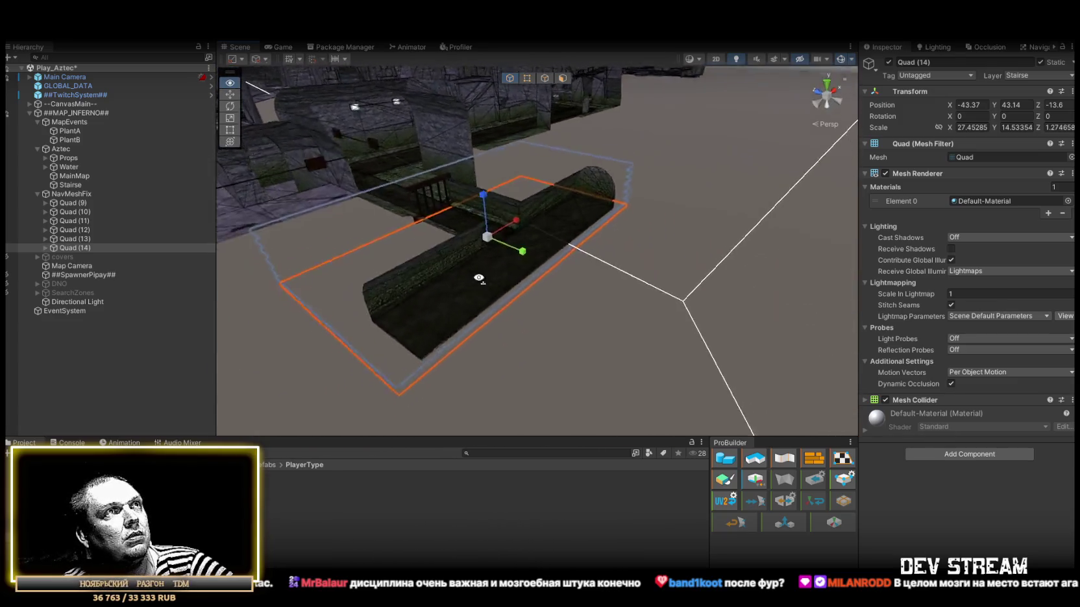
pyautogui.moveTo(534, 232)
pyautogui.mouseDown()
pyautogui.moveTo(546, 242)
pyautogui.moveTo(528, 252)
pyautogui.mouseUp()
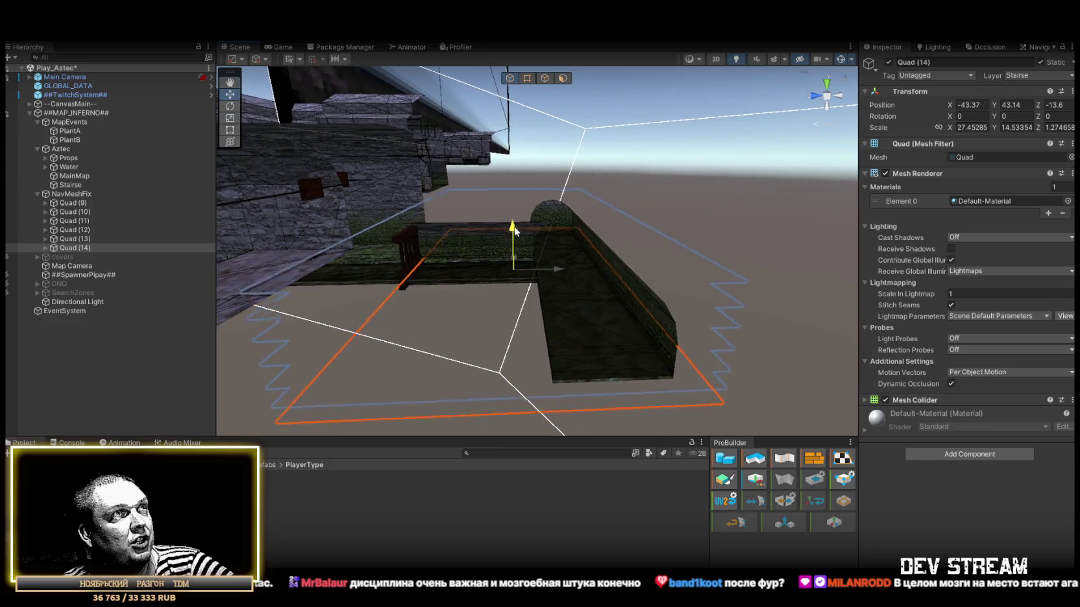
pyautogui.moveTo(563, 275); pyautogui.dragTo(531, 297)
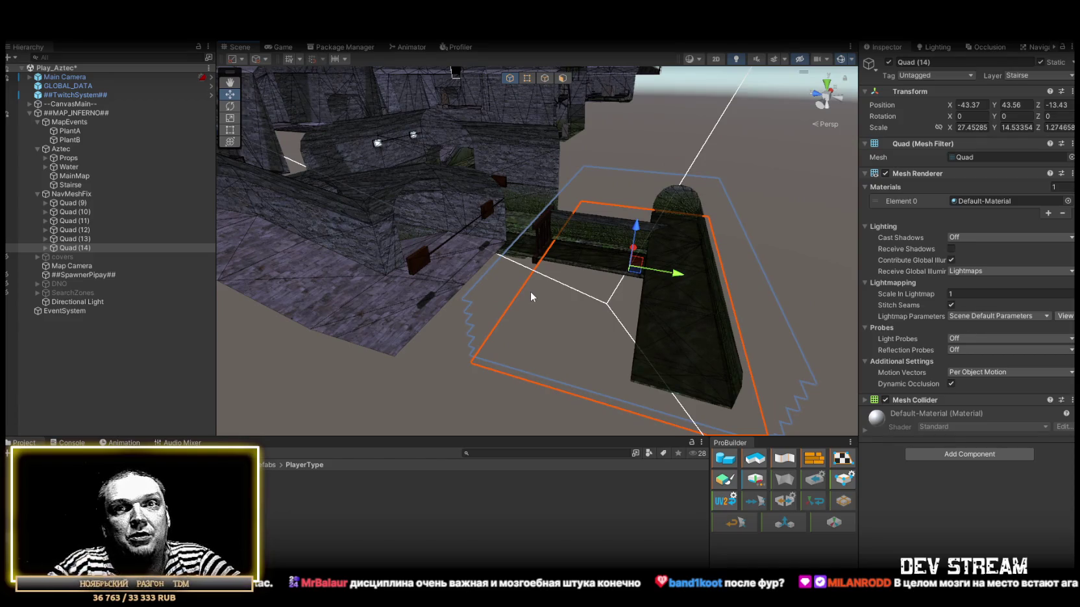
pyautogui.moveTo(531, 292)
pyautogui.mouseDown()
pyautogui.moveTo(577, 249)
pyautogui.moveTo(535, 224)
pyautogui.moveTo(549, 233)
pyautogui.mouseUp()
pyautogui.moveTo(656, 203)
pyautogui.mouseDown()
pyautogui.moveTo(651, 219)
pyautogui.moveTo(610, 221)
pyautogui.moveTo(615, 279)
pyautogui.moveTo(456, 252)
pyautogui.mouseUp()
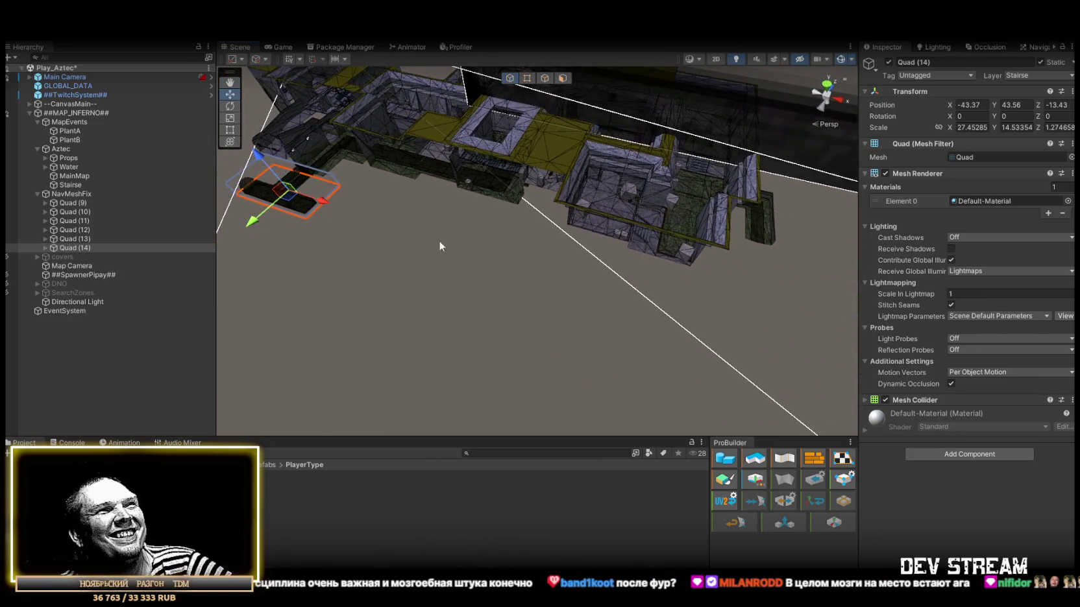
# Place Quad (15) beside the curved walkway at X 99.8, Y -2, Z -13.4 and rotate it flat.
pyautogui.moveTo(757, 229)
pyautogui.mouseDown()
pyautogui.moveTo(779, 178)
pyautogui.moveTo(770, 220)
pyautogui.mouseUp()
pyautogui.moveTo(758, 266)
pyautogui.mouseDown()
pyautogui.moveTo(592, 278)
pyautogui.moveTo(605, 276)
pyautogui.mouseUp()
pyautogui.press('r')
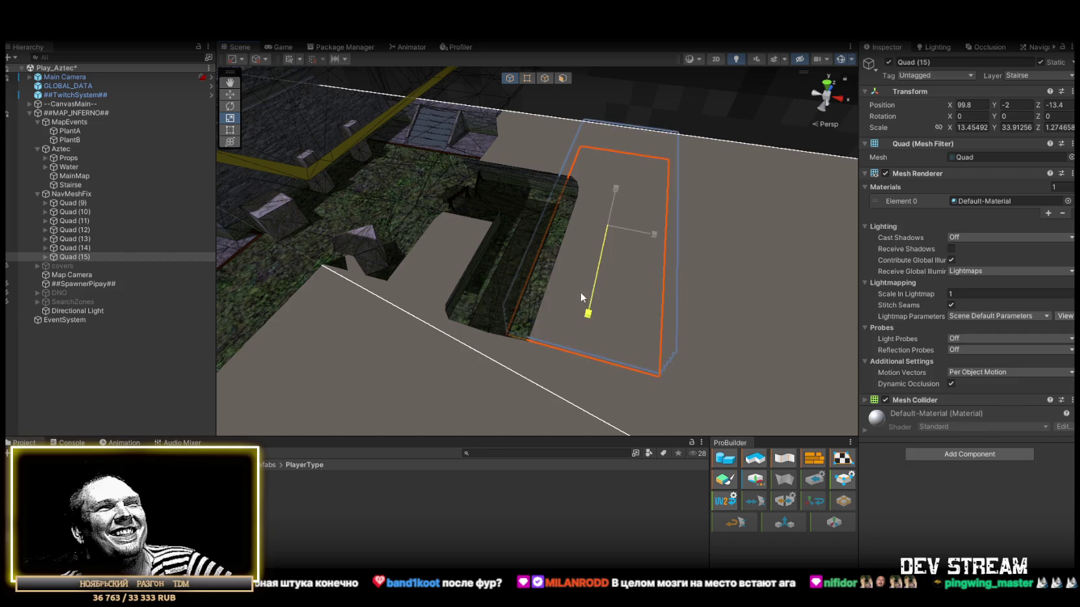
# Orbit around Quad (15) to bring the flat floor beside the stone wall into view.
pyautogui.moveTo(562, 303); pyautogui.dragTo(681, 291)
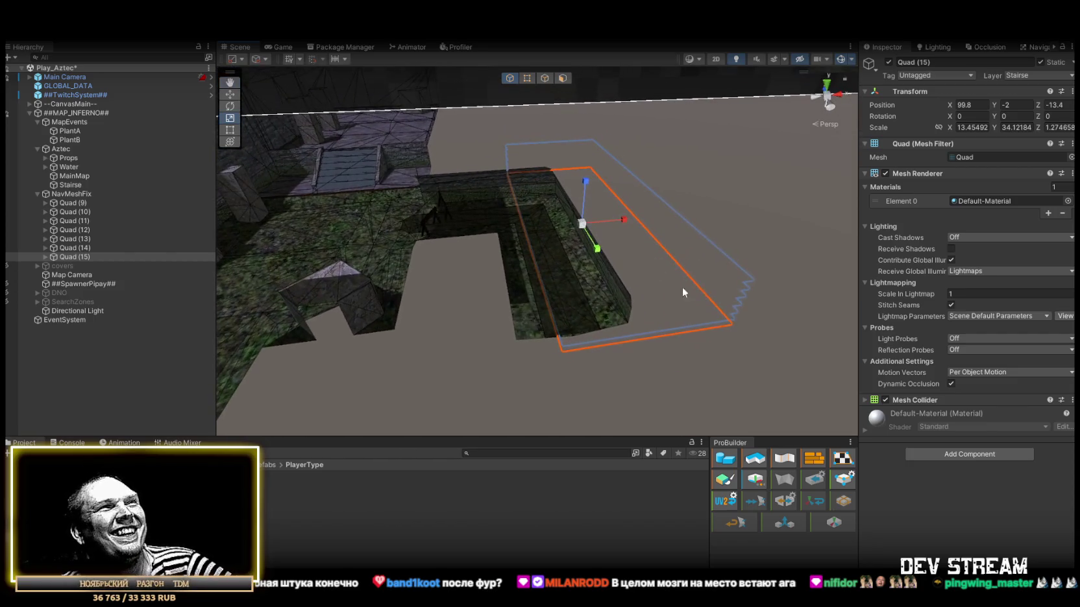
pyautogui.moveTo(654, 325)
pyautogui.mouseDown()
pyautogui.moveTo(753, 292)
pyautogui.moveTo(574, 219)
pyautogui.mouseUp()
pyautogui.moveTo(569, 166)
pyautogui.mouseDown()
pyautogui.moveTo(412, 154)
pyautogui.moveTo(559, 207)
pyautogui.moveTo(641, 222)
pyautogui.moveTo(682, 205)
pyautogui.moveTo(620, 182)
pyautogui.moveTo(472, 188)
pyautogui.moveTo(314, 164)
pyautogui.moveTo(361, 175)
pyautogui.mouseUp()
# Duplicate as Quad (16), shorten it to about a third, and place it near the tunnel arch.
pyautogui.moveTo(322, 138); pyautogui.dragTo(454, 167)
pyautogui.press('f')
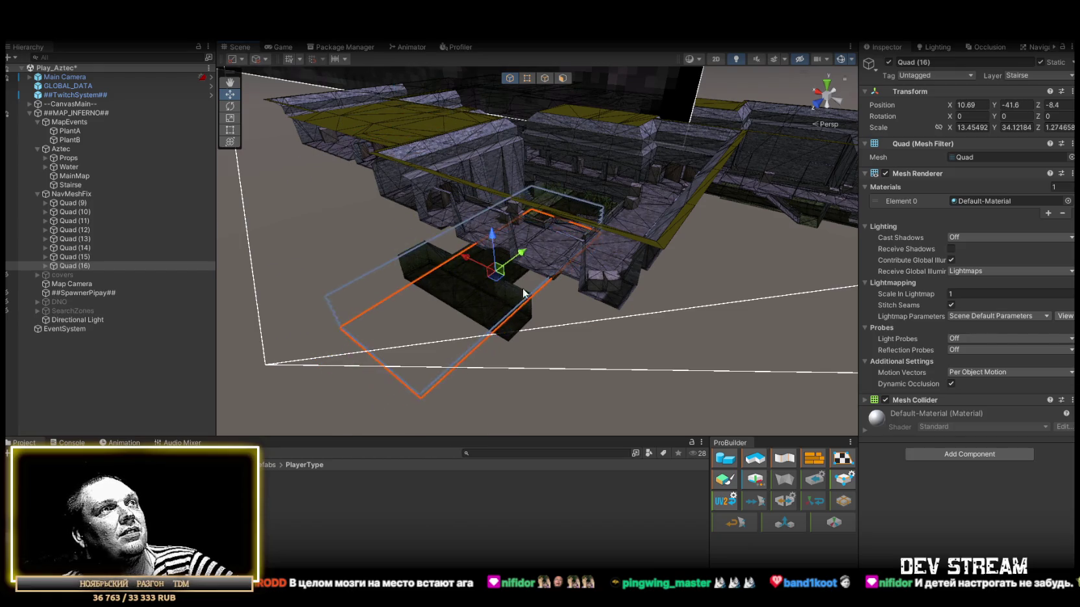
pyautogui.press('f')
pyautogui.press('r')
pyautogui.moveTo(514, 217)
pyautogui.mouseDown()
pyautogui.moveTo(495, 230)
pyautogui.moveTo(675, 226)
pyautogui.mouseUp()
pyautogui.moveTo(589, 224)
pyautogui.mouseDown()
pyautogui.moveTo(595, 268)
pyautogui.moveTo(231, 197)
pyautogui.mouseUp()
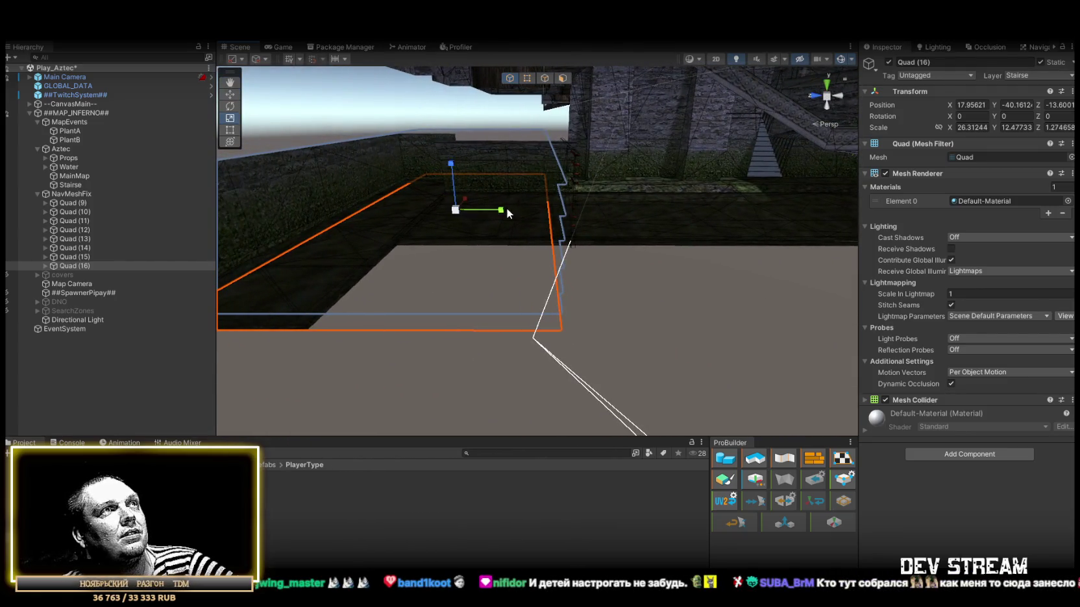
pyautogui.moveTo(562, 213)
pyautogui.mouseDown()
pyautogui.moveTo(364, 200)
pyautogui.moveTo(573, 192)
pyautogui.moveTo(465, 205)
pyautogui.moveTo(590, 253)
pyautogui.moveTo(676, 262)
pyautogui.mouseUp()
pyautogui.press('w')
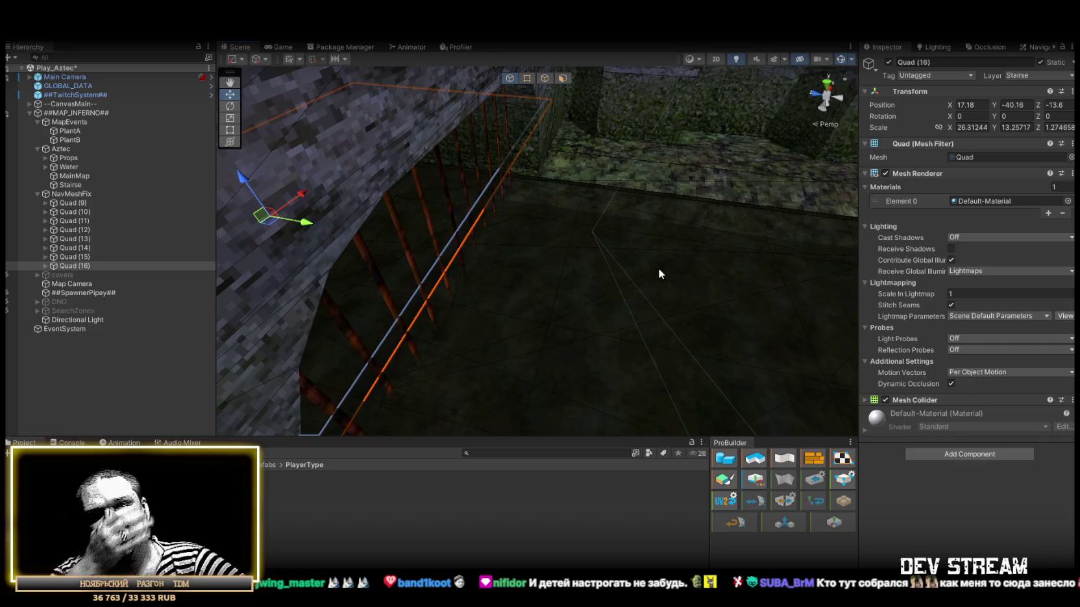
pyautogui.moveTo(495, 242)
pyautogui.mouseDown()
pyautogui.moveTo(535, 224)
pyautogui.moveTo(512, 248)
pyautogui.moveTo(453, 263)
pyautogui.moveTo(343, 255)
pyautogui.moveTo(719, 262)
pyautogui.moveTo(646, 256)
pyautogui.moveTo(701, 254)
pyautogui.moveTo(685, 272)
pyautogui.moveTo(454, 240)
pyautogui.moveTo(568, 216)
pyautogui.moveTo(513, 224)
pyautogui.moveTo(519, 300)
pyautogui.moveTo(527, 274)
pyautogui.moveTo(539, 274)
pyautogui.moveTo(374, 309)
pyautogui.moveTo(400, 304)
pyautogui.moveTo(279, 242)
pyautogui.moveTo(290, 234)
pyautogui.moveTo(389, 256)
pyautogui.moveTo(550, 246)
pyautogui.moveTo(637, 169)
pyautogui.moveTo(612, 120)
pyautogui.moveTo(519, 101)
pyautogui.moveTo(581, 114)
pyautogui.moveTo(488, 239)
pyautogui.moveTo(417, 241)
pyautogui.moveTo(631, 230)
pyautogui.mouseUp()
pyautogui.scroll(5, 550, 274)
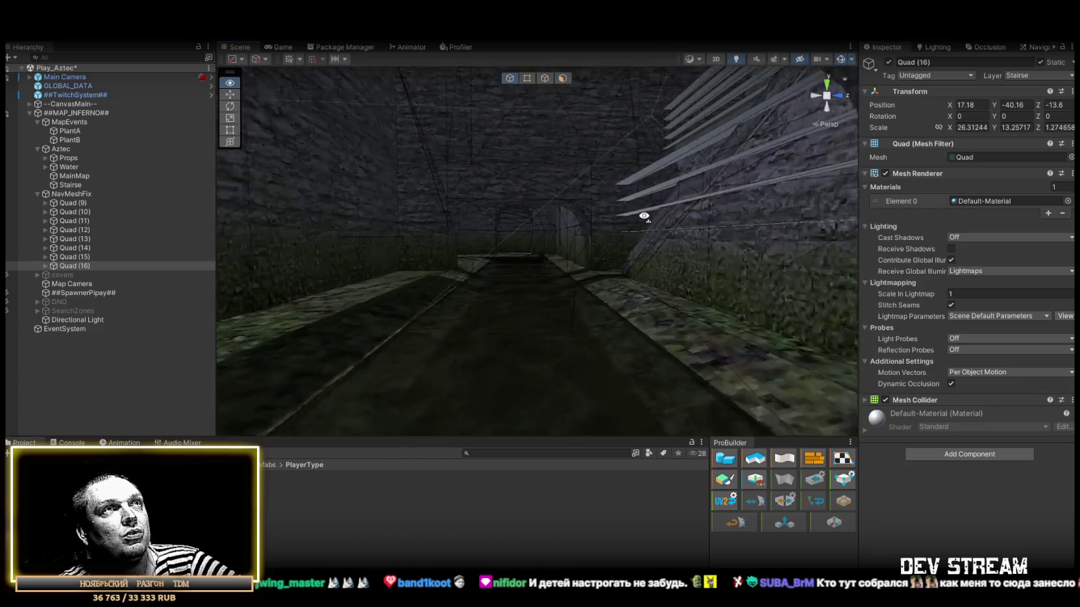
pyautogui.moveTo(644, 207)
pyautogui.mouseDown()
pyautogui.moveTo(755, 229)
pyautogui.moveTo(588, 250)
pyautogui.moveTo(766, 253)
pyautogui.moveTo(626, 220)
pyautogui.moveTo(351, 237)
pyautogui.mouseUp()
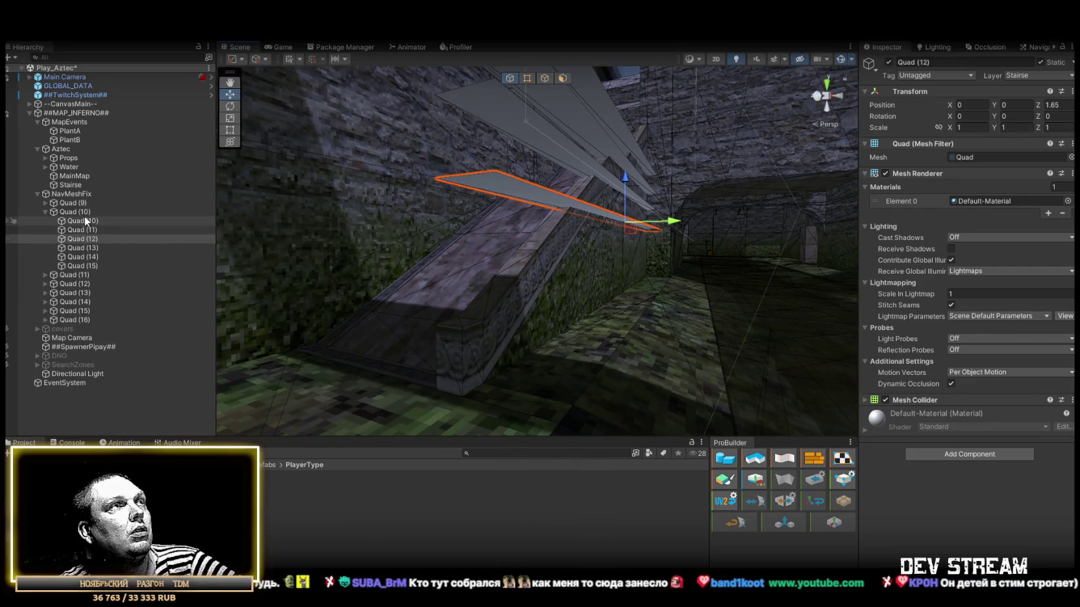
# Fly from the stone wall down to a low courtyard view and collapse Quad (10)'s child list.
pyautogui.moveTo(264, 220)
pyautogui.mouseDown()
pyautogui.moveTo(550, 244)
pyautogui.moveTo(535, 200)
pyautogui.moveTo(535, 240)
pyautogui.moveTo(480, 337)
pyautogui.moveTo(494, 357)
pyautogui.moveTo(627, 361)
pyautogui.moveTo(616, 318)
pyautogui.moveTo(603, 373)
pyautogui.moveTo(514, 308)
pyautogui.moveTo(695, 332)
pyautogui.moveTo(560, 320)
pyautogui.moveTo(632, 272)
pyautogui.moveTo(632, 246)
pyautogui.moveTo(518, 276)
pyautogui.moveTo(435, 234)
pyautogui.moveTo(362, 270)
pyautogui.moveTo(448, 292)
pyautogui.moveTo(486, 283)
pyautogui.moveTo(337, 316)
pyautogui.mouseUp()
pyautogui.moveTo(455, 284)
pyautogui.mouseDown()
pyautogui.moveTo(426, 220)
pyautogui.moveTo(587, 221)
pyautogui.moveTo(571, 227)
pyautogui.mouseUp()
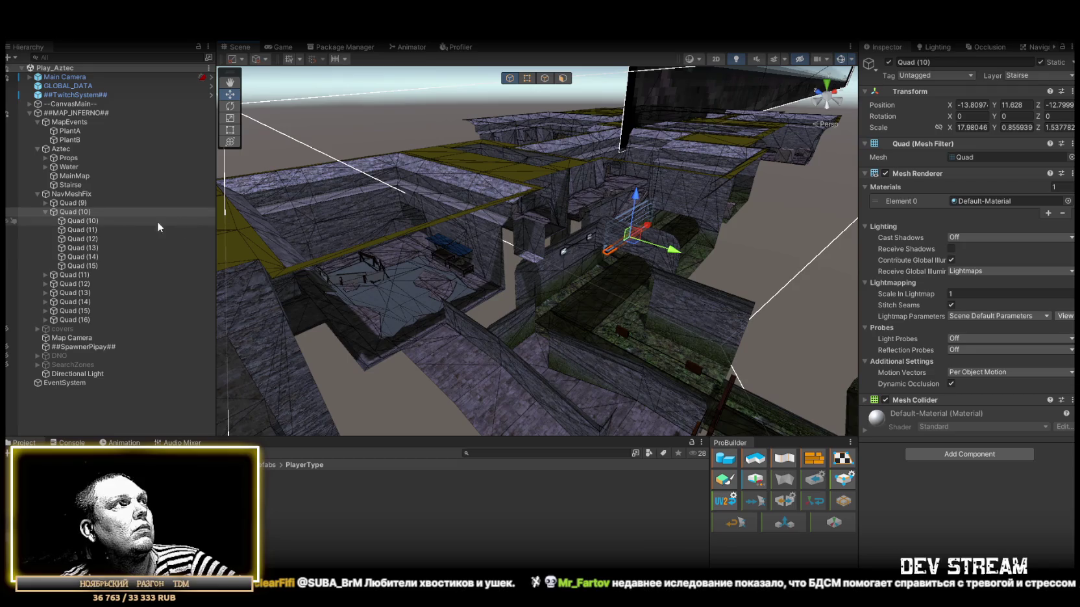
pyautogui.click(47, 212)
# Duplicate Quad (16) as Quad (17), scale it to 208.4024 × 109.5652 and lower it to Y -0.9.
pyautogui.hotkey('ctrl', 'd')
pyautogui.moveTo(571, 226)
pyautogui.mouseDown()
pyautogui.moveTo(708, 201)
pyautogui.moveTo(509, 167)
pyautogui.mouseUp()
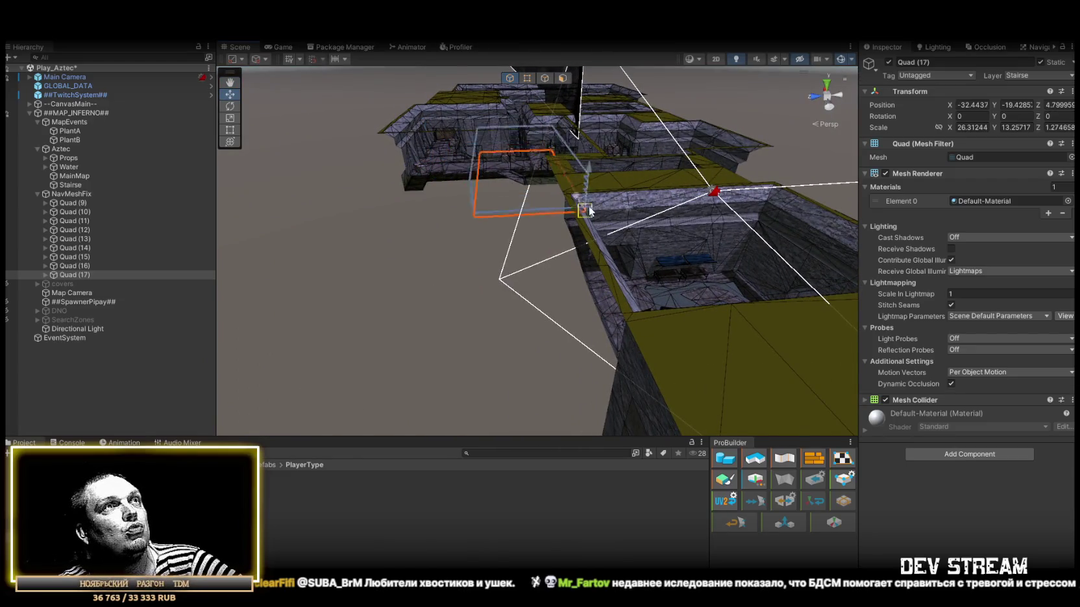
pyautogui.moveTo(762, 219)
pyautogui.mouseDown()
pyautogui.moveTo(853, 305)
pyautogui.moveTo(779, 264)
pyautogui.mouseUp()
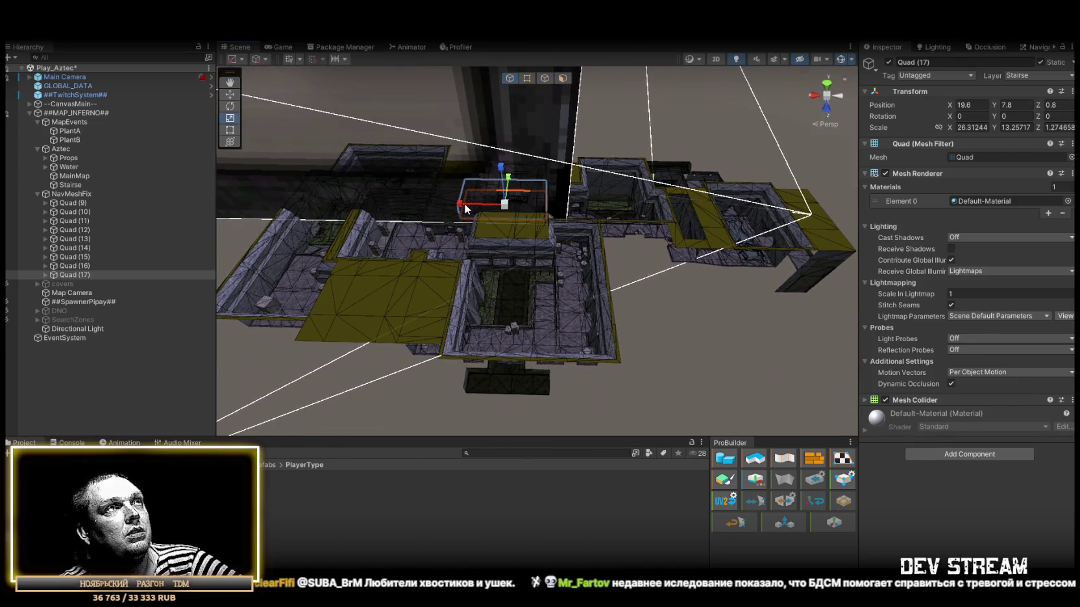
pyautogui.moveTo(224, 215)
pyautogui.mouseDown()
pyautogui.moveTo(286, 224)
pyautogui.moveTo(144, 220)
pyautogui.moveTo(625, 105)
pyautogui.mouseUp()
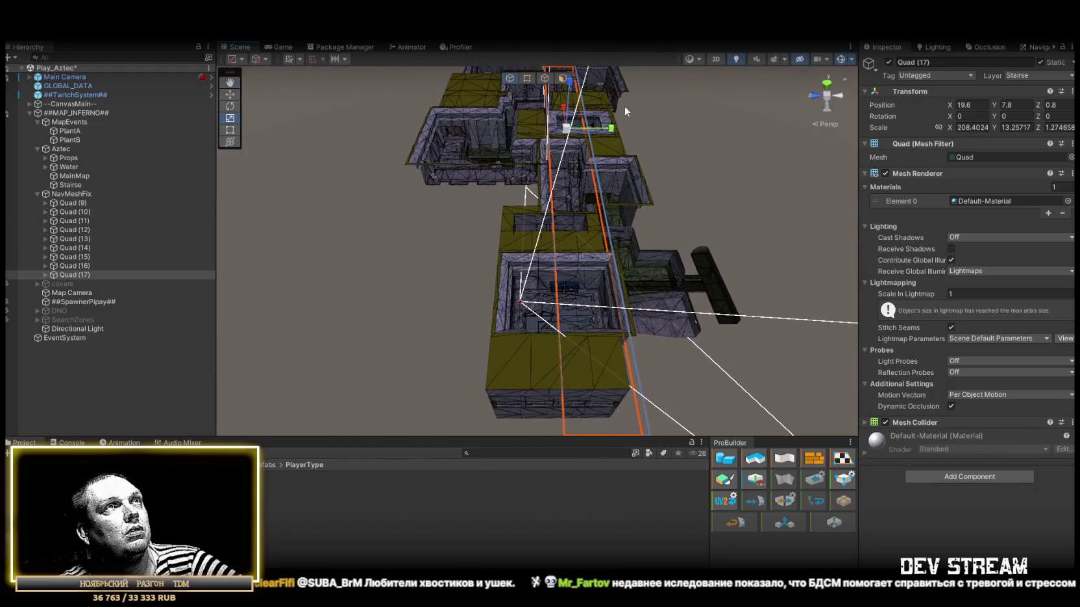
pyautogui.moveTo(782, 132); pyautogui.dragTo(906, 138)
pyautogui.moveTo(534, 225)
pyautogui.mouseDown()
pyautogui.moveTo(537, 163)
pyautogui.moveTo(608, 126)
pyautogui.moveTo(609, 143)
pyautogui.moveTo(647, 182)
pyautogui.moveTo(583, 165)
pyautogui.mouseUp()
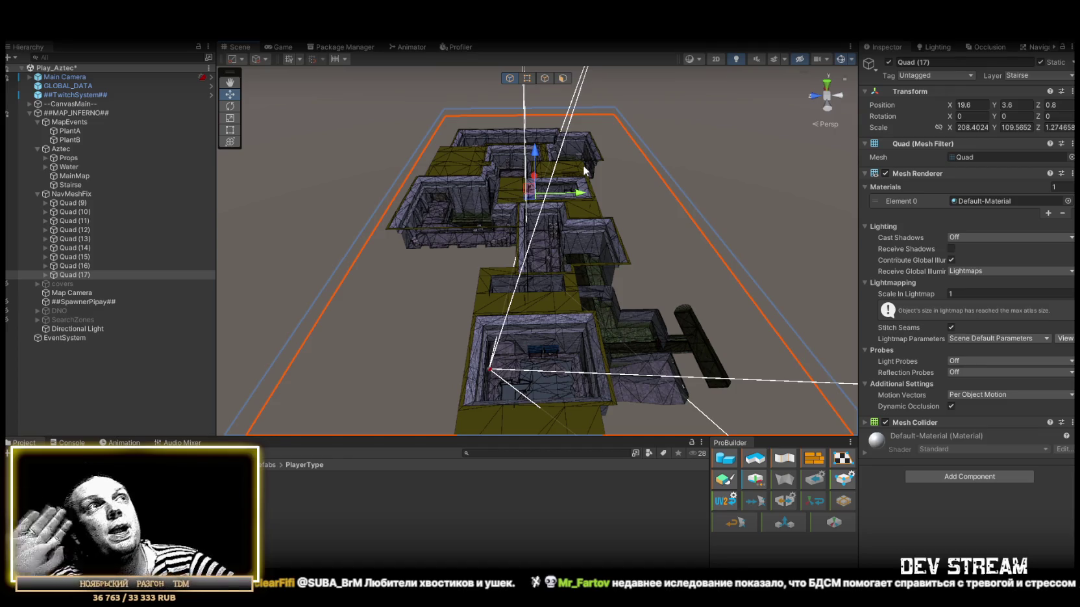
pyautogui.moveTo(570, 191)
pyautogui.mouseDown()
pyautogui.moveTo(557, 204)
pyautogui.moveTo(559, 179)
pyautogui.moveTo(525, 140)
pyautogui.moveTo(484, 122)
pyautogui.moveTo(510, 83)
pyautogui.moveTo(305, 132)
pyautogui.mouseUp()
pyautogui.moveTo(285, 170)
pyautogui.mouseDown()
pyautogui.moveTo(564, 238)
pyautogui.moveTo(575, 226)
pyautogui.mouseUp()
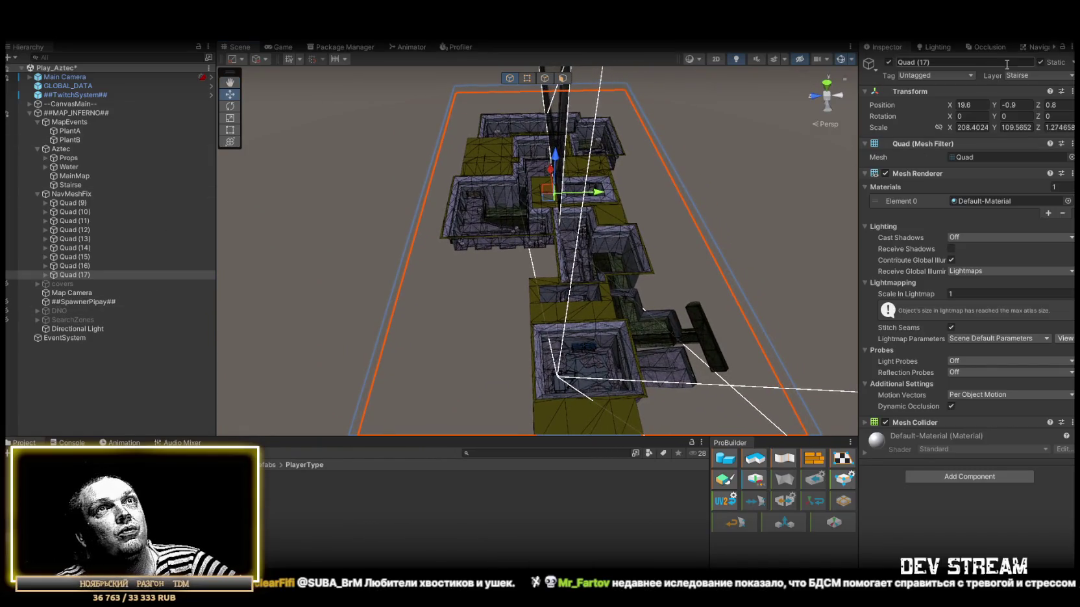
pyautogui.click(1029, 48)
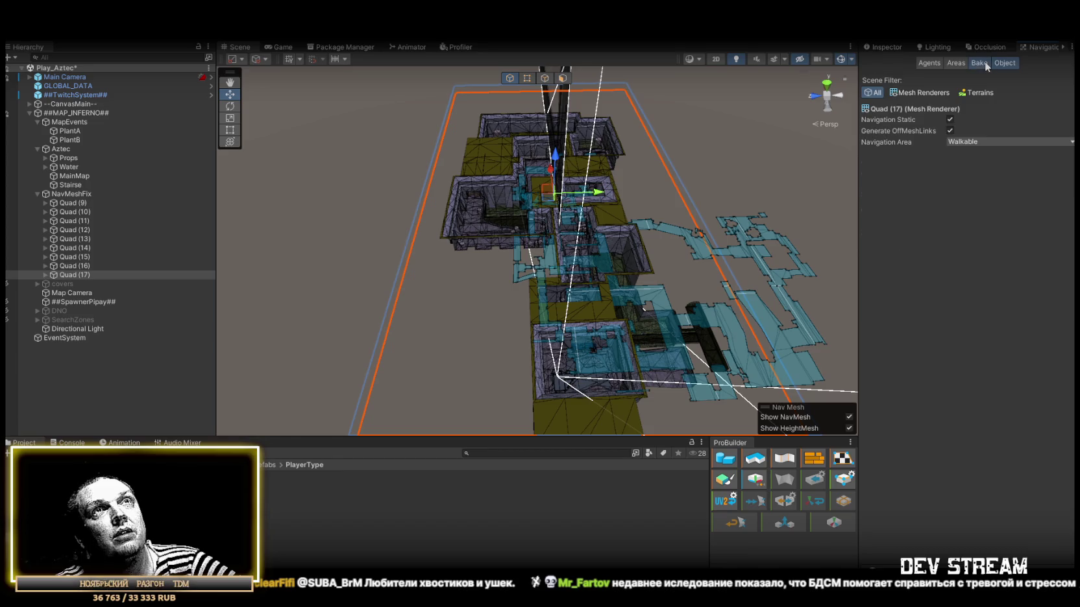
# Bake the NavMesh with agent radius 0.4 and height 2, then inspect the blue floors around the building.
pyautogui.click(980, 63)
pyautogui.moveTo(614, 234)
pyautogui.mouseDown()
pyautogui.moveTo(639, 232)
pyautogui.moveTo(545, 93)
pyautogui.moveTo(337, 142)
pyautogui.mouseUp()
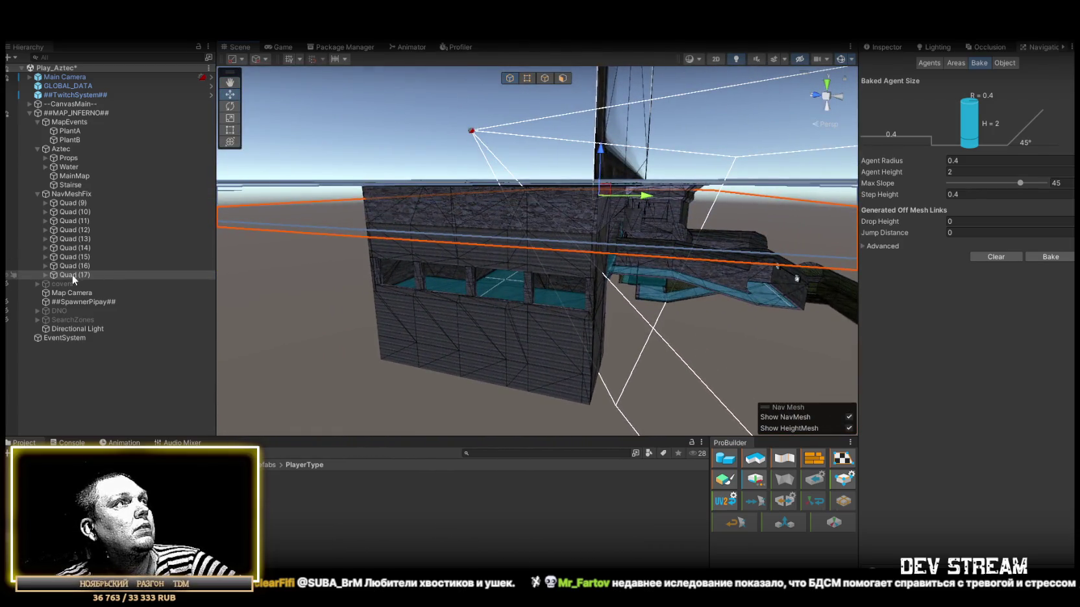
pyautogui.press('r')
pyautogui.moveTo(577, 170); pyautogui.dragTo(576, 272)
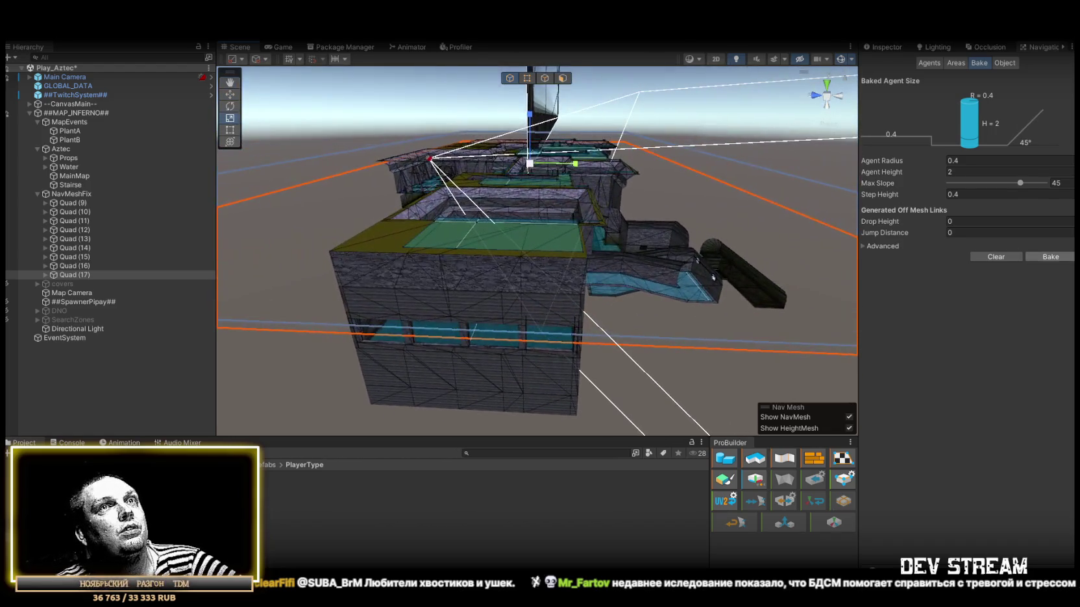
pyautogui.moveTo(620, 239); pyautogui.dragTo(600, 259)
pyautogui.scroll(-10, 600, 259)
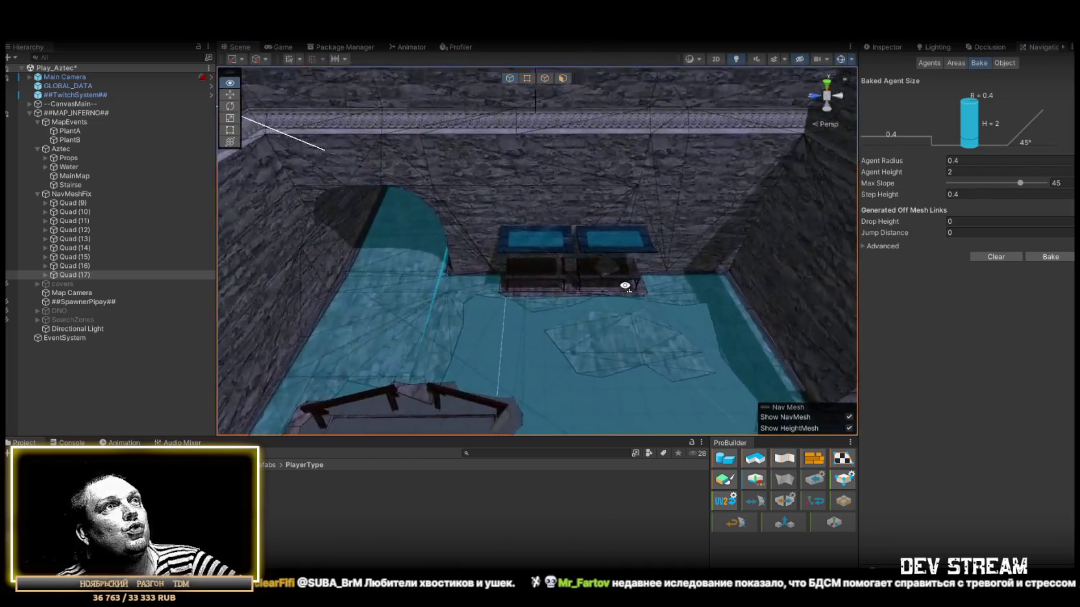
pyautogui.moveTo(260, 195)
pyautogui.mouseDown()
pyautogui.moveTo(357, 280)
pyautogui.moveTo(632, 361)
pyautogui.moveTo(553, 257)
pyautogui.moveTo(671, 264)
pyautogui.mouseUp()
pyautogui.moveTo(536, 290)
pyautogui.mouseDown()
pyautogui.moveTo(573, 321)
pyautogui.moveTo(583, 240)
pyautogui.moveTo(714, 231)
pyautogui.moveTo(627, 258)
pyautogui.moveTo(446, 184)
pyautogui.moveTo(506, 152)
pyautogui.moveTo(482, 210)
pyautogui.moveTo(455, 214)
pyautogui.moveTo(389, 195)
pyautogui.mouseUp()
pyautogui.moveTo(174, 117)
pyautogui.mouseDown()
pyautogui.moveTo(197, 137)
pyautogui.moveTo(494, 121)
pyautogui.moveTo(567, 188)
pyautogui.moveTo(463, 137)
pyautogui.moveTo(284, 229)
pyautogui.moveTo(364, 195)
pyautogui.moveTo(438, 113)
pyautogui.moveTo(374, 185)
pyautogui.moveTo(342, 187)
pyautogui.mouseUp()
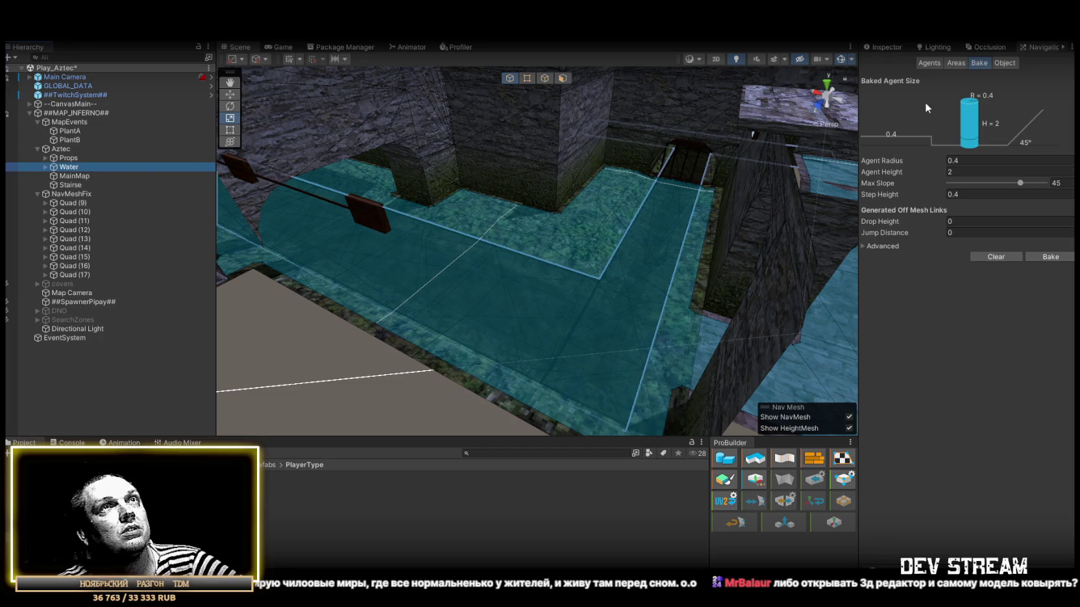
pyautogui.click(891, 46)
# Switch off the Water object, rebake, and check that the NavMesh reaches the pool floors and corridors.
pyautogui.click(891, 60)
pyautogui.click(1032, 47)
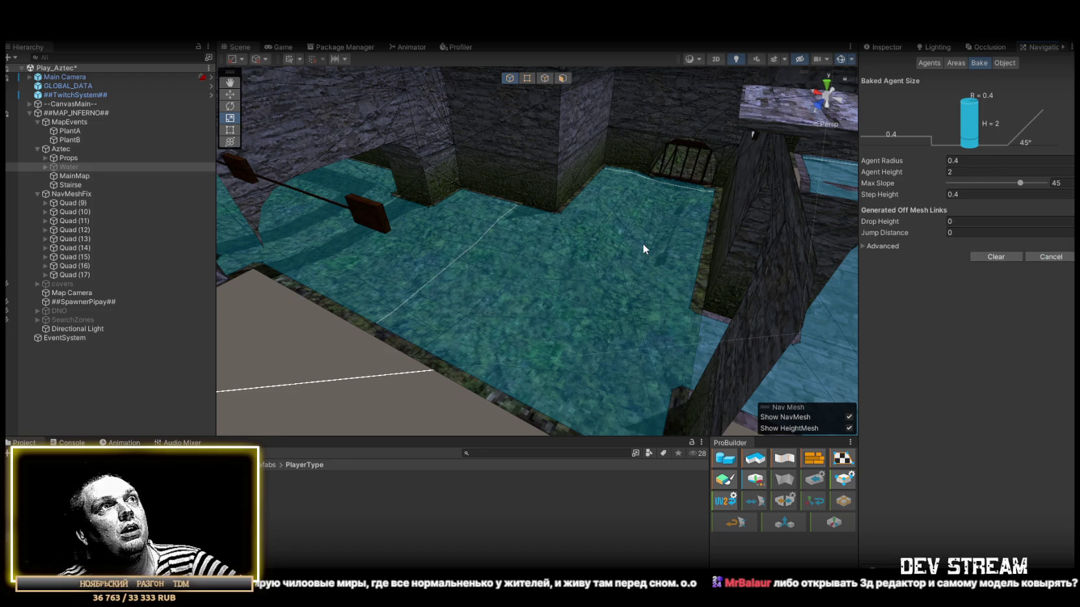
pyautogui.moveTo(643, 245)
pyautogui.mouseDown()
pyautogui.moveTo(689, 205)
pyautogui.moveTo(493, 169)
pyautogui.moveTo(439, 149)
pyautogui.moveTo(441, 130)
pyautogui.moveTo(440, 159)
pyautogui.moveTo(531, 171)
pyautogui.moveTo(651, 232)
pyautogui.moveTo(174, 217)
pyautogui.mouseUp()
pyautogui.moveTo(956, 196)
pyautogui.mouseDown()
pyautogui.moveTo(1077, 169)
pyautogui.moveTo(46, 158)
pyautogui.moveTo(146, 137)
pyautogui.moveTo(158, 265)
pyautogui.moveTo(222, 335)
pyautogui.moveTo(323, 346)
pyautogui.moveTo(281, 344)
pyautogui.mouseUp()
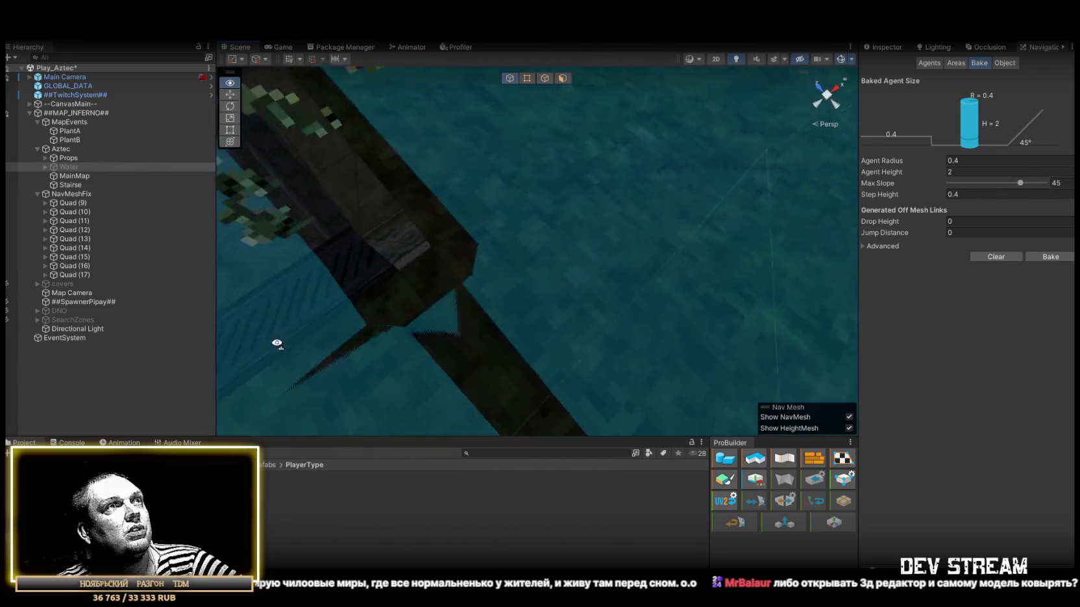
pyautogui.moveTo(208, 336)
pyautogui.mouseDown()
pyautogui.moveTo(429, 200)
pyautogui.moveTo(410, 161)
pyautogui.moveTo(449, 161)
pyautogui.moveTo(554, 227)
pyautogui.moveTo(718, 243)
pyautogui.moveTo(712, 268)
pyautogui.moveTo(844, 285)
pyautogui.mouseUp()
pyautogui.moveTo(977, 290)
pyautogui.mouseDown()
pyautogui.moveTo(602, 283)
pyautogui.moveTo(251, 222)
pyautogui.moveTo(269, 190)
pyautogui.moveTo(459, 234)
pyautogui.moveTo(398, 277)
pyautogui.moveTo(393, 316)
pyautogui.moveTo(494, 335)
pyautogui.moveTo(704, 321)
pyautogui.moveTo(696, 230)
pyautogui.mouseUp()
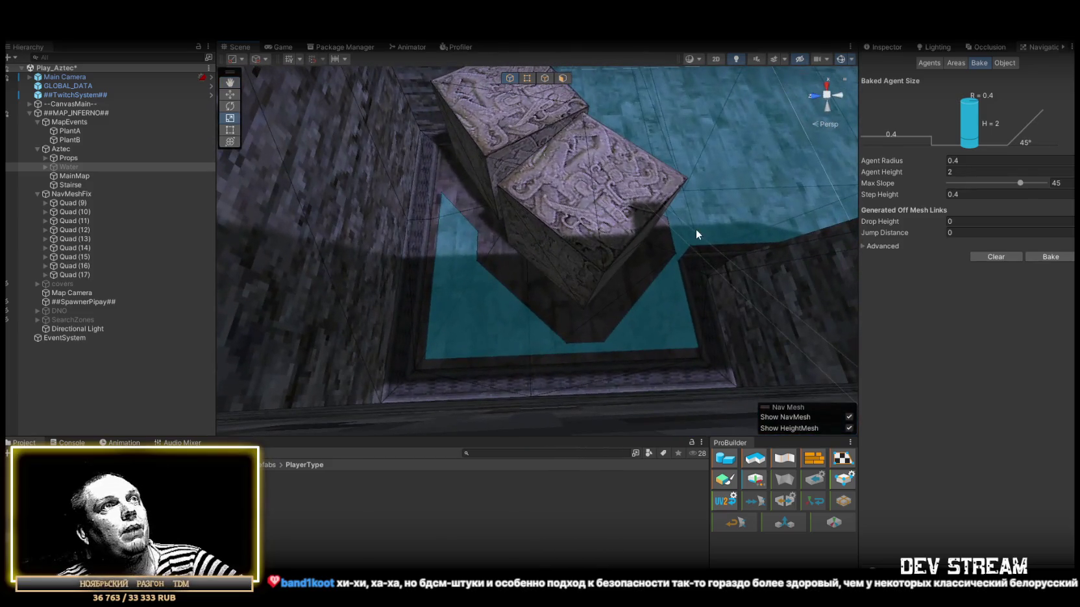
pyautogui.moveTo(669, 267); pyautogui.dragTo(614, 228)
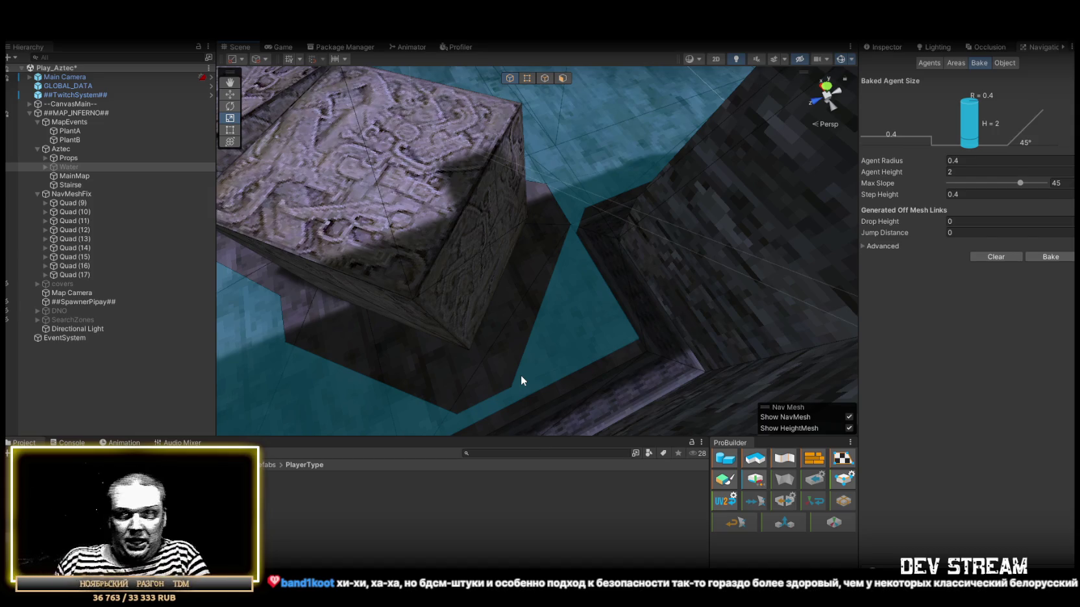
pyautogui.moveTo(544, 319)
pyautogui.mouseDown()
pyautogui.moveTo(619, 200)
pyautogui.moveTo(540, 236)
pyautogui.moveTo(517, 200)
pyautogui.moveTo(646, 212)
pyautogui.moveTo(759, 205)
pyautogui.moveTo(468, 155)
pyautogui.moveTo(441, 194)
pyautogui.moveTo(338, 234)
pyautogui.moveTo(564, 202)
pyautogui.moveTo(560, 222)
pyautogui.moveTo(449, 222)
pyautogui.moveTo(429, 264)
pyautogui.moveTo(386, 306)
pyautogui.moveTo(620, 250)
pyautogui.moveTo(678, 183)
pyautogui.moveTo(584, 232)
pyautogui.moveTo(424, 283)
pyautogui.moveTo(697, 232)
pyautogui.moveTo(469, 257)
pyautogui.moveTo(701, 181)
pyautogui.moveTo(679, 174)
pyautogui.moveTo(555, 220)
pyautogui.moveTo(552, 250)
pyautogui.moveTo(716, 284)
pyautogui.moveTo(748, 276)
pyautogui.moveTo(750, 333)
pyautogui.moveTo(706, 344)
pyautogui.mouseUp()
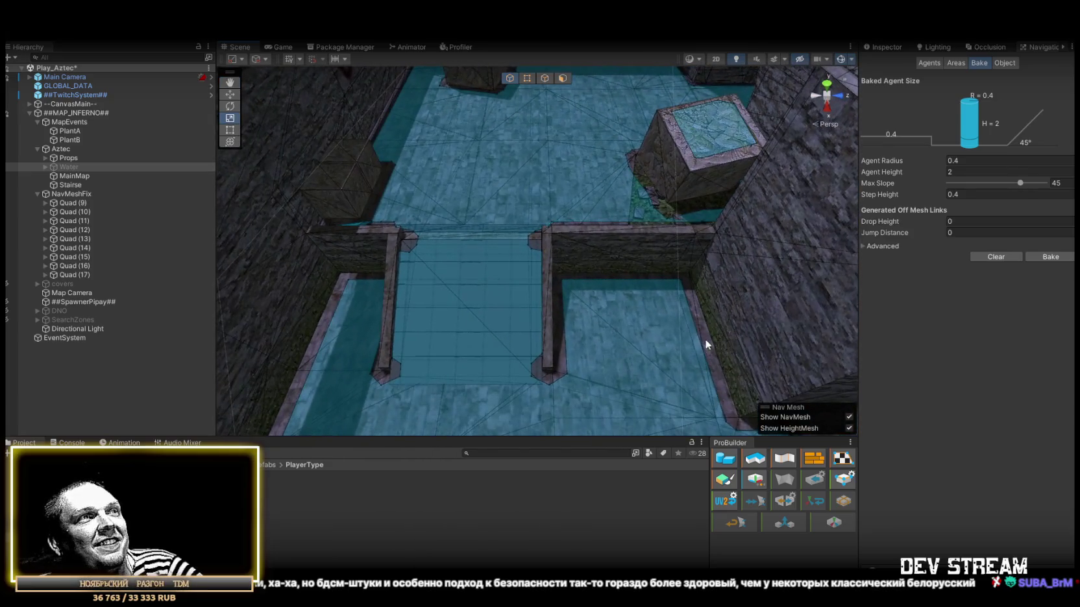
pyautogui.scroll(5, 651, 321)
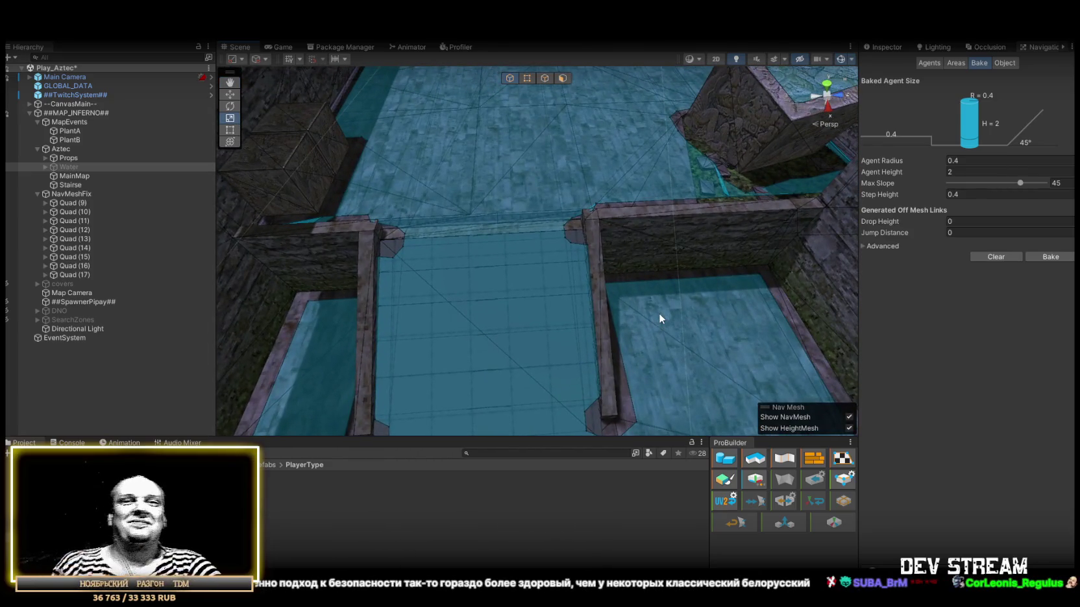
pyautogui.moveTo(685, 320)
pyautogui.mouseDown()
pyautogui.moveTo(878, 294)
pyautogui.moveTo(1012, 242)
pyautogui.moveTo(901, 211)
pyautogui.moveTo(532, 292)
pyautogui.moveTo(410, 306)
pyautogui.moveTo(550, 243)
pyautogui.moveTo(554, 261)
pyautogui.moveTo(424, 176)
pyautogui.moveTo(458, 185)
pyautogui.moveTo(241, 74)
pyautogui.moveTo(285, 102)
pyautogui.moveTo(253, 101)
pyautogui.moveTo(489, 166)
pyautogui.moveTo(587, 272)
pyautogui.mouseUp()
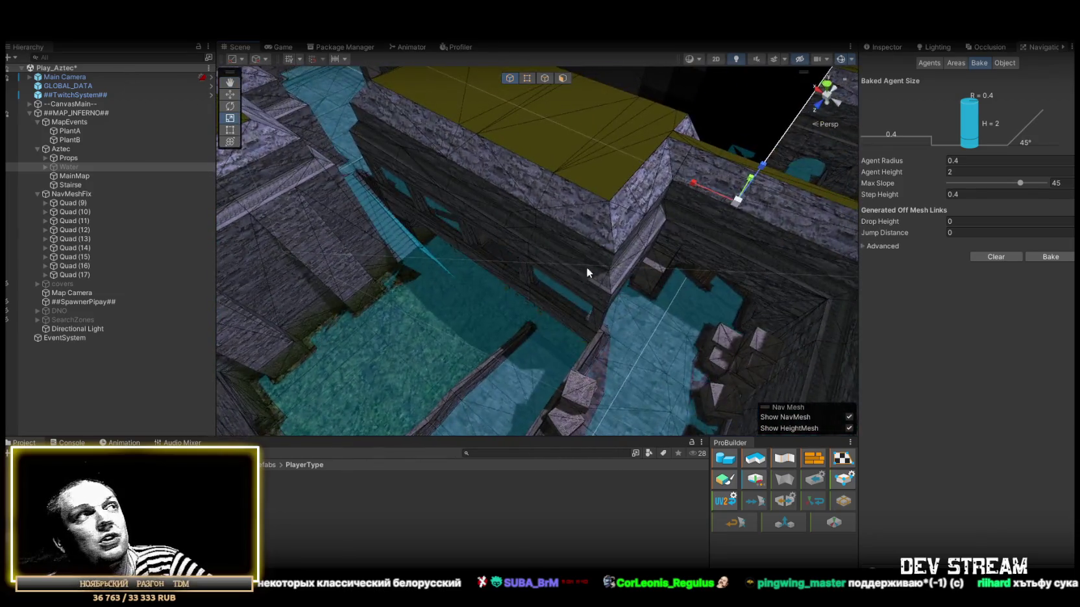
# Frame Quad (16) and move the view close to the water channel walls.
pyautogui.press('f')
pyautogui.doubleClick(63, 277)
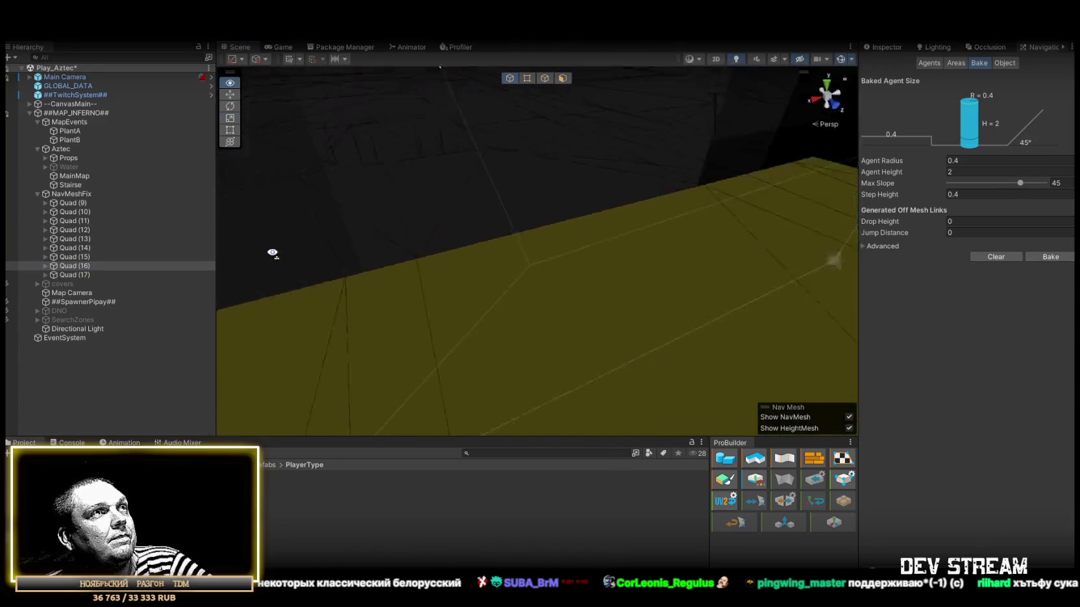
pyautogui.moveTo(272, 251)
pyautogui.mouseDown()
pyautogui.moveTo(449, 291)
pyautogui.moveTo(503, 273)
pyautogui.moveTo(713, 284)
pyautogui.moveTo(668, 241)
pyautogui.moveTo(466, 293)
pyautogui.moveTo(458, 306)
pyautogui.moveTo(524, 292)
pyautogui.mouseUp()
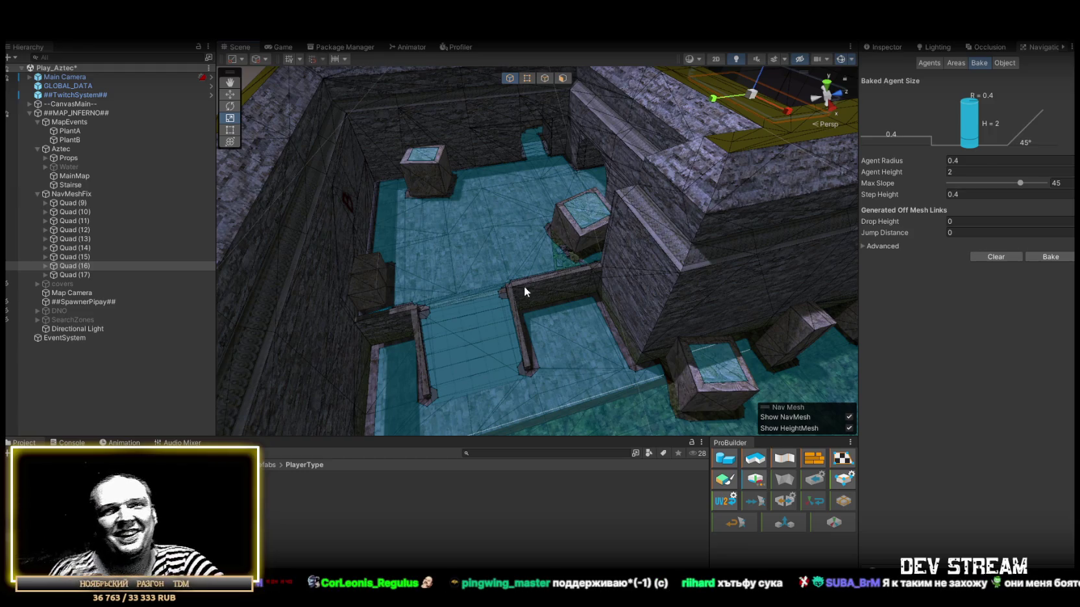
pyautogui.moveTo(579, 318); pyautogui.dragTo(660, 204)
# Select the water-room quad and fit it as a thin strip along the divider wall.
pyautogui.press('w')
pyautogui.click(542, 331)
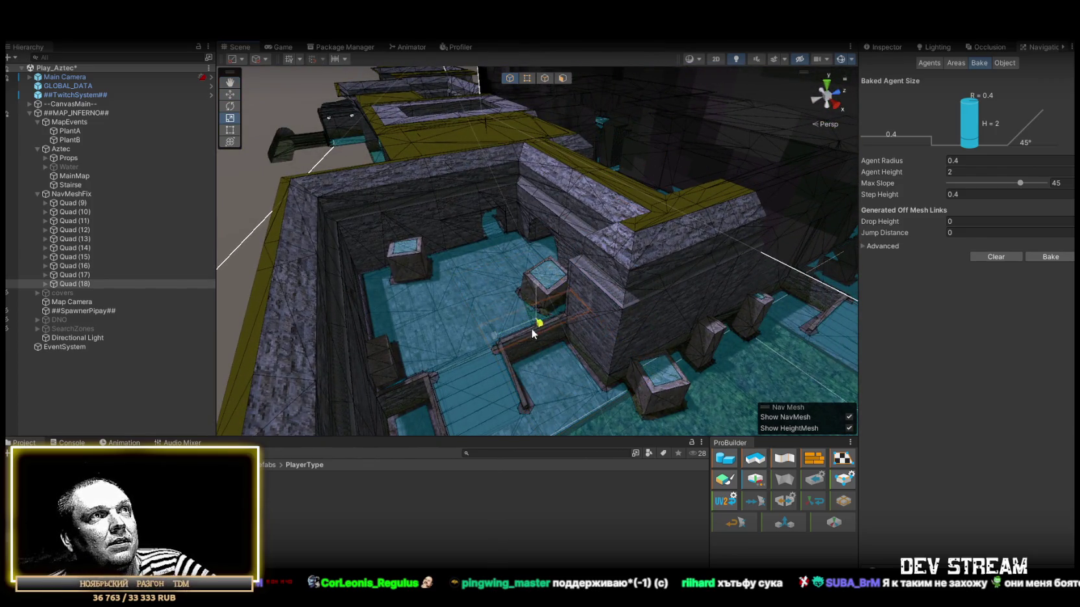
pyautogui.press('f')
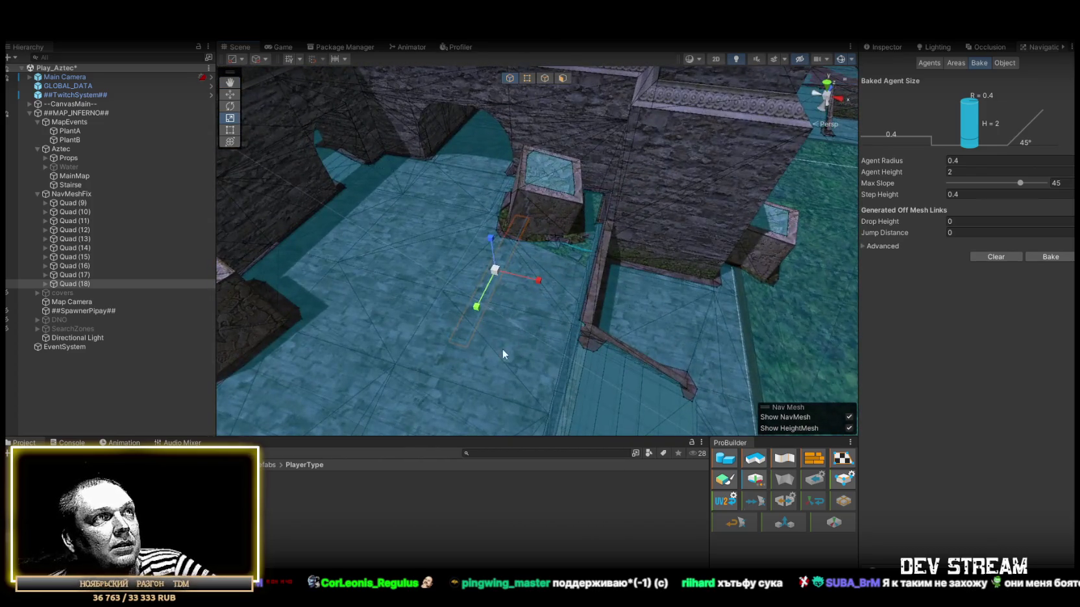
pyautogui.moveTo(575, 336); pyautogui.dragTo(616, 253)
pyautogui.press('r')
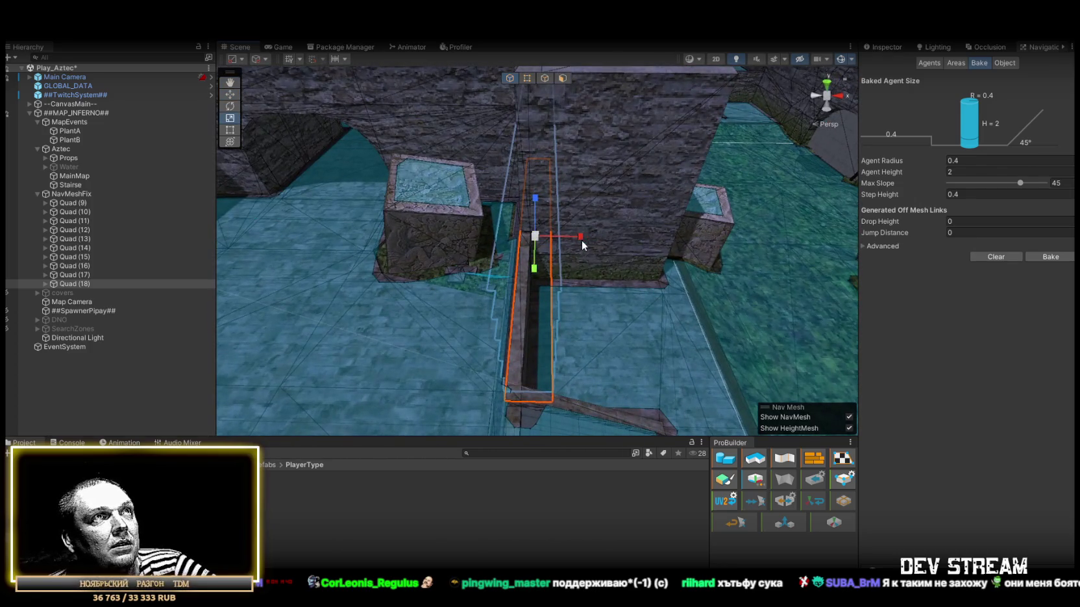
pyautogui.press('w')
pyautogui.moveTo(555, 239)
pyautogui.mouseDown()
pyautogui.moveTo(569, 328)
pyautogui.moveTo(260, 290)
pyautogui.moveTo(378, 215)
pyautogui.moveTo(431, 318)
pyautogui.moveTo(429, 306)
pyautogui.moveTo(514, 315)
pyautogui.moveTo(553, 179)
pyautogui.moveTo(503, 227)
pyautogui.moveTo(345, 208)
pyautogui.moveTo(313, 181)
pyautogui.moveTo(670, 298)
pyautogui.moveTo(880, 302)
pyautogui.moveTo(634, 285)
pyautogui.moveTo(483, 314)
pyautogui.moveTo(324, 277)
pyautogui.moveTo(284, 338)
pyautogui.moveTo(403, 305)
pyautogui.moveTo(513, 233)
pyautogui.moveTo(545, 315)
pyautogui.mouseUp()
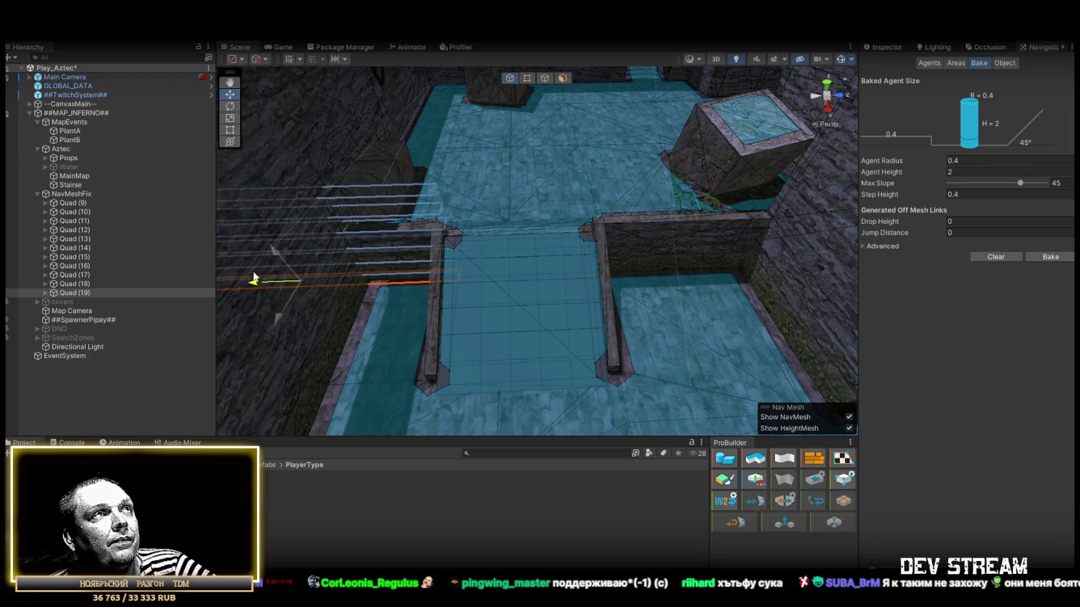
# Duplicate Quad (19) as Quad (20), then rotate and resize it to lie along the railing.
pyautogui.moveTo(247, 271)
pyautogui.mouseDown()
pyautogui.moveTo(374, 224)
pyautogui.moveTo(420, 224)
pyautogui.moveTo(316, 241)
pyautogui.moveTo(519, 166)
pyautogui.moveTo(508, 303)
pyautogui.mouseUp()
pyautogui.hotkey('ctrl', 'd')
pyautogui.press('e')
pyautogui.moveTo(598, 315); pyautogui.dragTo(630, 302)
pyautogui.press('r')
pyautogui.scroll(5, 562, 263)
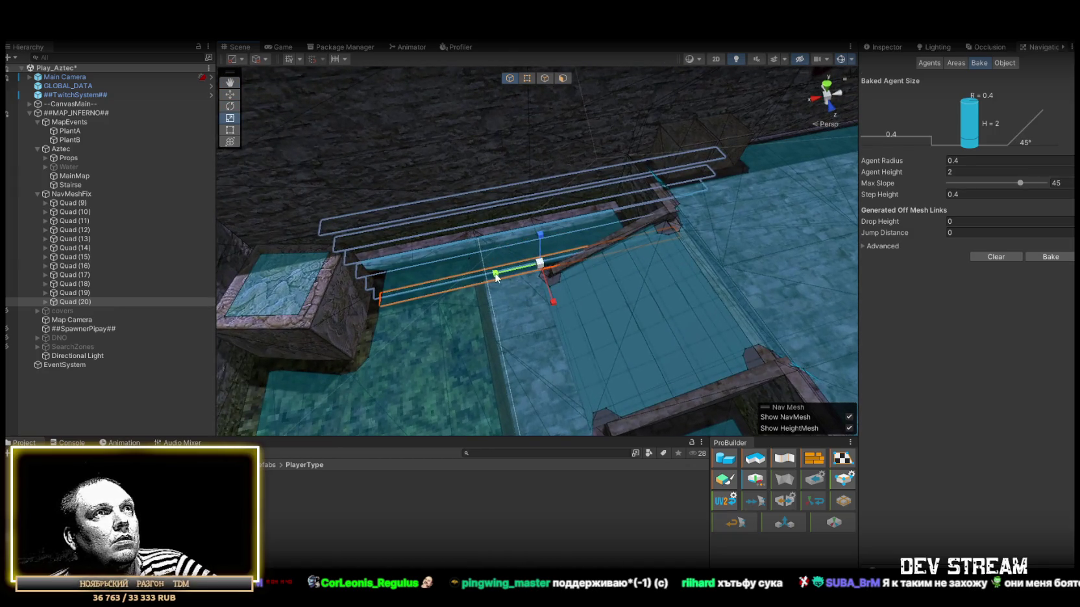
pyautogui.moveTo(524, 271); pyautogui.dragTo(563, 274)
pyautogui.press('w')
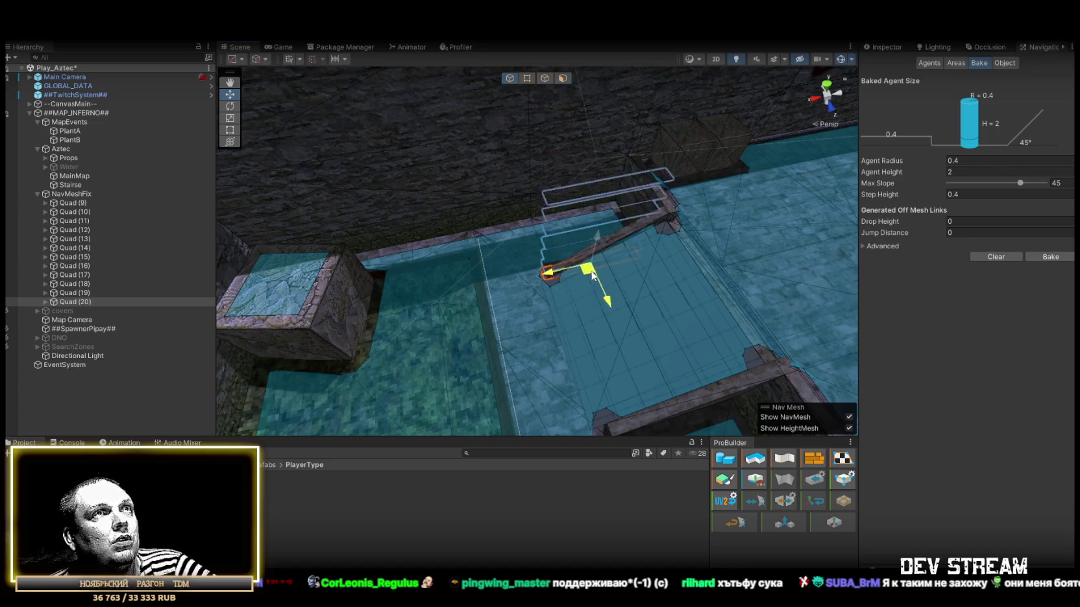
# Stretch the wall quad wider along X to cover the stair edge.
pyautogui.moveTo(614, 264); pyautogui.dragTo(520, 274)
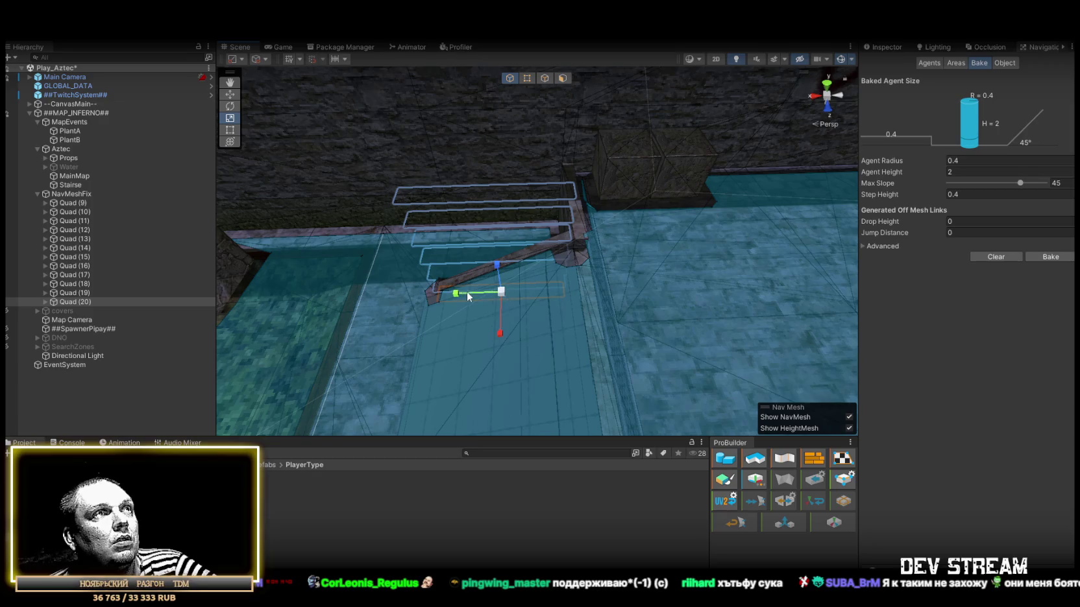
pyautogui.moveTo(457, 297); pyautogui.dragTo(453, 298)
pyautogui.moveTo(438, 280)
pyautogui.mouseDown()
pyautogui.moveTo(731, 273)
pyautogui.moveTo(714, 266)
pyautogui.mouseUp()
pyautogui.moveTo(605, 263)
pyautogui.mouseDown()
pyautogui.moveTo(624, 267)
pyautogui.moveTo(506, 277)
pyautogui.moveTo(666, 268)
pyautogui.moveTo(483, 282)
pyautogui.mouseUp()
pyautogui.press('w')
# Add Quad (21), then duplicate Quad (18)–(21) as Quad (22)–(25) and move them left.
pyautogui.hotkey('ctrl', 'd')
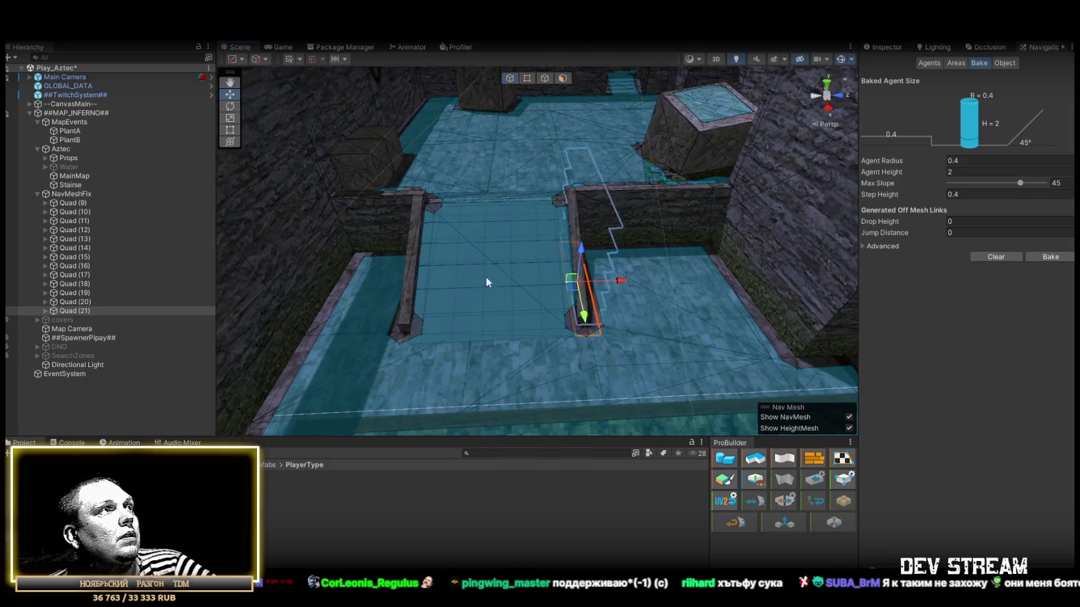
pyautogui.keyDown('shift'); pyautogui.click(71, 284); pyautogui.keyUp('shift')
pyautogui.moveTo(565, 283)
pyautogui.mouseDown()
pyautogui.moveTo(570, 300)
pyautogui.moveTo(523, 287)
pyautogui.mouseUp()
pyautogui.hotkey('ctrl', 'd')
pyautogui.moveTo(543, 243); pyautogui.dragTo(472, 293)
pyautogui.press('e')
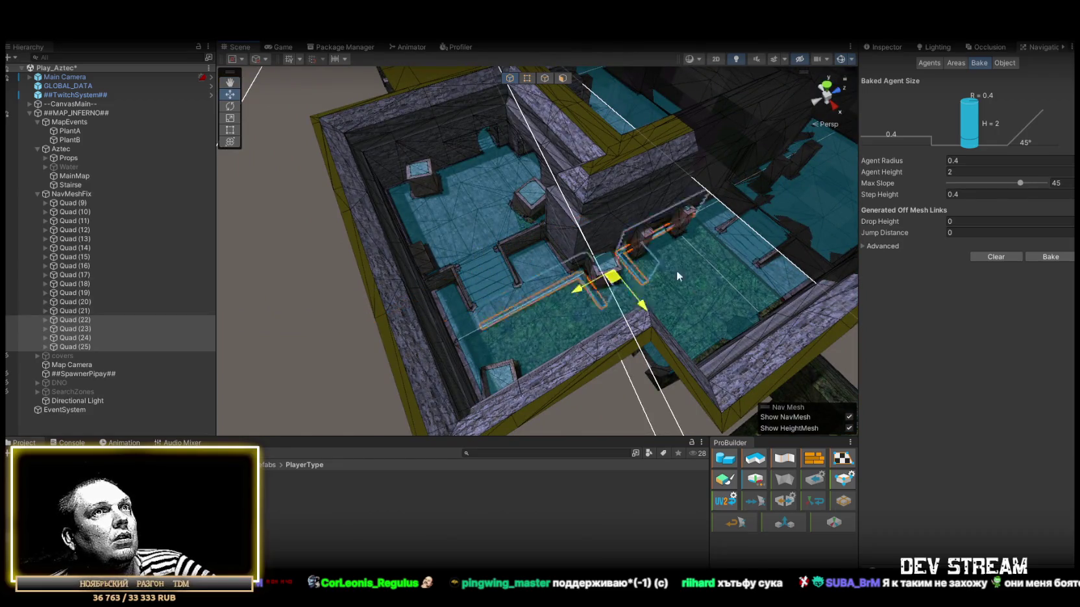
pyautogui.moveTo(677, 270)
pyautogui.mouseDown()
pyautogui.moveTo(873, 222)
pyautogui.moveTo(463, 251)
pyautogui.moveTo(558, 227)
pyautogui.moveTo(607, 241)
pyautogui.moveTo(605, 219)
pyautogui.moveTo(523, 237)
pyautogui.moveTo(533, 224)
pyautogui.moveTo(518, 230)
pyautogui.moveTo(560, 222)
pyautogui.moveTo(456, 216)
pyautogui.moveTo(503, 219)
pyautogui.moveTo(492, 251)
pyautogui.moveTo(659, 220)
pyautogui.moveTo(617, 215)
pyautogui.moveTo(585, 169)
pyautogui.moveTo(578, 132)
pyautogui.moveTo(457, 163)
pyautogui.moveTo(424, 198)
pyautogui.moveTo(441, 224)
pyautogui.moveTo(467, 208)
pyautogui.mouseUp()
pyautogui.press('w')
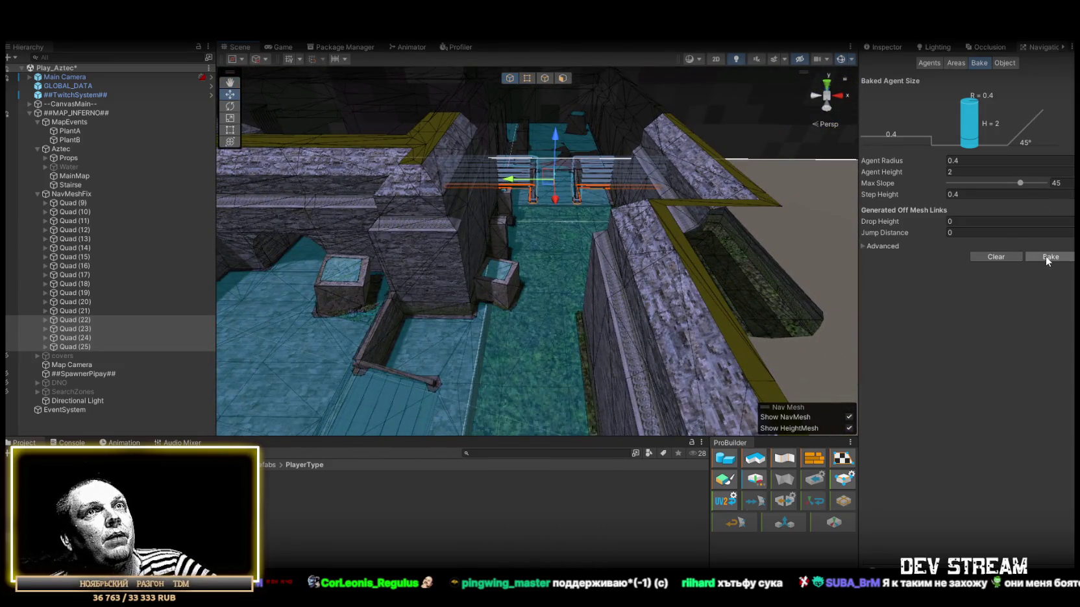
pyautogui.moveTo(593, 233)
pyautogui.mouseDown()
pyautogui.moveTo(398, 270)
pyautogui.moveTo(425, 266)
pyautogui.moveTo(442, 287)
pyautogui.moveTo(658, 216)
pyautogui.moveTo(637, 230)
pyautogui.moveTo(489, 231)
pyautogui.moveTo(588, 337)
pyautogui.moveTo(704, 334)
pyautogui.moveTo(655, 305)
pyautogui.moveTo(622, 241)
pyautogui.moveTo(483, 216)
pyautogui.moveTo(704, 183)
pyautogui.moveTo(642, 270)
pyautogui.moveTo(393, 231)
pyautogui.moveTo(364, 195)
pyautogui.moveTo(194, 156)
pyautogui.moveTo(134, 180)
pyautogui.moveTo(282, 236)
pyautogui.moveTo(494, 207)
pyautogui.mouseUp()
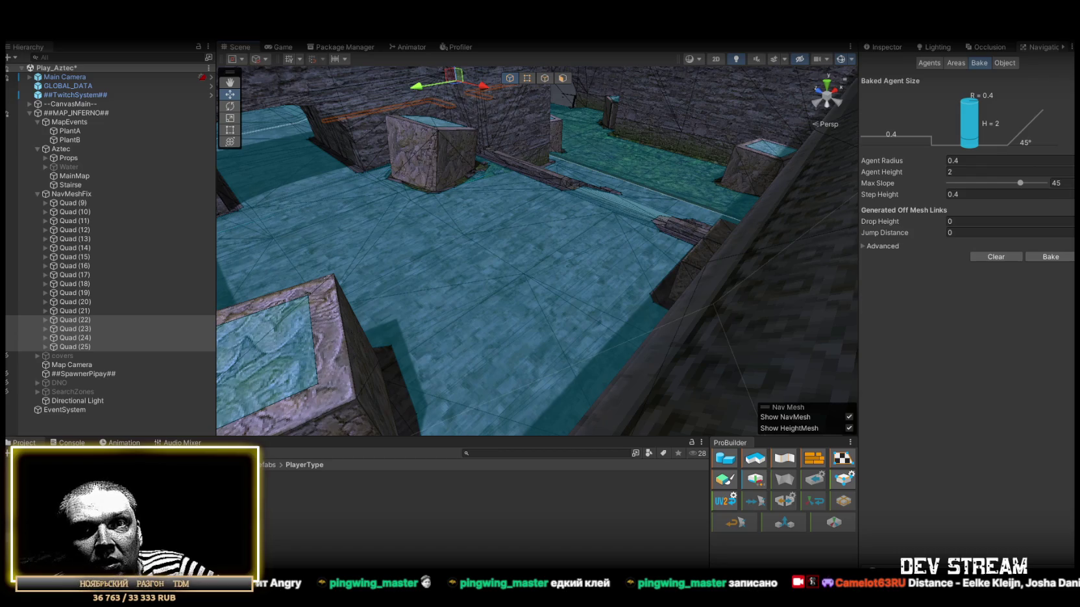
pyautogui.moveTo(468, 258)
pyautogui.mouseDown()
pyautogui.moveTo(432, 212)
pyautogui.moveTo(362, 249)
pyautogui.moveTo(369, 286)
pyautogui.moveTo(831, 246)
pyautogui.moveTo(526, 209)
pyautogui.moveTo(639, 229)
pyautogui.moveTo(651, 219)
pyautogui.moveTo(622, 182)
pyautogui.moveTo(625, 236)
pyautogui.moveTo(893, 206)
pyautogui.moveTo(738, 215)
pyautogui.moveTo(571, 202)
pyautogui.moveTo(590, 236)
pyautogui.moveTo(357, 296)
pyautogui.moveTo(679, 260)
pyautogui.moveTo(152, 209)
pyautogui.moveTo(74, 182)
pyautogui.moveTo(394, 209)
pyautogui.moveTo(429, 226)
pyautogui.moveTo(367, 224)
pyautogui.moveTo(730, 300)
pyautogui.moveTo(799, 293)
pyautogui.moveTo(796, 270)
pyautogui.moveTo(881, 296)
pyautogui.moveTo(417, 250)
pyautogui.moveTo(379, 216)
pyautogui.moveTo(323, 222)
pyautogui.moveTo(385, 255)
pyautogui.moveTo(657, 240)
pyautogui.moveTo(632, 183)
pyautogui.moveTo(749, 222)
pyautogui.moveTo(584, 221)
pyautogui.mouseUp()
pyautogui.moveTo(418, 306)
pyautogui.mouseDown()
pyautogui.moveTo(737, 263)
pyautogui.moveTo(668, 245)
pyautogui.mouseUp()
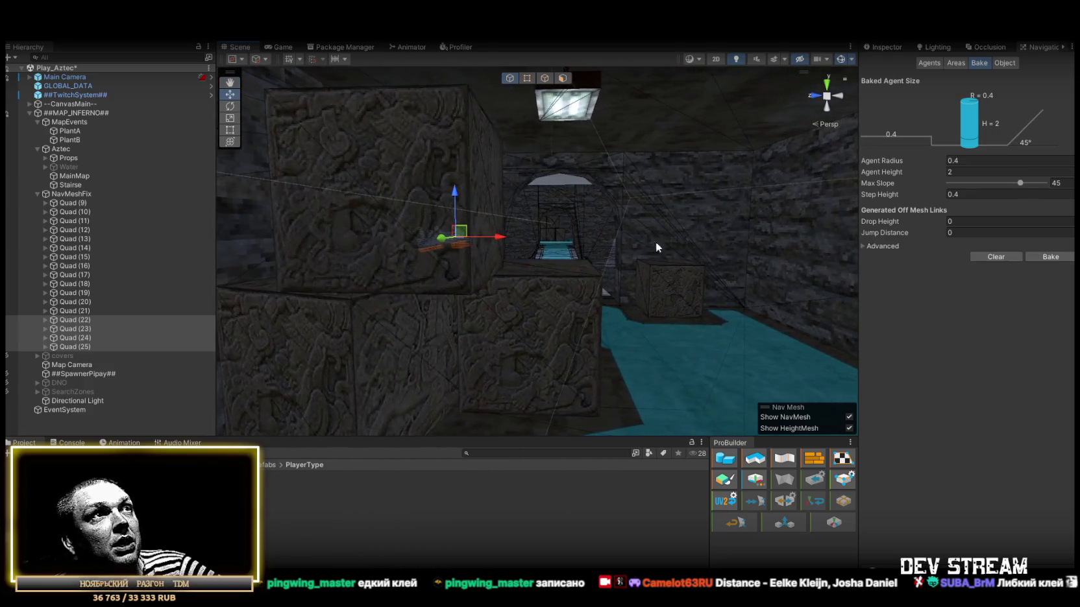
# Disable the NavMesh fix quads, Quad (9) through Quad (25).
pyautogui.moveTo(557, 230)
pyautogui.mouseDown()
pyautogui.moveTo(568, 212)
pyautogui.moveTo(567, 229)
pyautogui.moveTo(8, 289)
pyautogui.mouseUp()
pyautogui.moveTo(400, 273)
pyautogui.mouseDown()
pyautogui.moveTo(340, 297)
pyautogui.moveTo(603, 248)
pyautogui.moveTo(467, 250)
pyautogui.moveTo(685, 234)
pyautogui.moveTo(699, 220)
pyautogui.moveTo(652, 242)
pyautogui.mouseUp()
pyautogui.moveTo(534, 279)
pyautogui.mouseDown()
pyautogui.moveTo(540, 265)
pyautogui.moveTo(108, 305)
pyautogui.moveTo(303, 265)
pyautogui.moveTo(561, 286)
pyautogui.moveTo(569, 301)
pyautogui.moveTo(489, 265)
pyautogui.moveTo(385, 273)
pyautogui.moveTo(419, 304)
pyautogui.moveTo(460, 374)
pyautogui.moveTo(607, 350)
pyautogui.mouseUp()
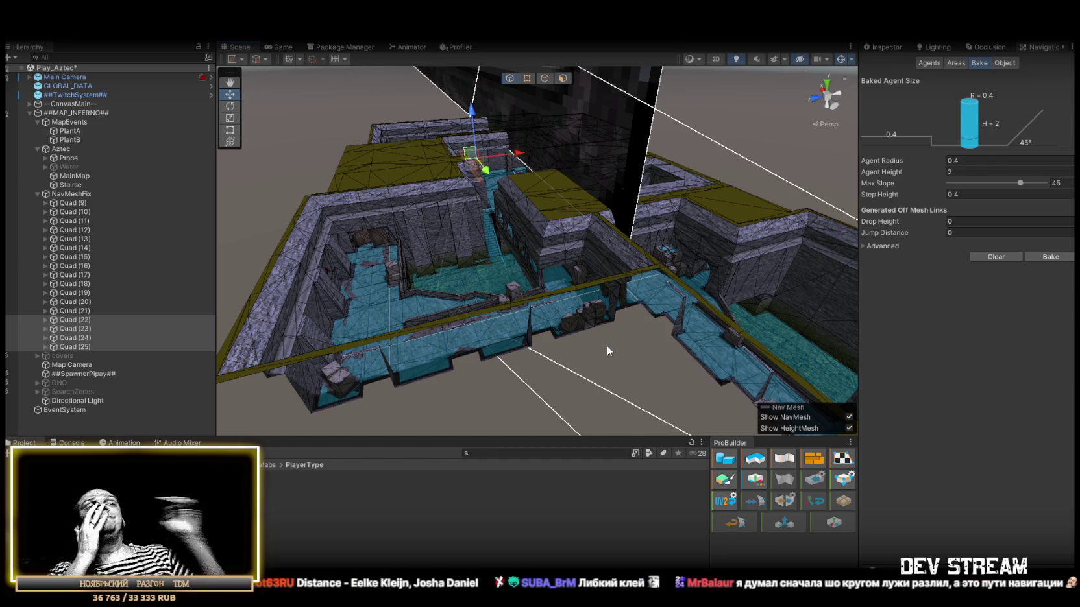
pyautogui.keyDown('shift'); pyautogui.click(69, 203); pyautogui.keyUp('shift')
pyautogui.click(884, 48)
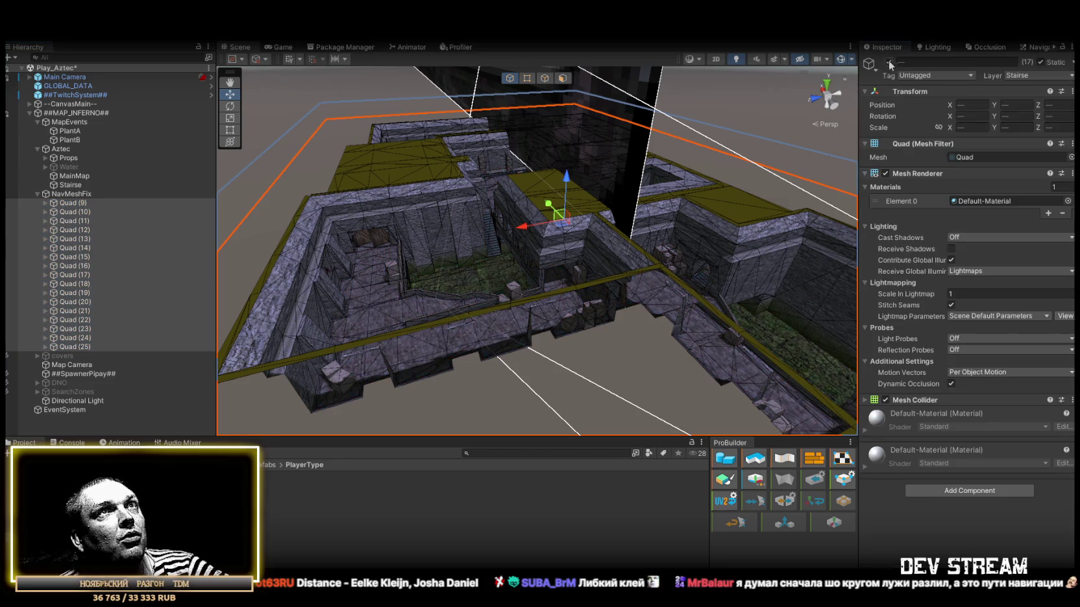
pyautogui.click(888, 62)
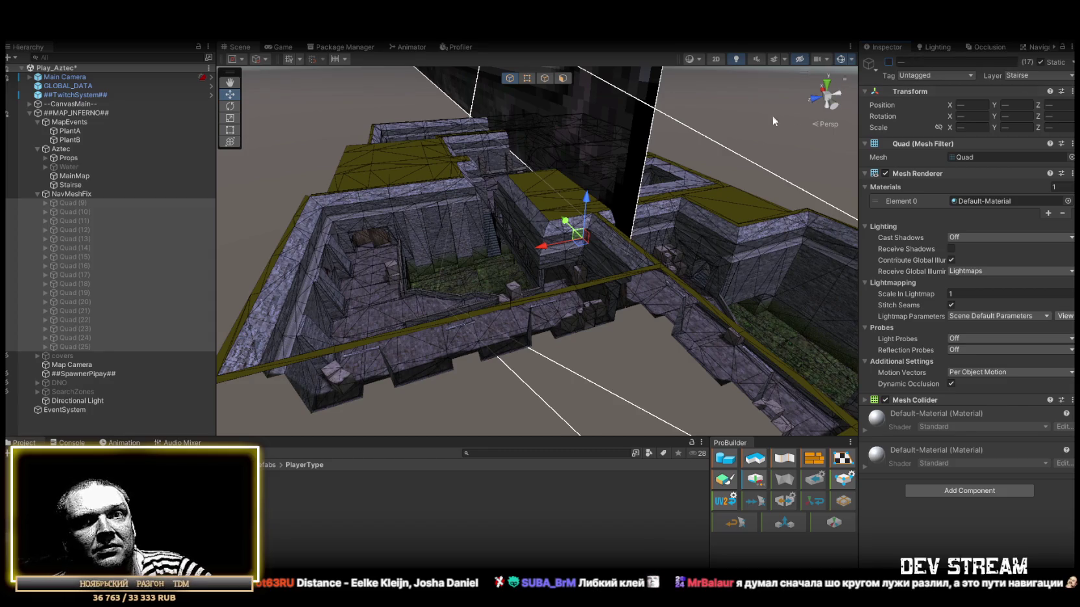
# Turn the Water object back on.
pyautogui.scroll(5, 773, 121)
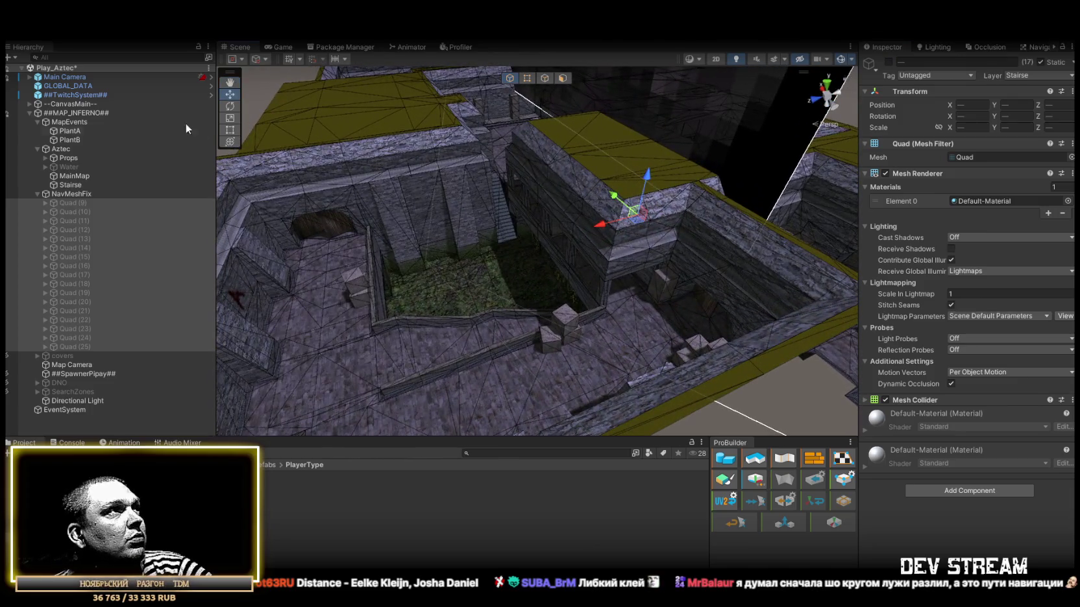
pyautogui.click(66, 166)
pyautogui.click(889, 61)
# Frame DNO and the Aztec model from the perspective, right and front views.
pyautogui.moveTo(593, 259)
pyautogui.mouseDown()
pyautogui.moveTo(586, 297)
pyautogui.moveTo(624, 246)
pyautogui.mouseUp()
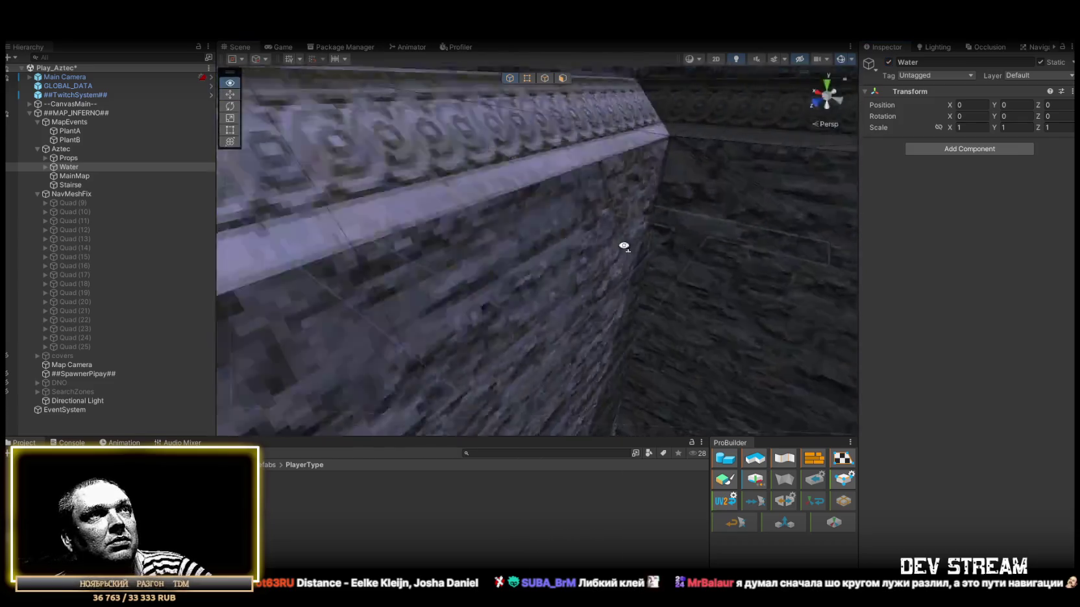
pyautogui.click(623, 246)
pyautogui.press('f')
pyautogui.click(833, 125)
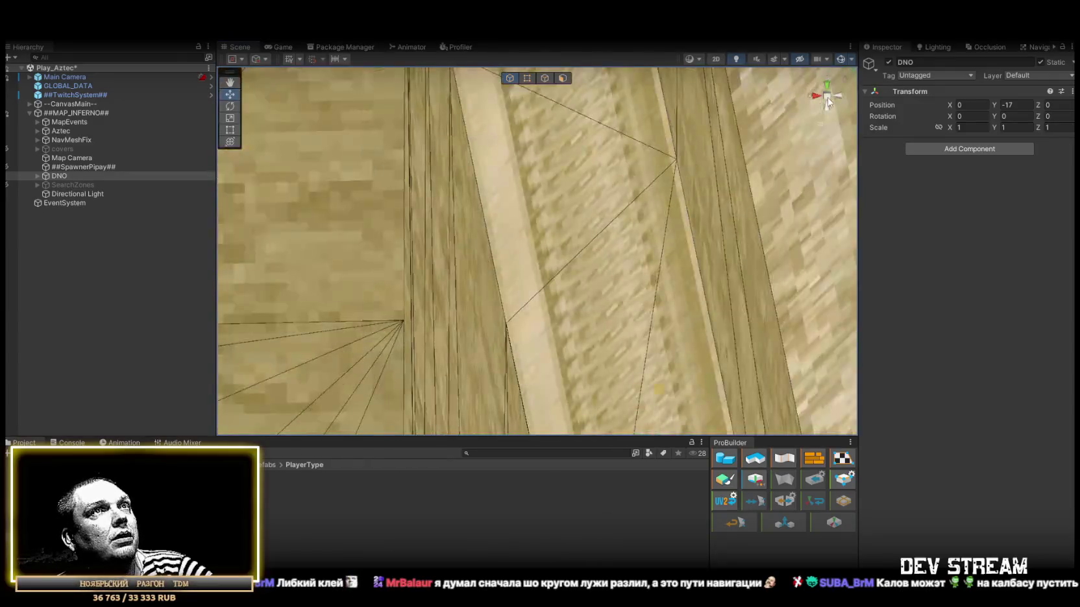
pyautogui.click(827, 98)
pyautogui.click(815, 97)
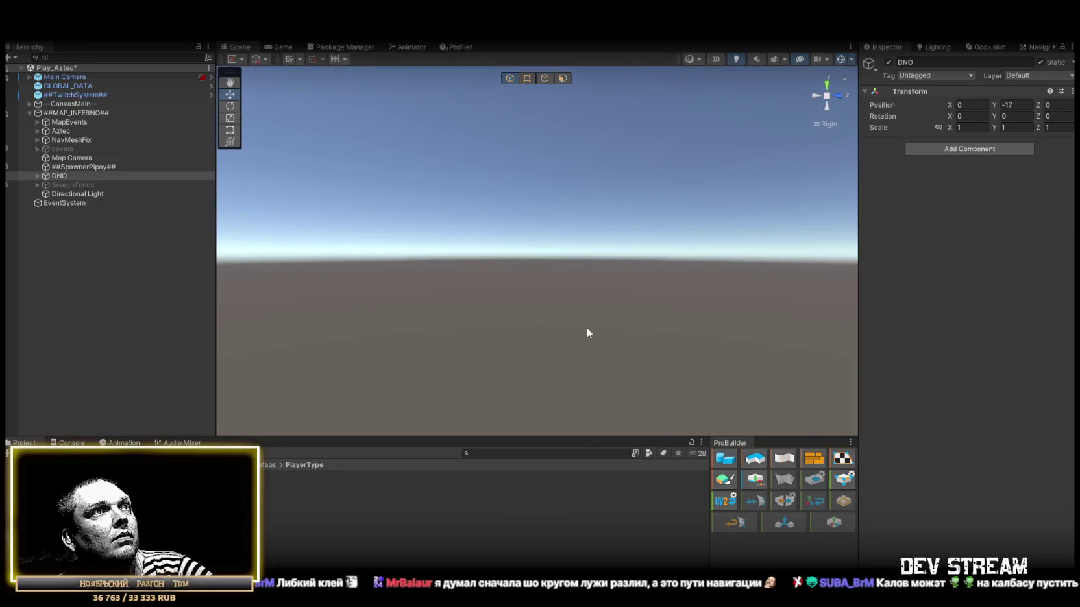
pyautogui.doubleClick(65, 131)
pyautogui.moveTo(492, 208); pyautogui.dragTo(495, 203)
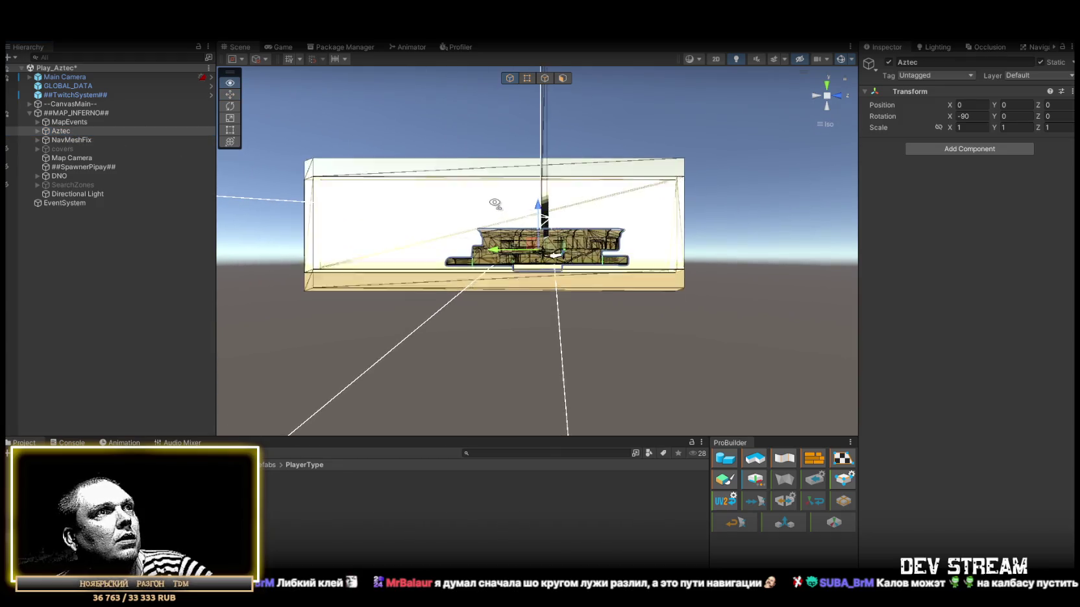
pyautogui.scroll(8, 494, 203)
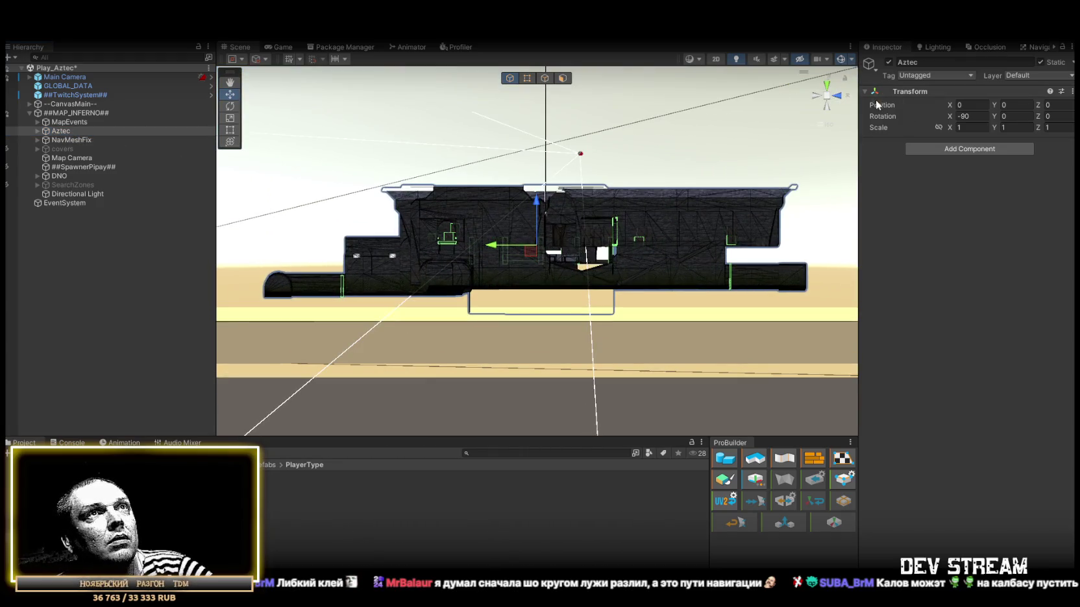
pyautogui.click(828, 104)
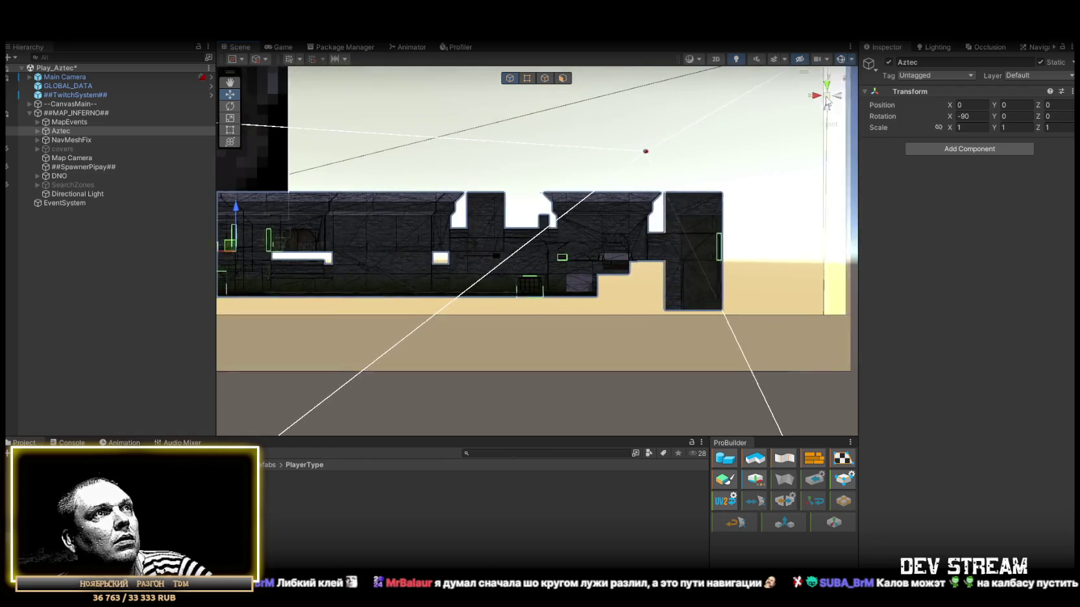
pyautogui.moveTo(386, 270)
pyautogui.mouseDown()
pyautogui.moveTo(402, 266)
pyautogui.moveTo(362, 245)
pyautogui.mouseUp()
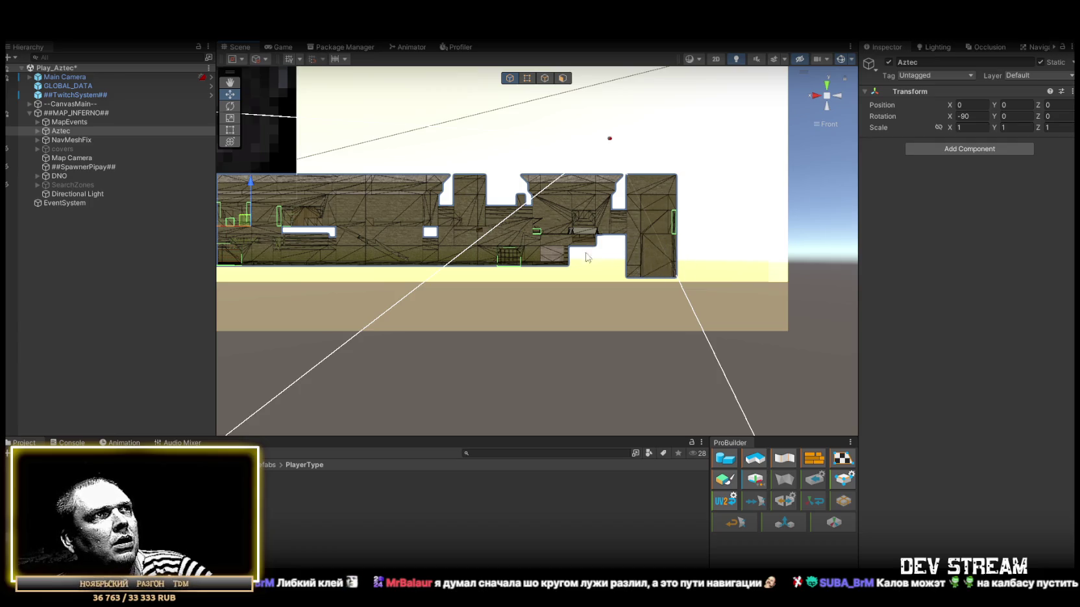
pyautogui.scroll(3, 558, 273)
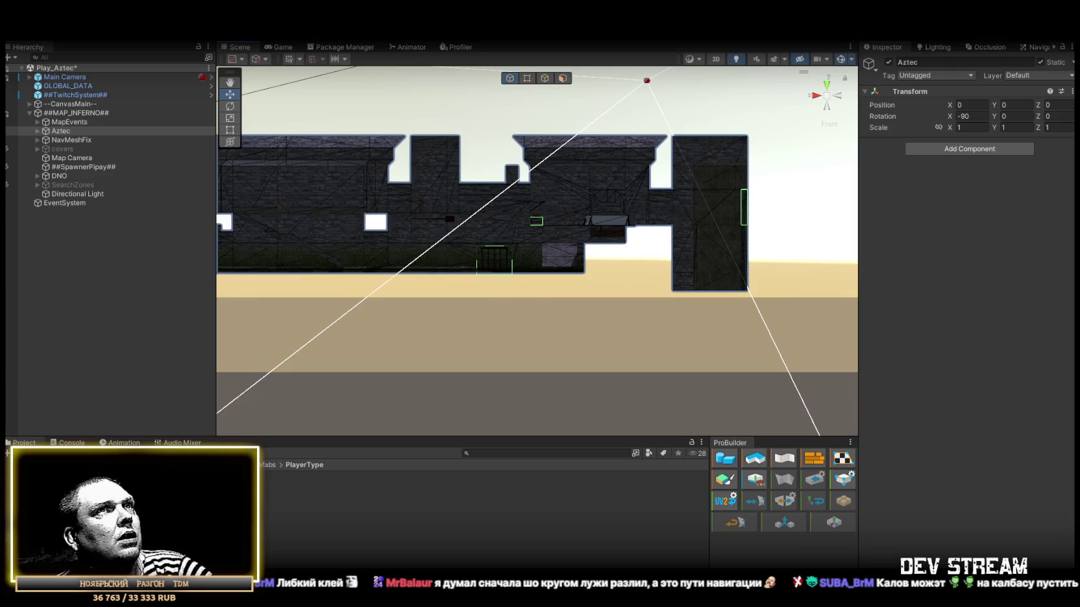
# Frame DNO and then Aztec in turn to compare their heights.
pyautogui.click(57, 180)
pyautogui.moveTo(549, 279); pyautogui.dragTo(511, 247)
pyautogui.press('f')
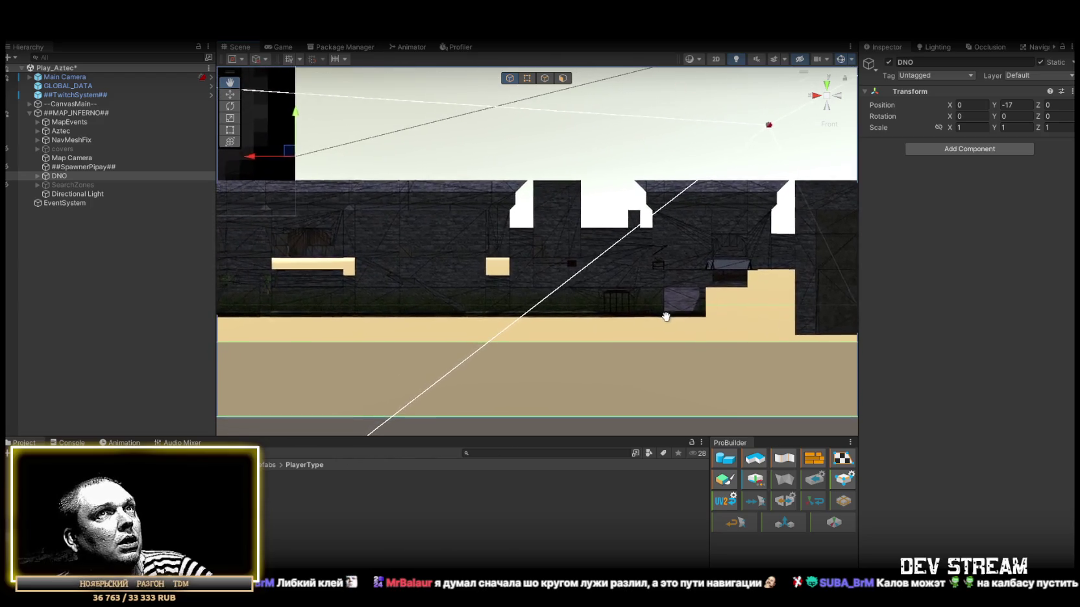
pyautogui.scroll(-3, 507, 313)
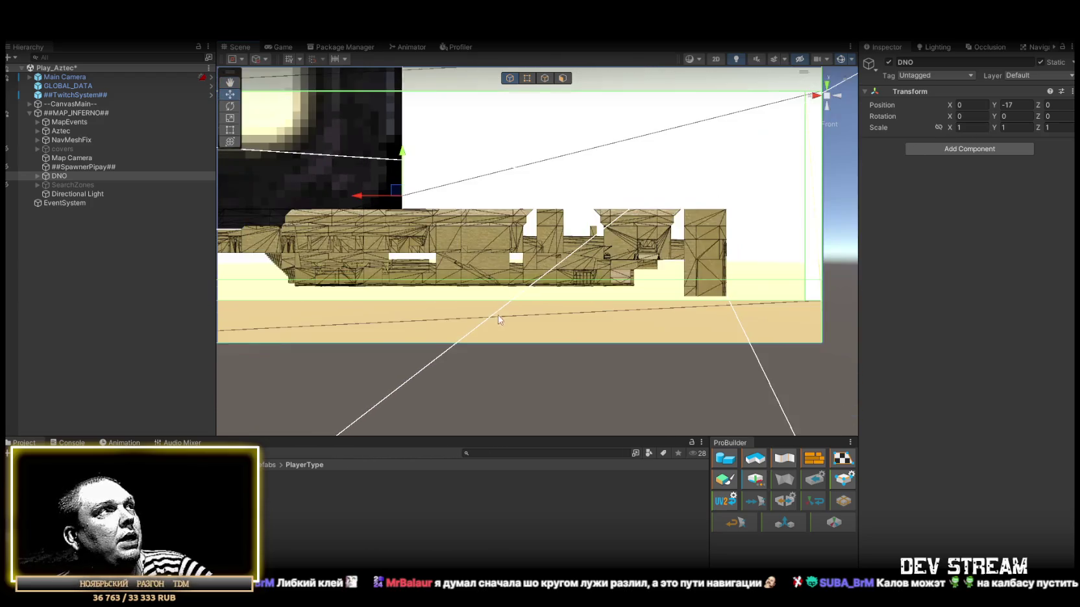
pyautogui.click(62, 132)
pyautogui.press('f')
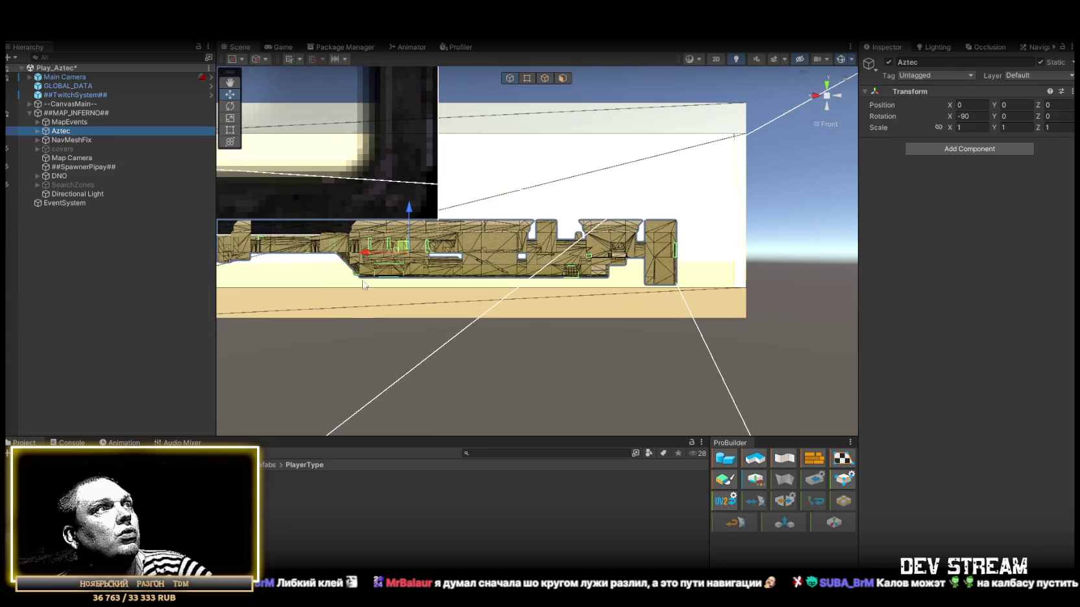
pyautogui.moveTo(445, 288); pyautogui.dragTo(424, 256)
pyautogui.scroll(2, 424, 255)
# Set DNO's Position Y to -20, then select the SearchZones group.
pyautogui.click(59, 176)
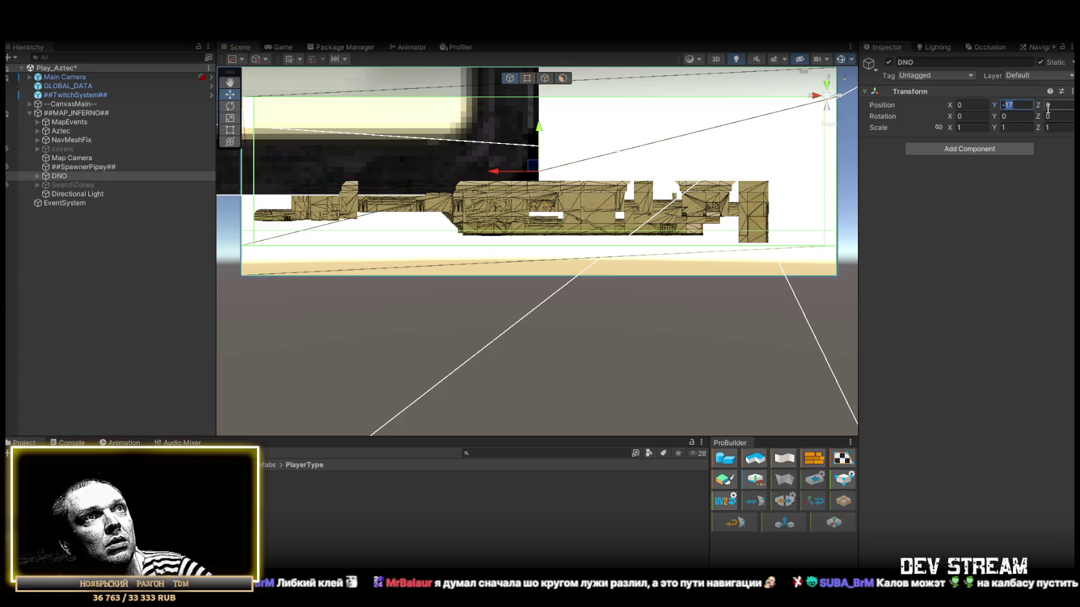
pyautogui.write('-20')
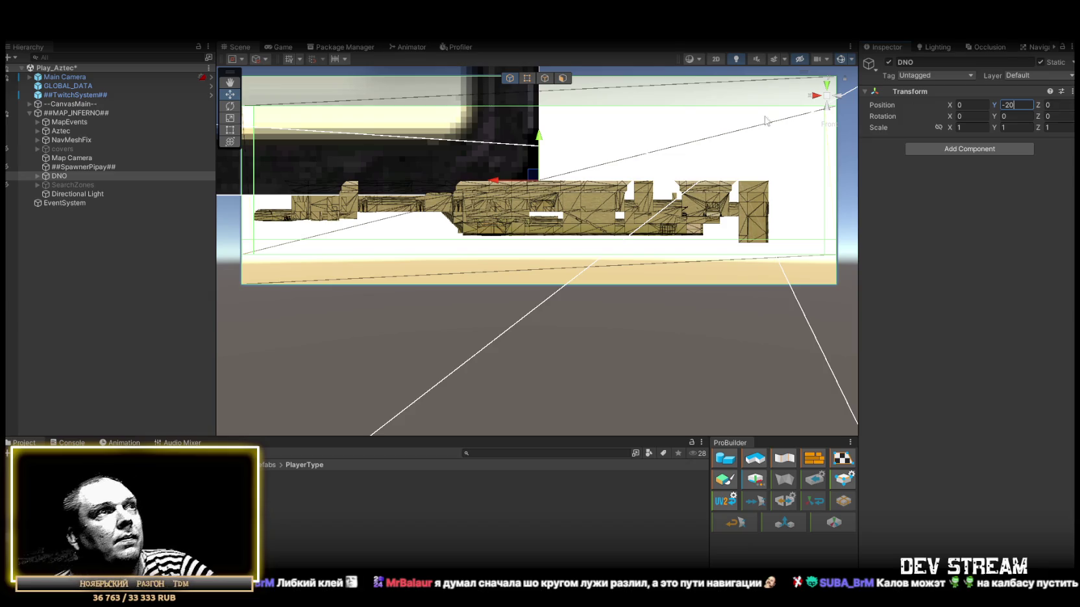
pyautogui.scroll(5, 631, 205)
pyautogui.moveTo(661, 192)
pyautogui.mouseDown()
pyautogui.moveTo(623, 259)
pyautogui.moveTo(345, 274)
pyautogui.mouseUp()
pyautogui.scroll(-5, 542, 270)
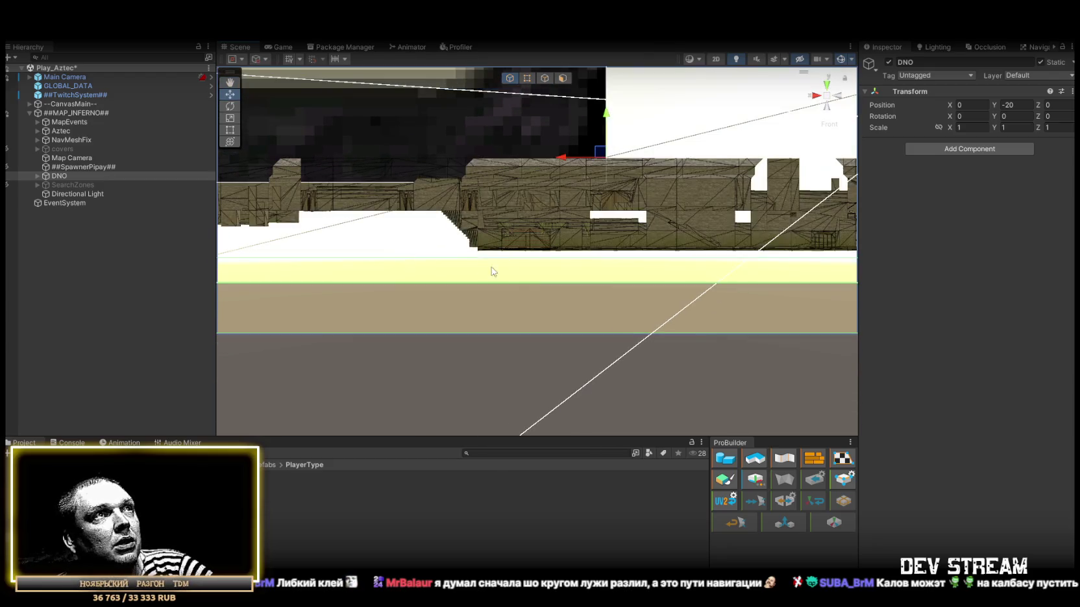
pyautogui.scroll(-1, 384, 272)
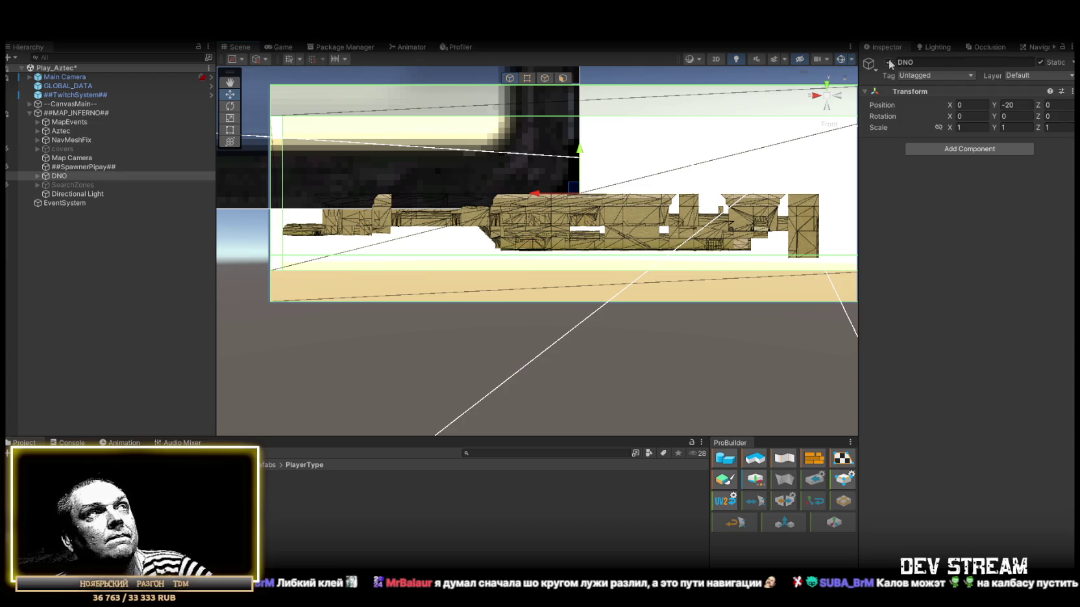
pyautogui.click(7, 178)
pyautogui.click(70, 185)
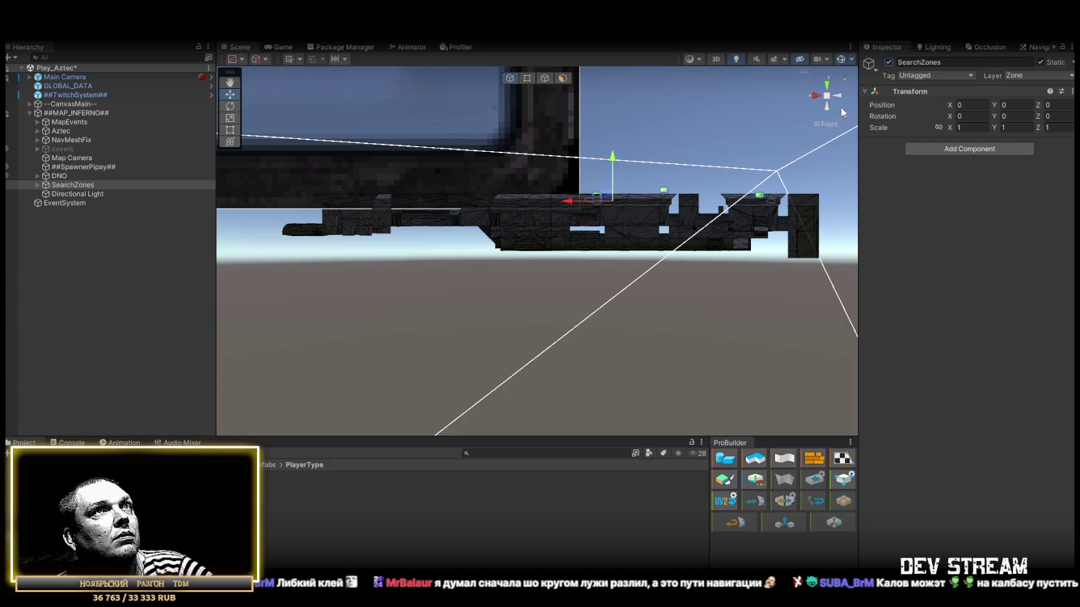
# Delete SearchZoneBox (1) through SearchZoneBox (6).
pyautogui.moveTo(837, 129); pyautogui.dragTo(669, 273)
pyautogui.press('f')
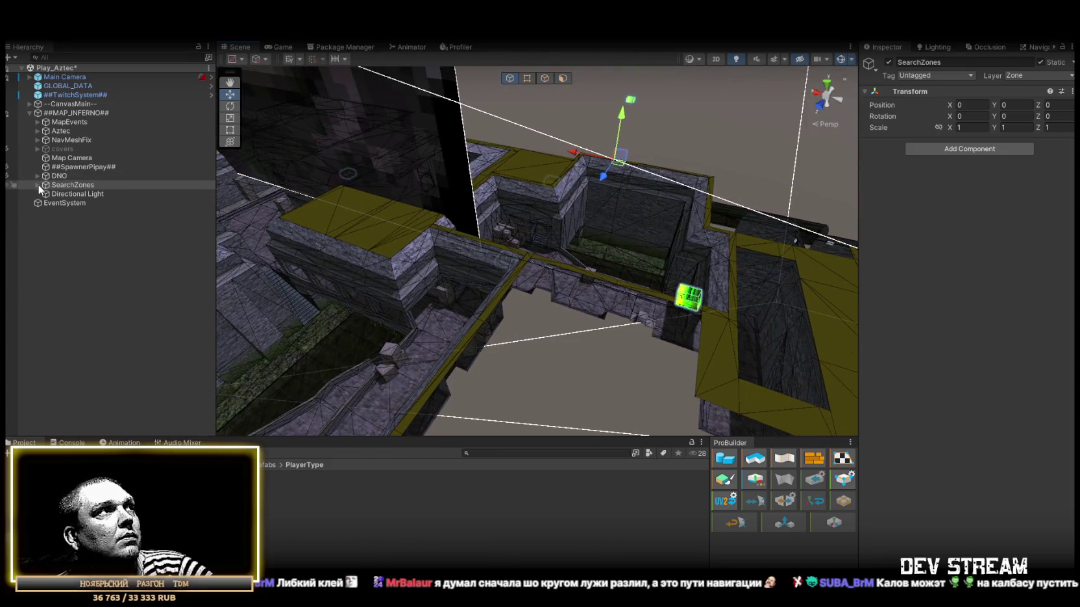
pyautogui.click(98, 204)
pyautogui.keyDown('shift'); pyautogui.click(114, 248); pyautogui.keyUp('shift')
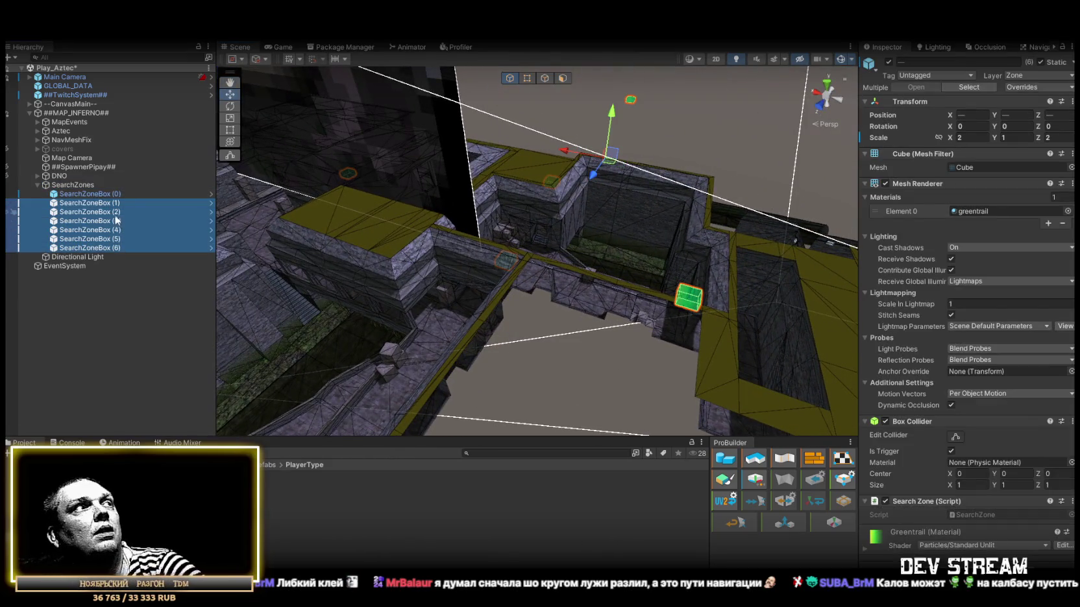
pyautogui.press('Delete')
# Move SearchZoneBox (0) to a new spot at X -66.97, Z 0.2.
pyautogui.doubleClick(110, 195)
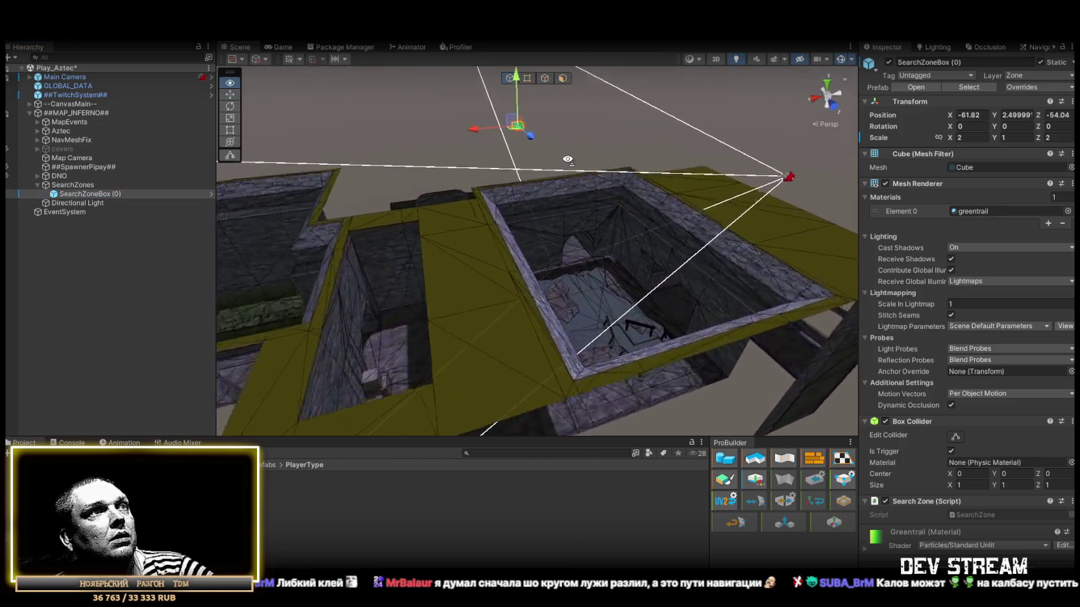
pyautogui.moveTo(550, 173); pyautogui.dragTo(540, 138)
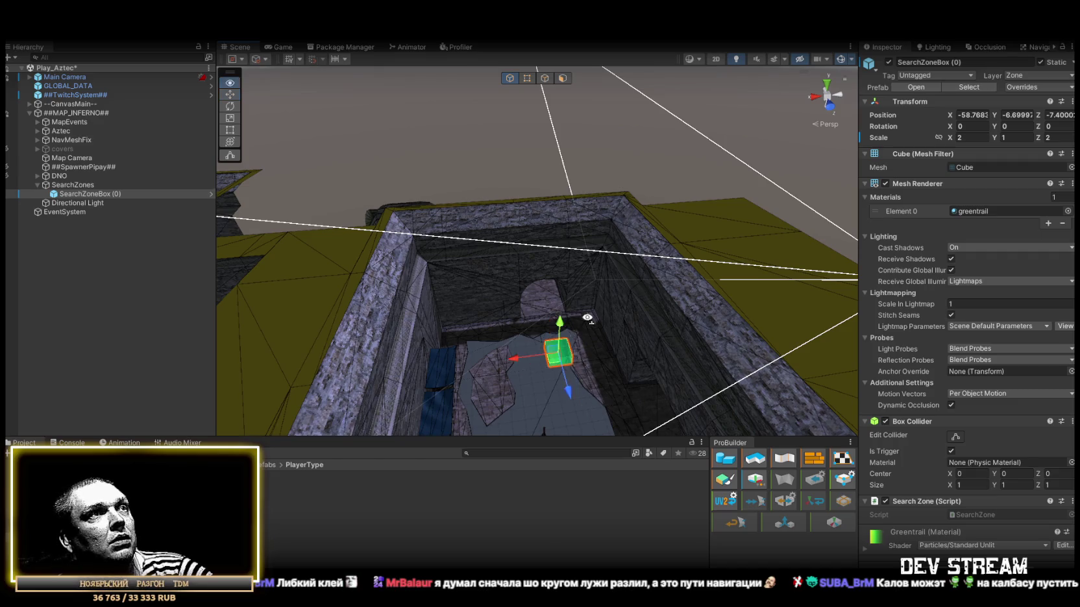
pyautogui.press('f')
pyautogui.moveTo(512, 315)
pyautogui.mouseDown()
pyautogui.moveTo(580, 289)
pyautogui.moveTo(685, 284)
pyautogui.moveTo(394, 260)
pyautogui.moveTo(407, 263)
pyautogui.mouseUp()
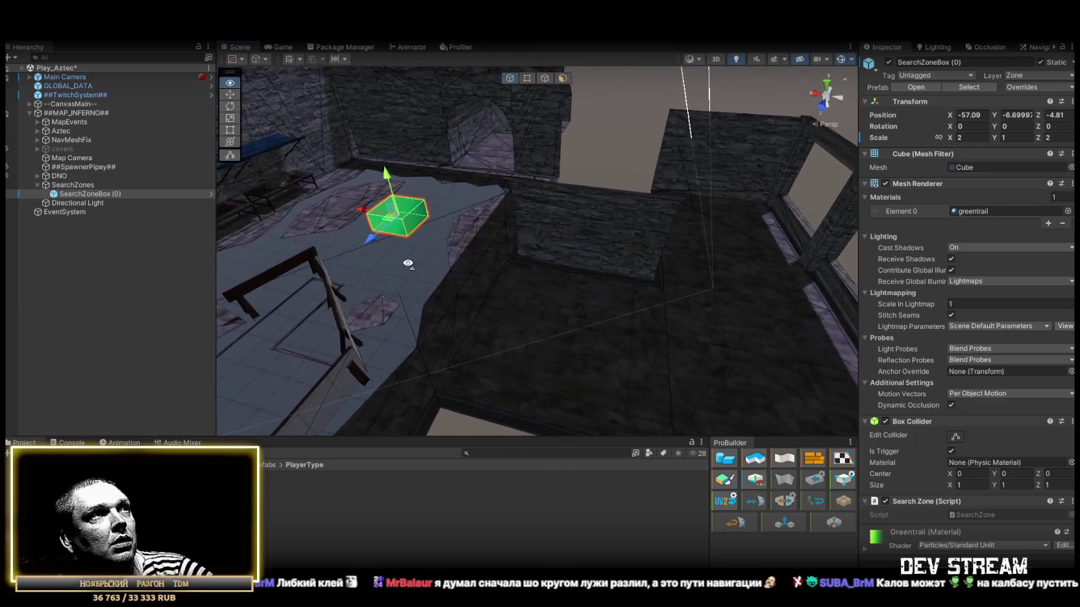
pyautogui.moveTo(399, 222)
pyautogui.mouseDown()
pyautogui.moveTo(577, 346)
pyautogui.moveTo(627, 321)
pyautogui.moveTo(542, 313)
pyautogui.moveTo(579, 302)
pyautogui.moveTo(470, 344)
pyautogui.mouseUp()
pyautogui.moveTo(589, 315)
pyautogui.mouseDown()
pyautogui.moveTo(525, 308)
pyautogui.moveTo(609, 350)
pyautogui.moveTo(713, 297)
pyautogui.mouseUp()
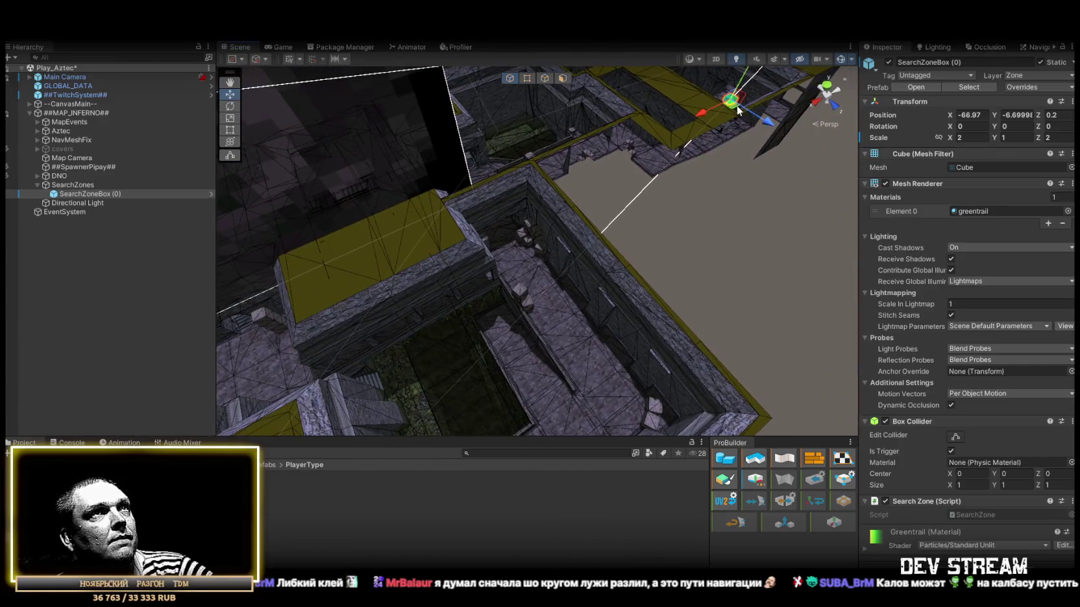
pyautogui.moveTo(488, 192); pyautogui.dragTo(499, 195)
pyautogui.press('f')
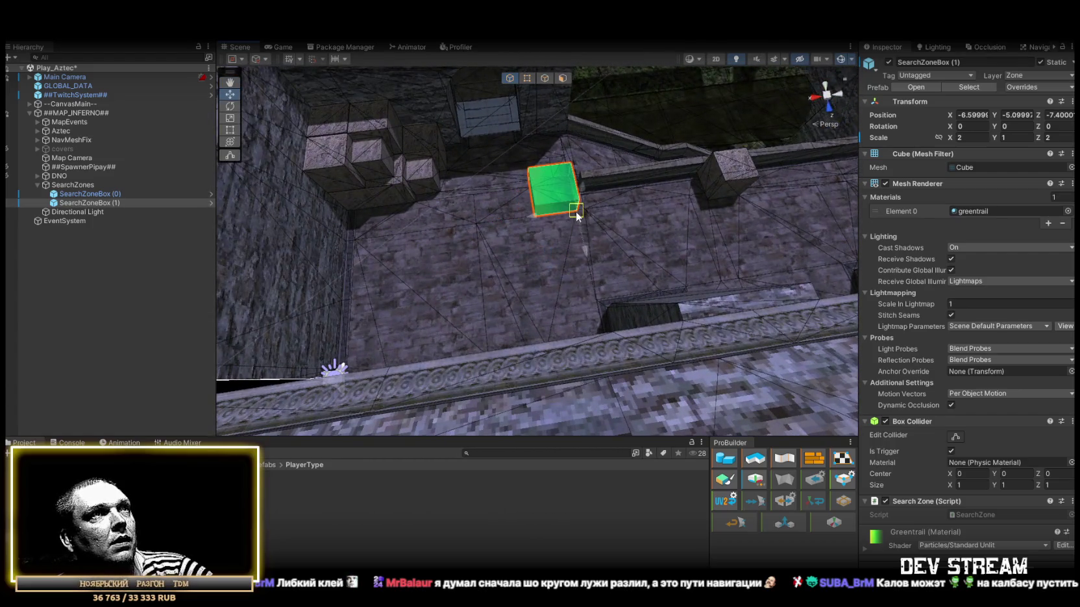
# Move the duplicated zone box to X -41.9, Z -17.68 and snap it onto the floor.
pyautogui.moveTo(555, 182)
pyautogui.mouseDown()
pyautogui.moveTo(503, 253)
pyautogui.moveTo(349, 168)
pyautogui.moveTo(536, 193)
pyautogui.moveTo(504, 207)
pyautogui.moveTo(525, 188)
pyautogui.moveTo(631, 186)
pyautogui.moveTo(859, 237)
pyautogui.moveTo(714, 208)
pyautogui.moveTo(621, 167)
pyautogui.moveTo(458, 258)
pyautogui.moveTo(350, 232)
pyautogui.moveTo(516, 226)
pyautogui.moveTo(542, 167)
pyautogui.mouseUp()
pyautogui.press('f')
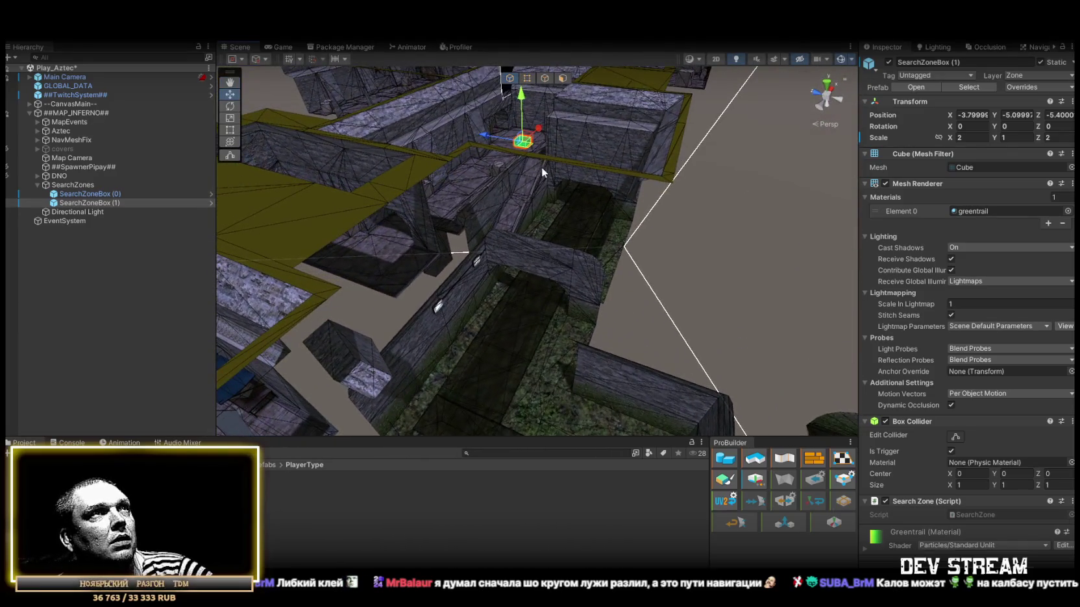
pyautogui.moveTo(503, 209); pyautogui.dragTo(494, 362)
pyautogui.scroll(5, 473, 314)
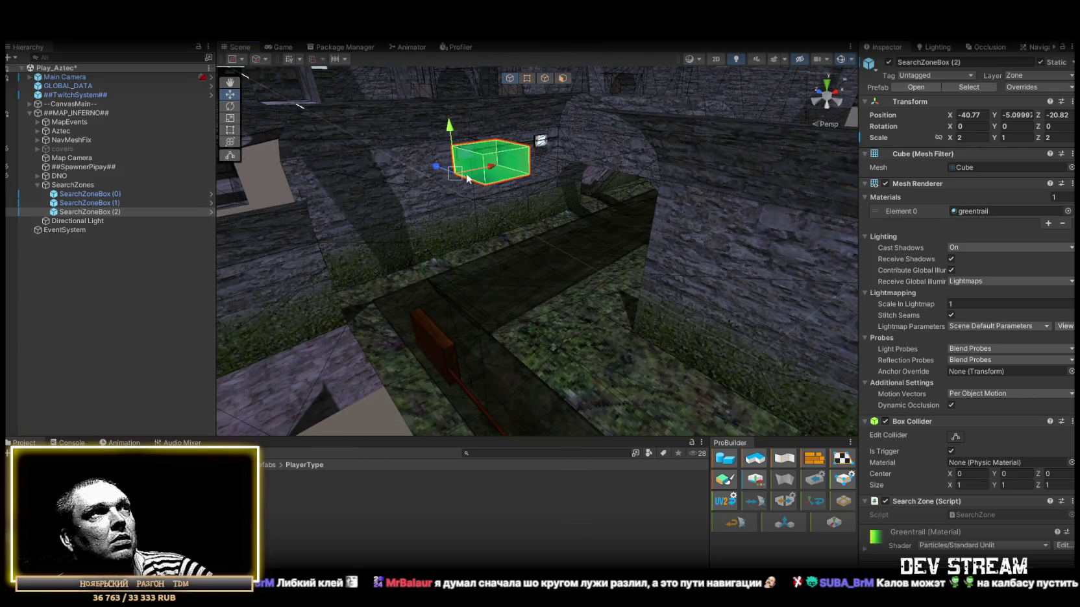
pyautogui.press('z')
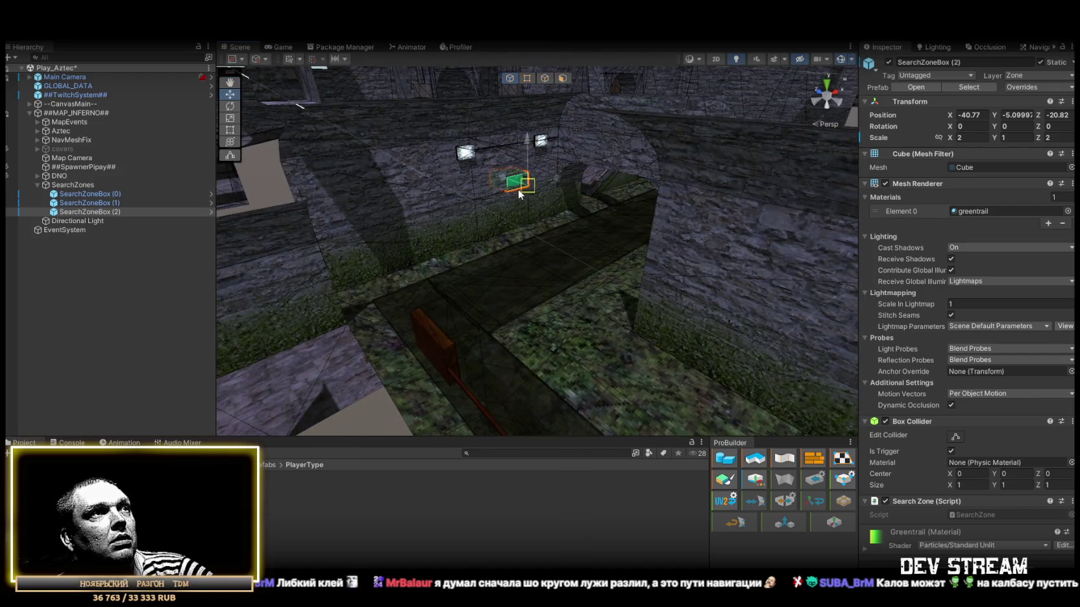
pyautogui.moveTo(491, 334); pyautogui.dragTo(492, 336)
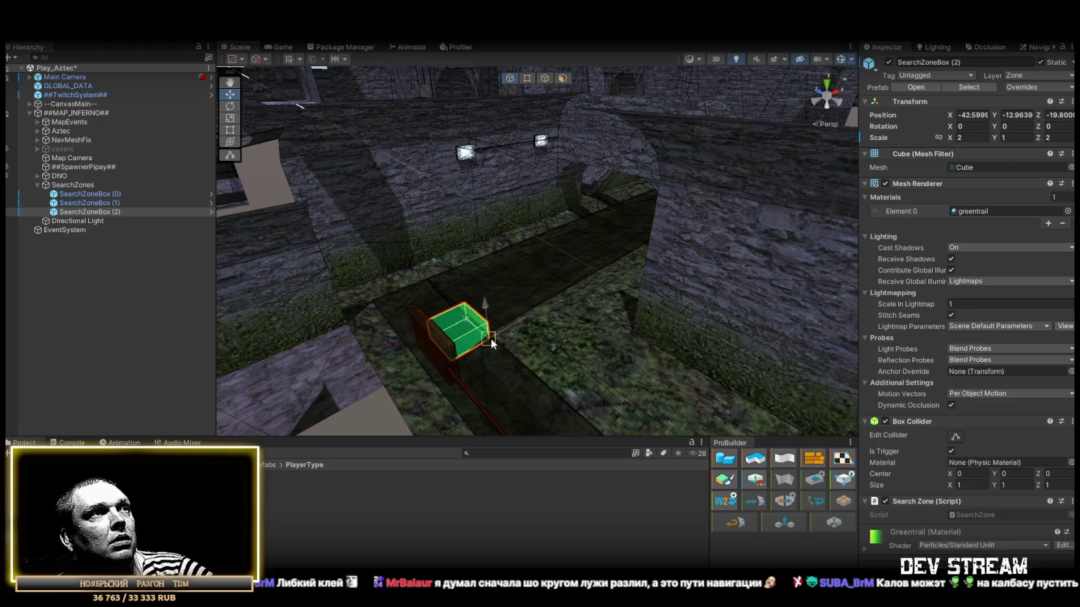
pyautogui.press('f')
pyautogui.moveTo(485, 297)
pyautogui.mouseDown()
pyautogui.moveTo(486, 225)
pyautogui.moveTo(621, 256)
pyautogui.moveTo(685, 222)
pyautogui.moveTo(621, 184)
pyautogui.moveTo(610, 192)
pyautogui.moveTo(637, 169)
pyautogui.moveTo(588, 231)
pyautogui.moveTo(586, 206)
pyautogui.moveTo(646, 209)
pyautogui.moveTo(663, 224)
pyautogui.moveTo(609, 206)
pyautogui.moveTo(587, 217)
pyautogui.mouseUp()
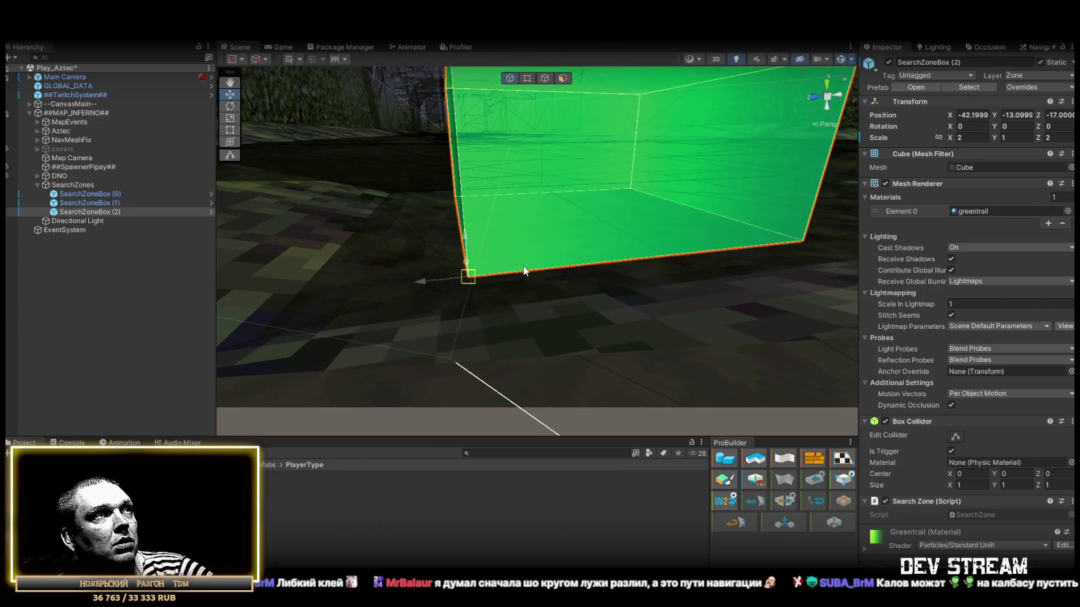
pyautogui.press('f')
pyautogui.moveTo(462, 347)
pyautogui.mouseDown()
pyautogui.moveTo(487, 337)
pyautogui.moveTo(285, 285)
pyautogui.moveTo(316, 267)
pyautogui.moveTo(269, 275)
pyautogui.mouseUp()
pyautogui.hotkey('ctrl', 'd')
# Move the next zone box copy into another room, nudging it along X and Z into place.
pyautogui.moveTo(658, 293)
pyautogui.mouseDown()
pyautogui.moveTo(651, 236)
pyautogui.moveTo(574, 223)
pyautogui.moveTo(346, 249)
pyautogui.moveTo(415, 259)
pyautogui.moveTo(458, 244)
pyautogui.moveTo(509, 250)
pyautogui.moveTo(438, 283)
pyautogui.moveTo(422, 247)
pyautogui.moveTo(422, 294)
pyautogui.moveTo(668, 338)
pyautogui.moveTo(684, 318)
pyautogui.moveTo(634, 291)
pyautogui.moveTo(656, 311)
pyautogui.moveTo(559, 302)
pyautogui.mouseUp()
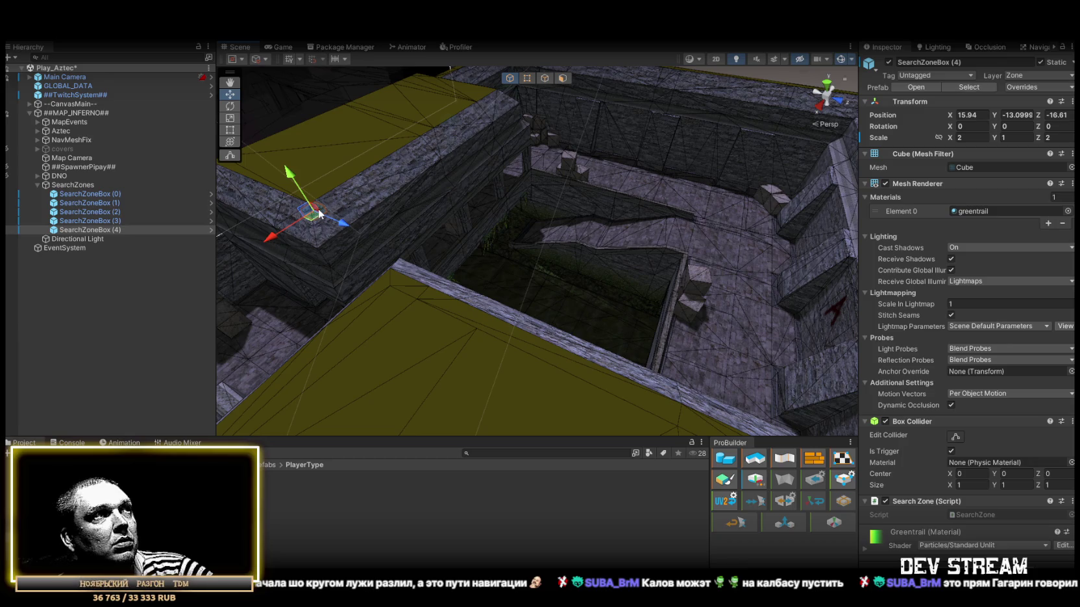
pyautogui.moveTo(741, 234)
pyautogui.mouseDown()
pyautogui.moveTo(656, 191)
pyautogui.moveTo(473, 154)
pyautogui.moveTo(580, 174)
pyautogui.mouseUp()
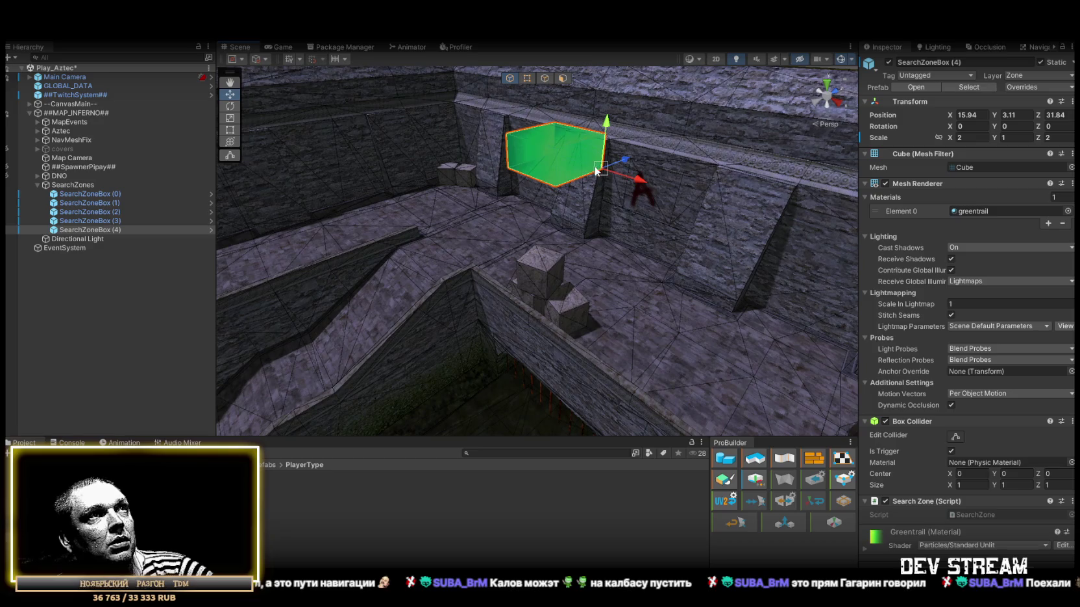
pyautogui.press('f')
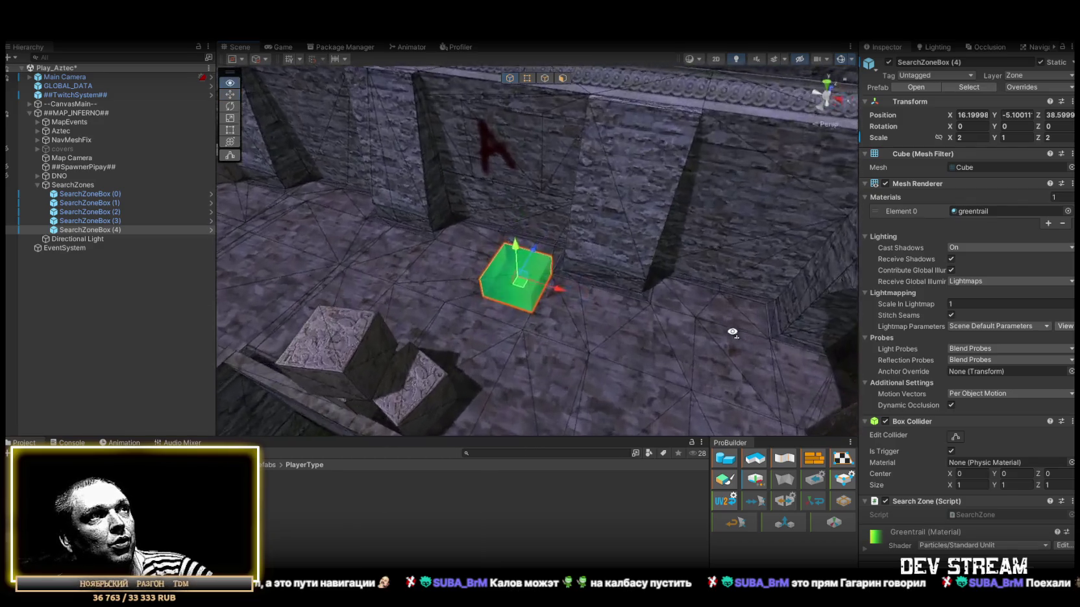
pyautogui.moveTo(575, 305)
pyautogui.mouseDown()
pyautogui.moveTo(489, 315)
pyautogui.moveTo(489, 325)
pyautogui.mouseUp()
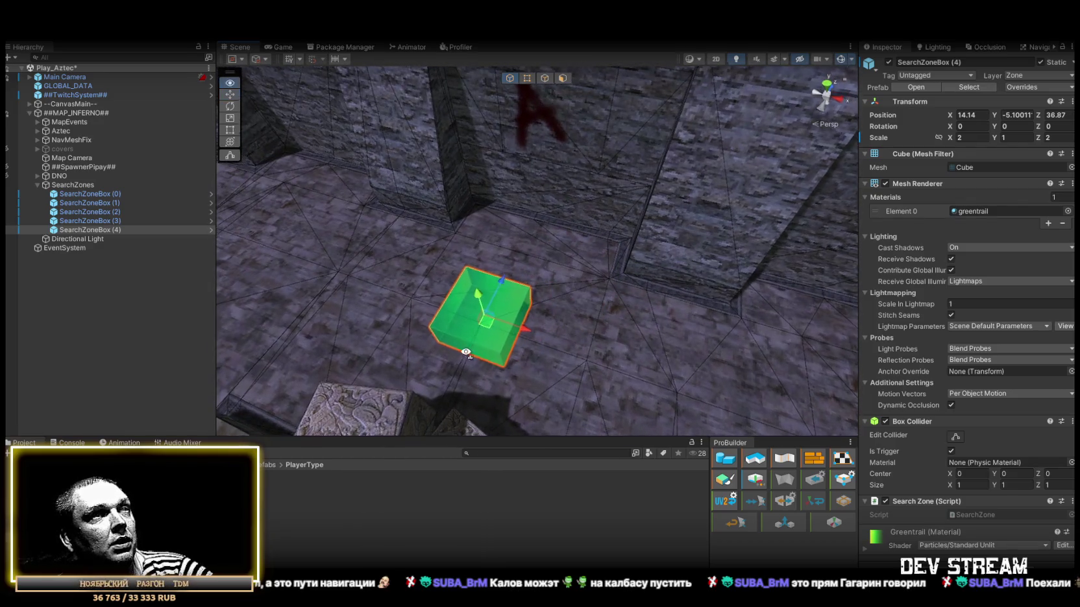
pyautogui.scroll(-5, 568, 350)
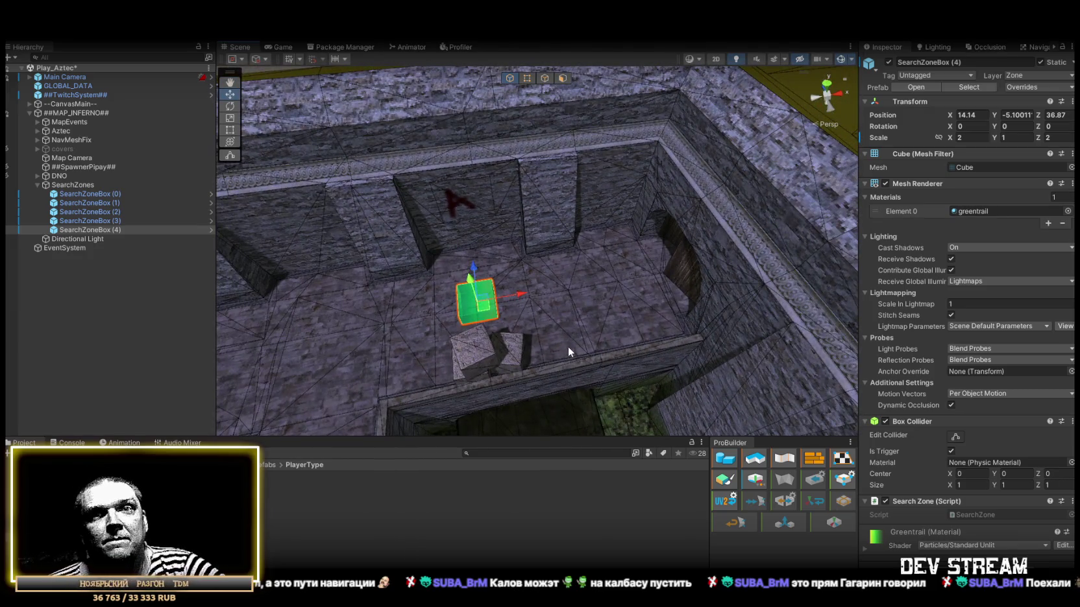
pyautogui.moveTo(515, 361)
pyautogui.mouseDown()
pyautogui.moveTo(523, 319)
pyautogui.moveTo(535, 337)
pyautogui.moveTo(699, 315)
pyautogui.moveTo(308, 307)
pyautogui.moveTo(361, 273)
pyautogui.moveTo(273, 286)
pyautogui.moveTo(504, 356)
pyautogui.mouseUp()
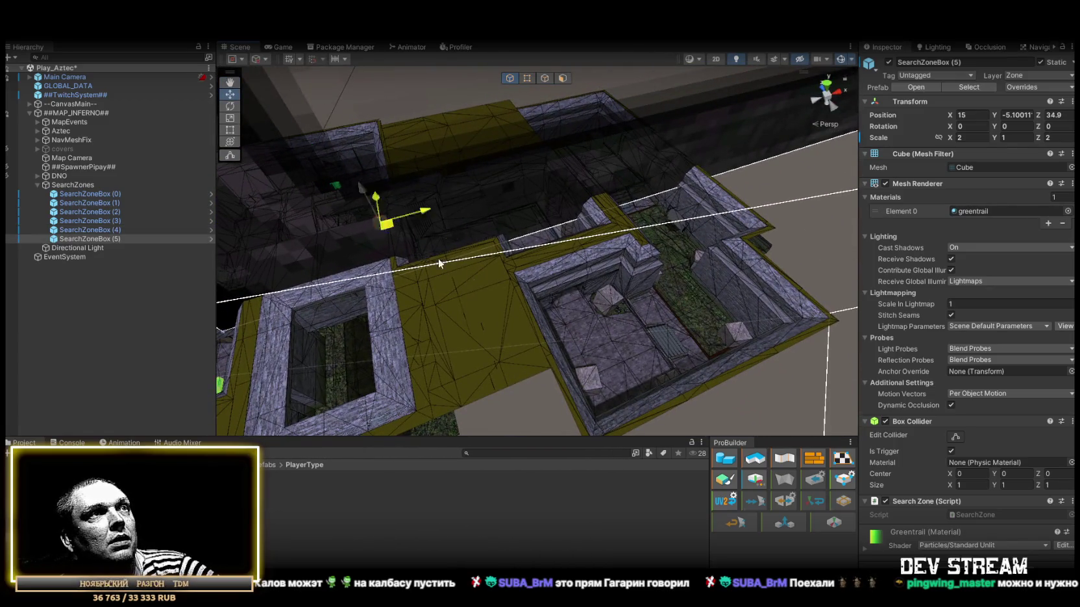
pyautogui.moveTo(621, 342); pyautogui.dragTo(584, 324)
pyautogui.scroll(10, 551, 312)
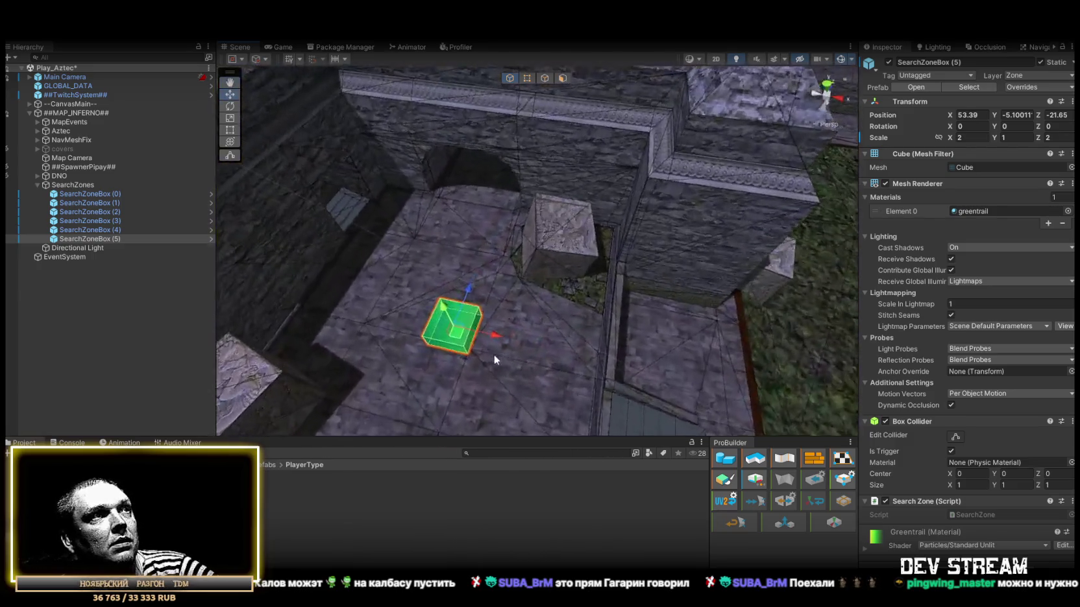
pyautogui.moveTo(472, 351)
pyautogui.mouseDown()
pyautogui.moveTo(682, 264)
pyautogui.moveTo(524, 281)
pyautogui.moveTo(394, 213)
pyautogui.mouseUp()
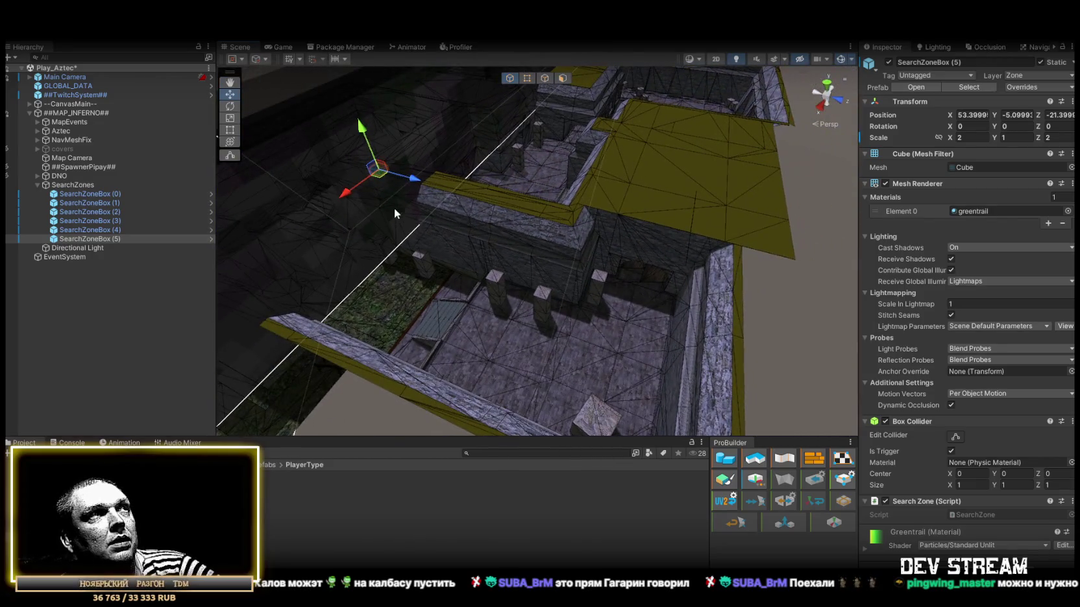
pyautogui.moveTo(602, 386); pyautogui.dragTo(598, 384)
pyautogui.scroll(5, 571, 363)
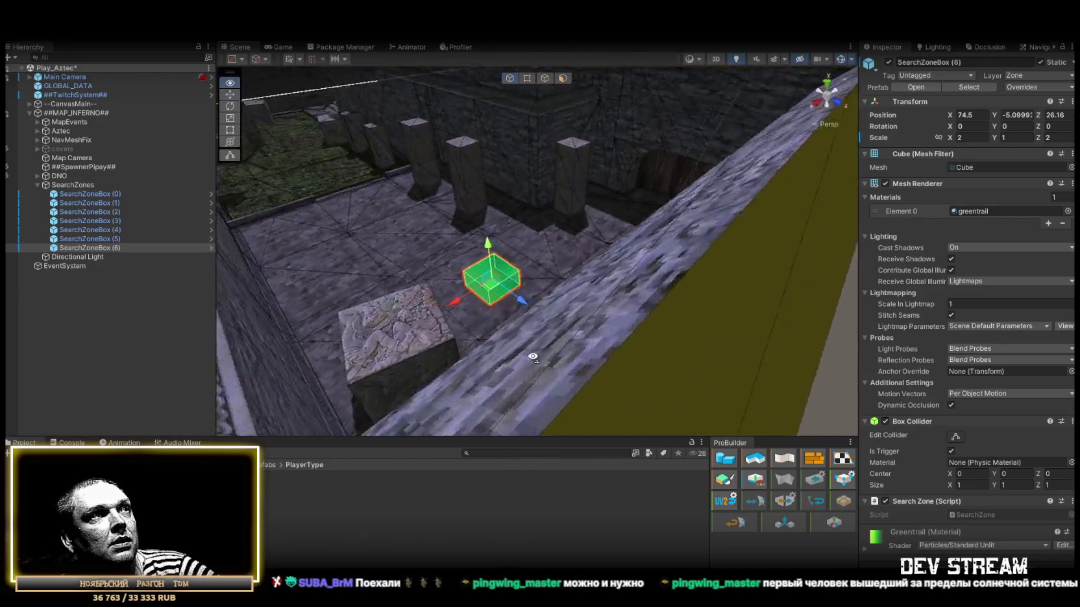
pyautogui.moveTo(499, 319)
pyautogui.mouseDown()
pyautogui.moveTo(488, 341)
pyautogui.moveTo(603, 330)
pyautogui.moveTo(671, 301)
pyautogui.moveTo(642, 354)
pyautogui.moveTo(686, 314)
pyautogui.moveTo(470, 326)
pyautogui.moveTo(403, 361)
pyautogui.moveTo(458, 314)
pyautogui.moveTo(605, 294)
pyautogui.moveTo(554, 284)
pyautogui.moveTo(460, 345)
pyautogui.moveTo(586, 357)
pyautogui.moveTo(543, 364)
pyautogui.moveTo(643, 369)
pyautogui.moveTo(540, 354)
pyautogui.moveTo(307, 283)
pyautogui.mouseUp()
# Duplicate the box again as SearchZoneBox (7) and select the SearchZones group.
pyautogui.hotkey('ctrl', 'd')
pyautogui.moveTo(517, 286)
pyautogui.mouseDown()
pyautogui.moveTo(580, 167)
pyautogui.moveTo(689, 233)
pyautogui.moveTo(509, 239)
pyautogui.moveTo(601, 247)
pyautogui.moveTo(519, 233)
pyautogui.moveTo(410, 289)
pyautogui.moveTo(772, 345)
pyautogui.moveTo(561, 320)
pyautogui.moveTo(578, 273)
pyautogui.moveTo(375, 288)
pyautogui.moveTo(326, 268)
pyautogui.mouseUp()
pyautogui.click(47, 186)
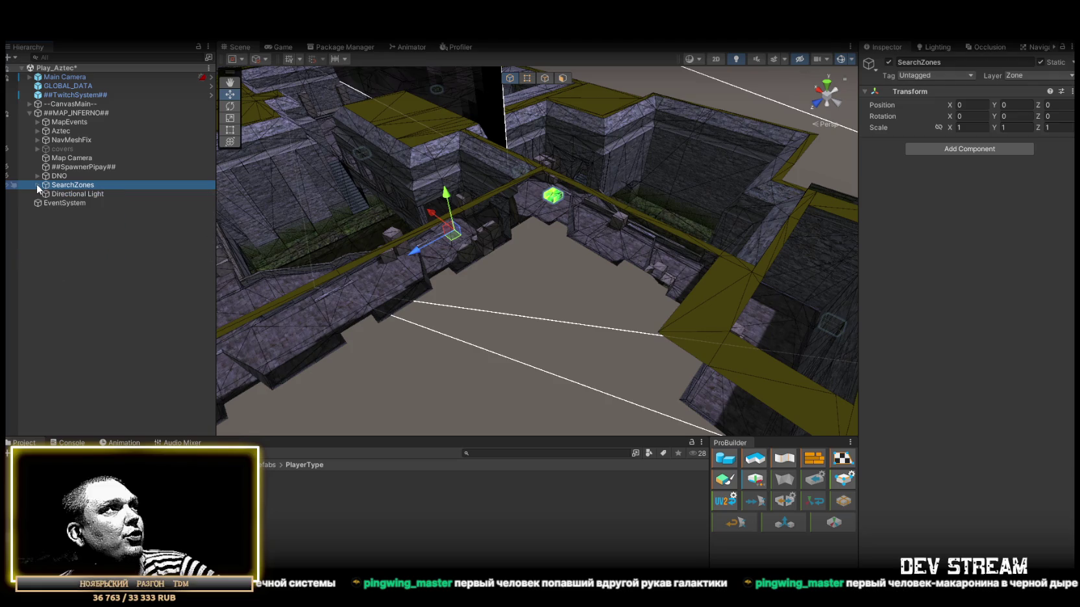
# Hide the SearchZones object in the Scene and orbit the view down into the pit.
pyautogui.click(6, 185)
pyautogui.moveTo(379, 245)
pyautogui.mouseDown()
pyautogui.moveTo(578, 229)
pyautogui.moveTo(755, 258)
pyautogui.moveTo(662, 265)
pyautogui.moveTo(603, 289)
pyautogui.mouseUp()
pyautogui.scroll(-5, 538, 298)
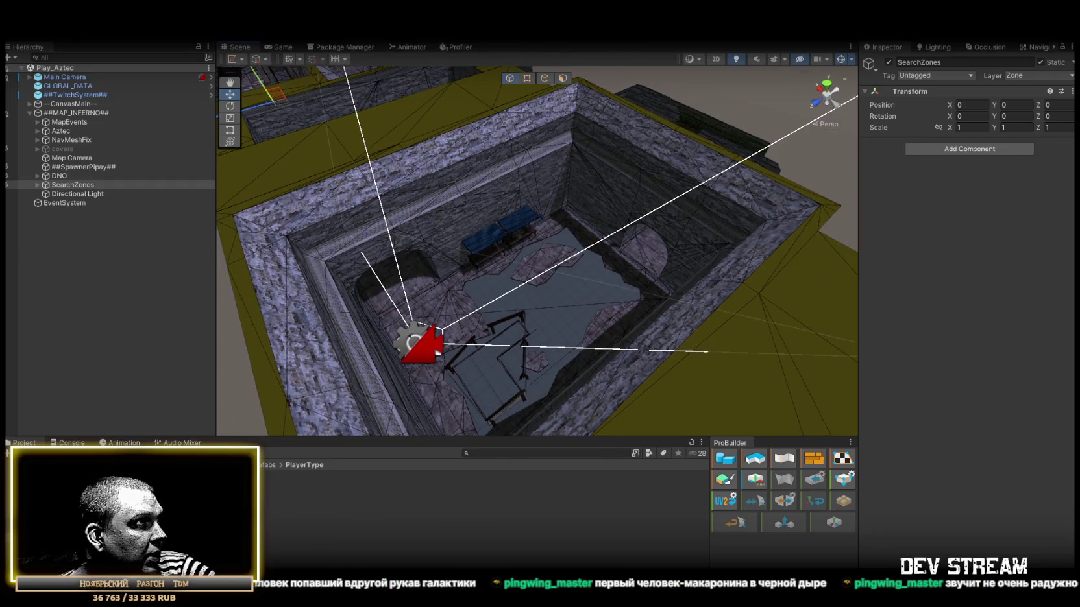
# Go up to the Prefabs folder in the Project window and turn the view toward the room.
pyautogui.click(268, 465)
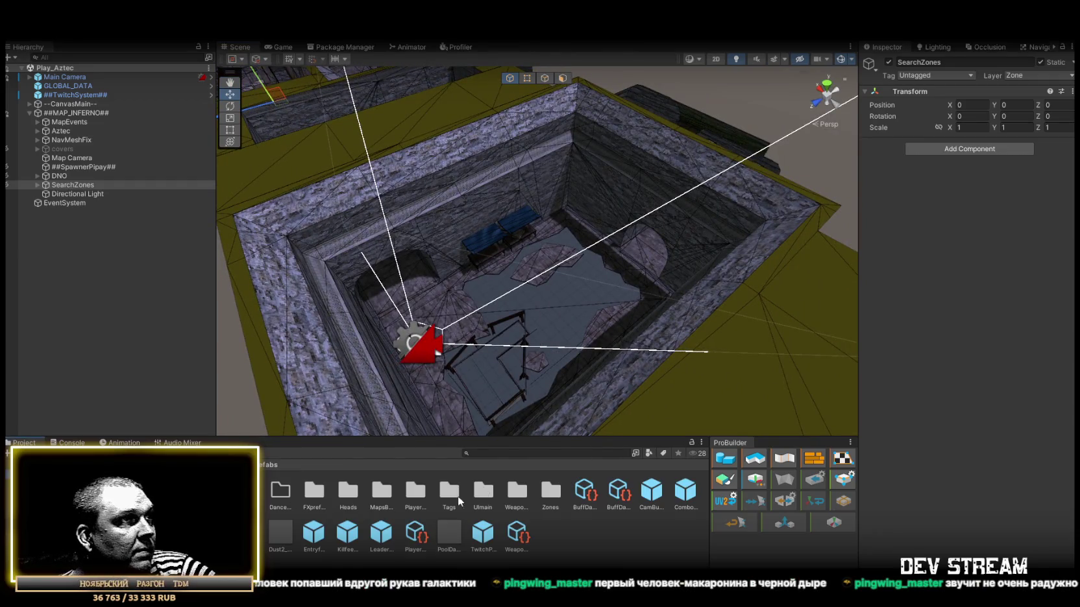
pyautogui.scroll(-5, 497, 521)
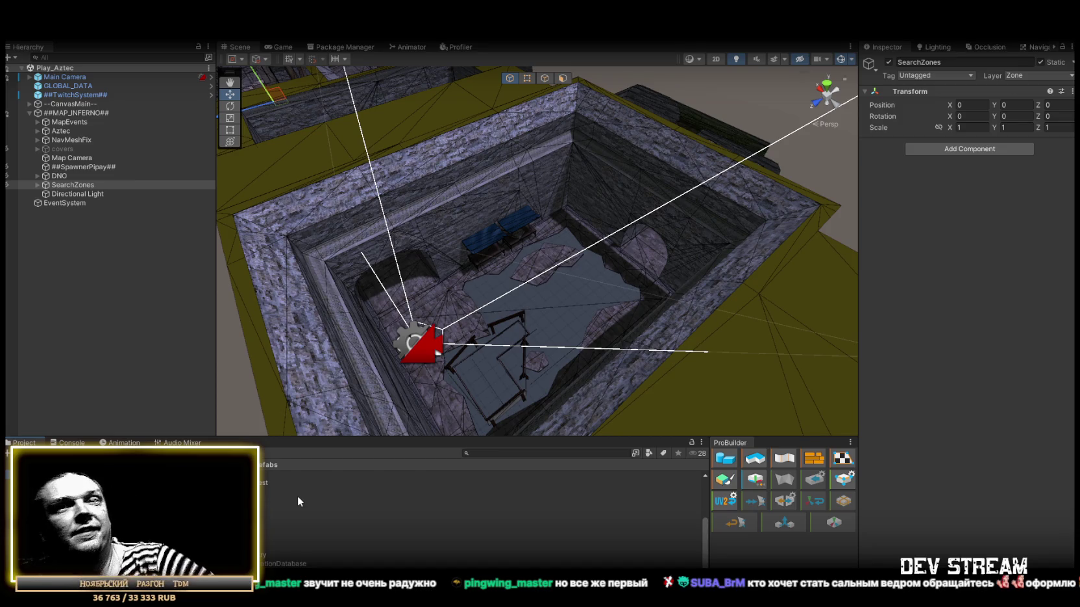
pyautogui.moveTo(407, 405)
pyautogui.mouseDown()
pyautogui.moveTo(513, 298)
pyautogui.moveTo(424, 268)
pyautogui.moveTo(416, 279)
pyautogui.moveTo(395, 260)
pyautogui.mouseUp()
# Move and rotate the Main Camera to sit low over the level above the pit, facing it.
pyautogui.click(103, 78)
pyautogui.moveTo(392, 210)
pyautogui.mouseDown()
pyautogui.moveTo(578, 238)
pyautogui.moveTo(774, 212)
pyautogui.moveTo(422, 182)
pyautogui.moveTo(285, 156)
pyautogui.mouseUp()
pyautogui.scroll(5, 355, 143)
pyautogui.press('e')
pyautogui.moveTo(457, 156); pyautogui.dragTo(746, 169)
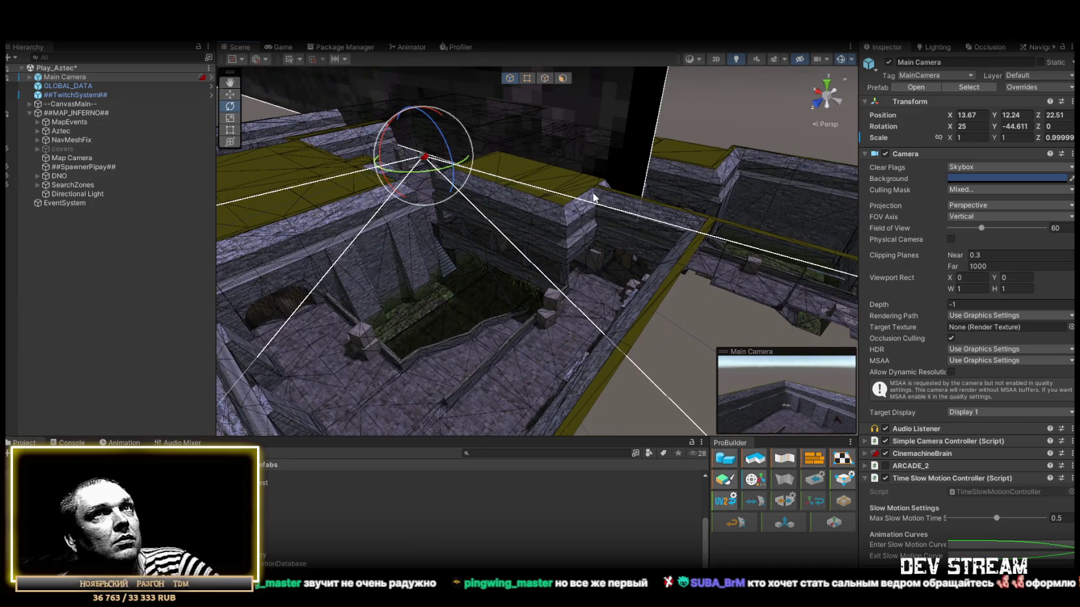
pyautogui.press('w')
pyautogui.moveTo(475, 156); pyautogui.dragTo(492, 203)
pyautogui.scroll(5, 652, 247)
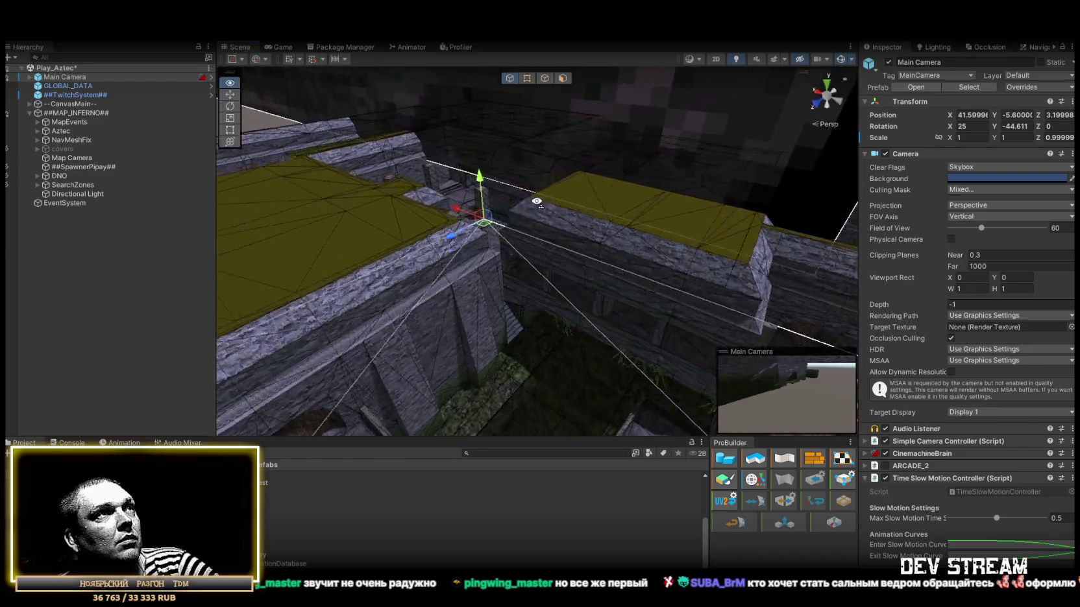
pyautogui.moveTo(380, 222)
pyautogui.mouseDown()
pyautogui.moveTo(505, 234)
pyautogui.moveTo(495, 425)
pyautogui.moveTo(565, 276)
pyautogui.moveTo(320, 49)
pyautogui.mouseUp()
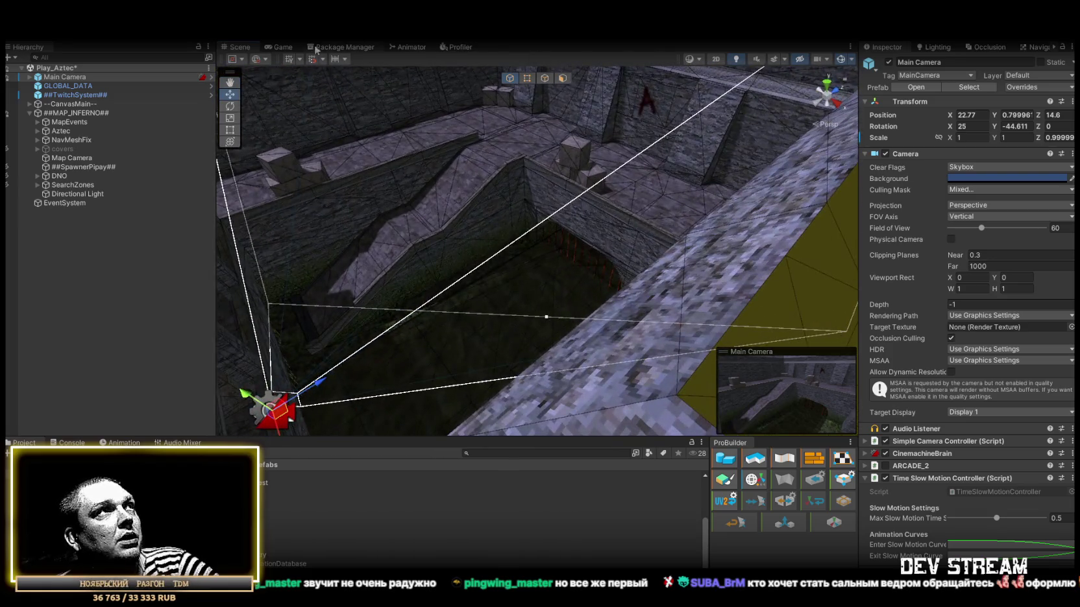
# Check the Game view, return to the Scene zoomed on the pit room, and open Navigation bake settings.
pyautogui.click(284, 49)
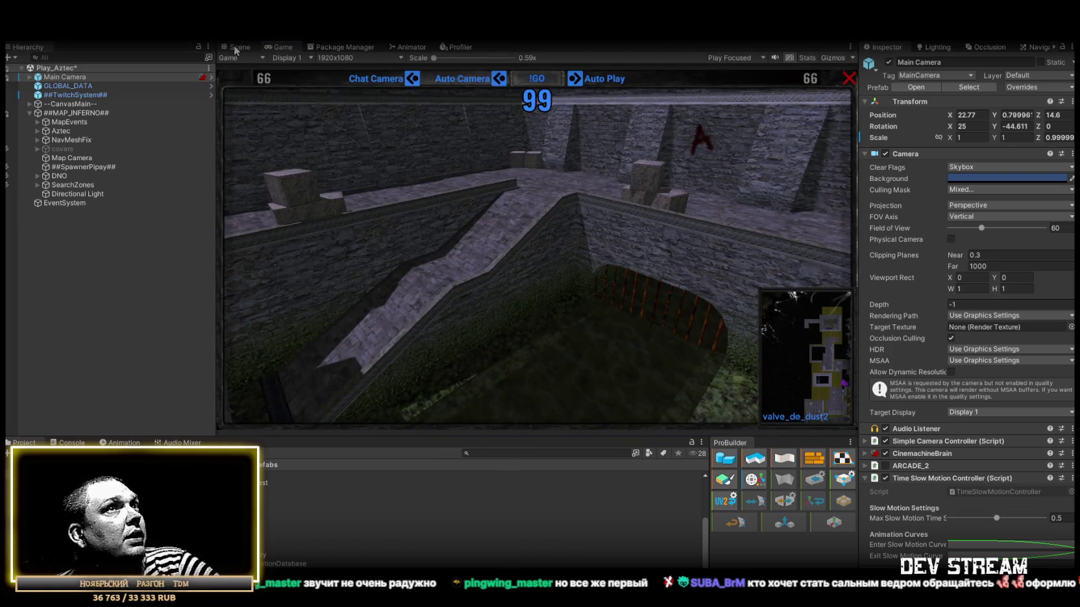
pyautogui.click(238, 48)
pyautogui.moveTo(149, 198)
pyautogui.mouseDown()
pyautogui.moveTo(543, 210)
pyautogui.moveTo(379, 229)
pyautogui.moveTo(376, 277)
pyautogui.moveTo(544, 242)
pyautogui.mouseUp()
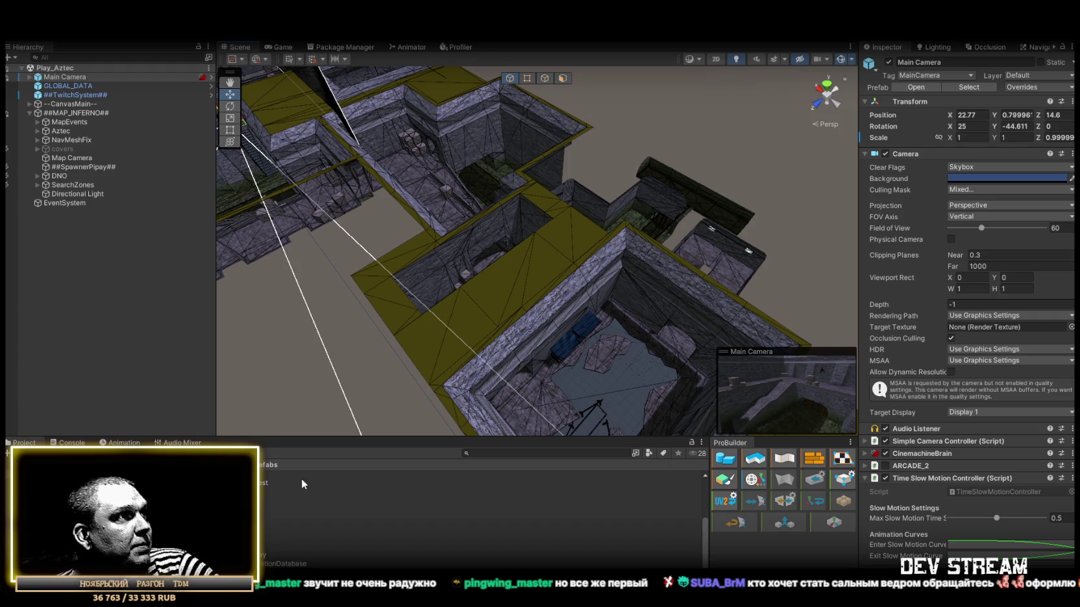
pyautogui.moveTo(544, 242); pyautogui.dragTo(725, 46)
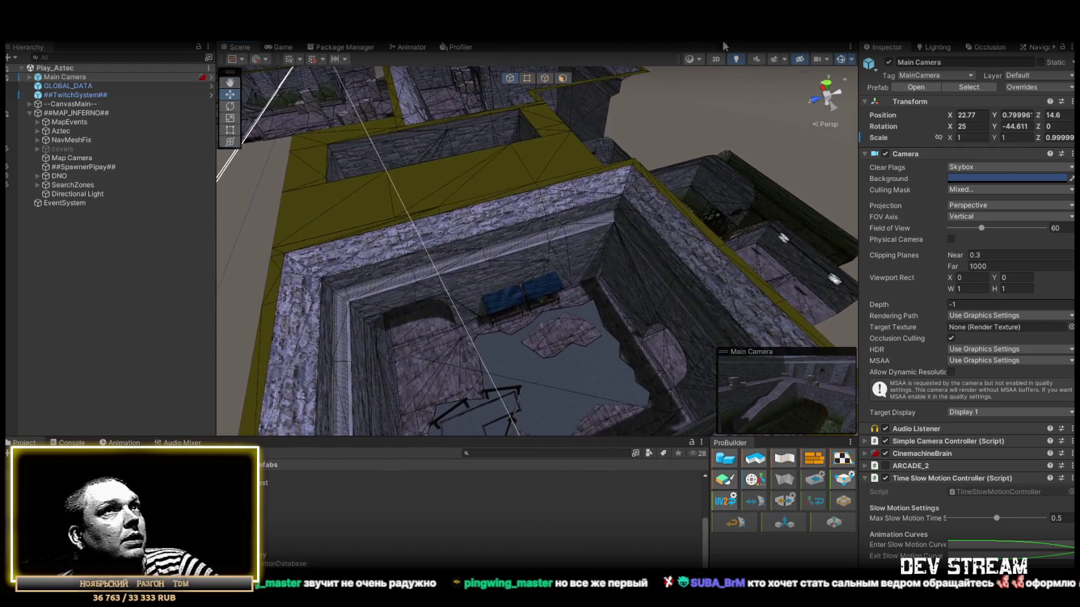
pyautogui.click(1032, 47)
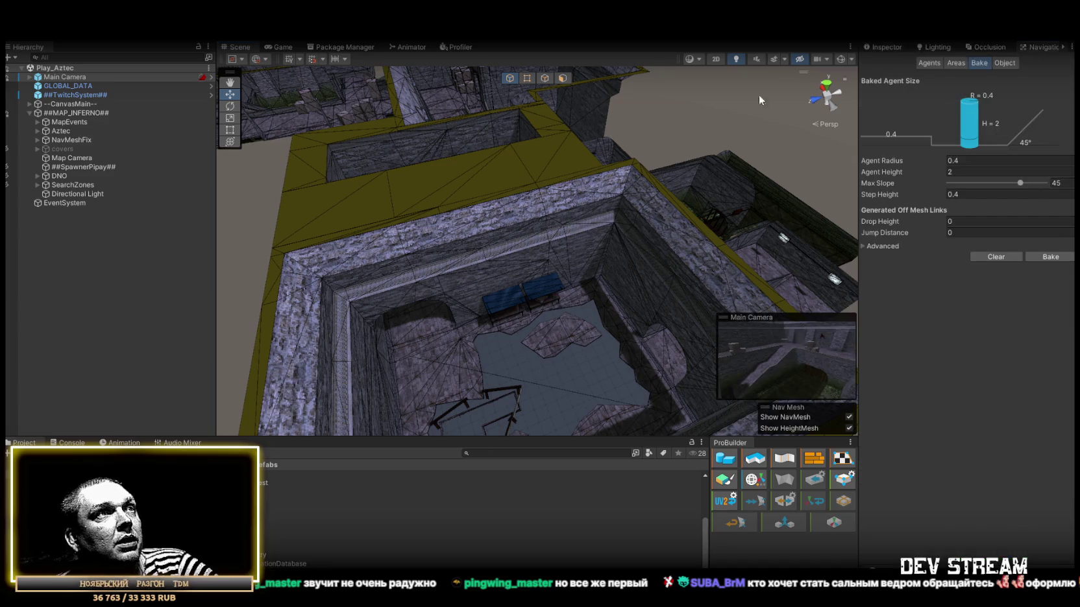
# Show the baked NavMesh overlay and drop the first Dust2_sp spawn point onto it.
pyautogui.scroll(3, 759, 95)
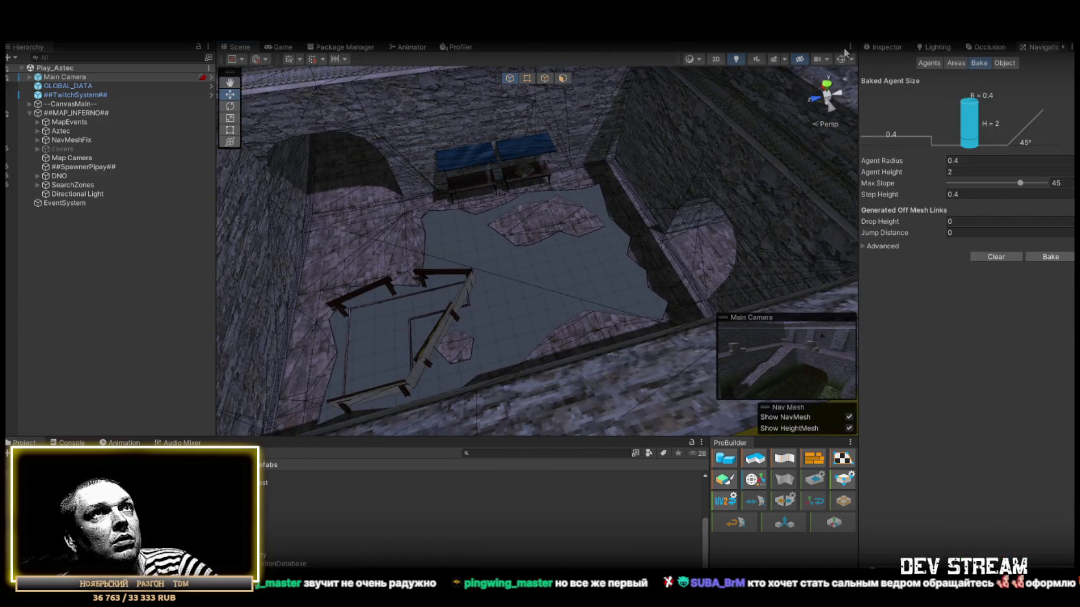
pyautogui.click(841, 59)
pyautogui.moveTo(493, 168)
pyautogui.mouseDown()
pyautogui.moveTo(519, 97)
pyautogui.moveTo(374, 148)
pyautogui.moveTo(458, 152)
pyautogui.moveTo(632, 224)
pyautogui.moveTo(706, 226)
pyautogui.moveTo(682, 247)
pyautogui.mouseUp()
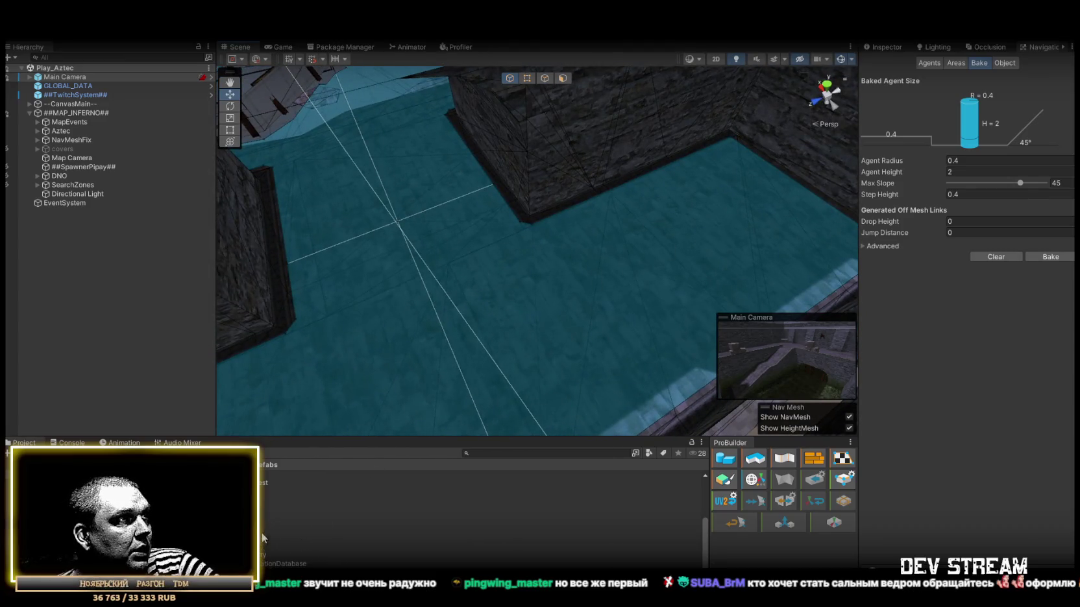
pyautogui.moveTo(708, 230); pyautogui.dragTo(741, 225)
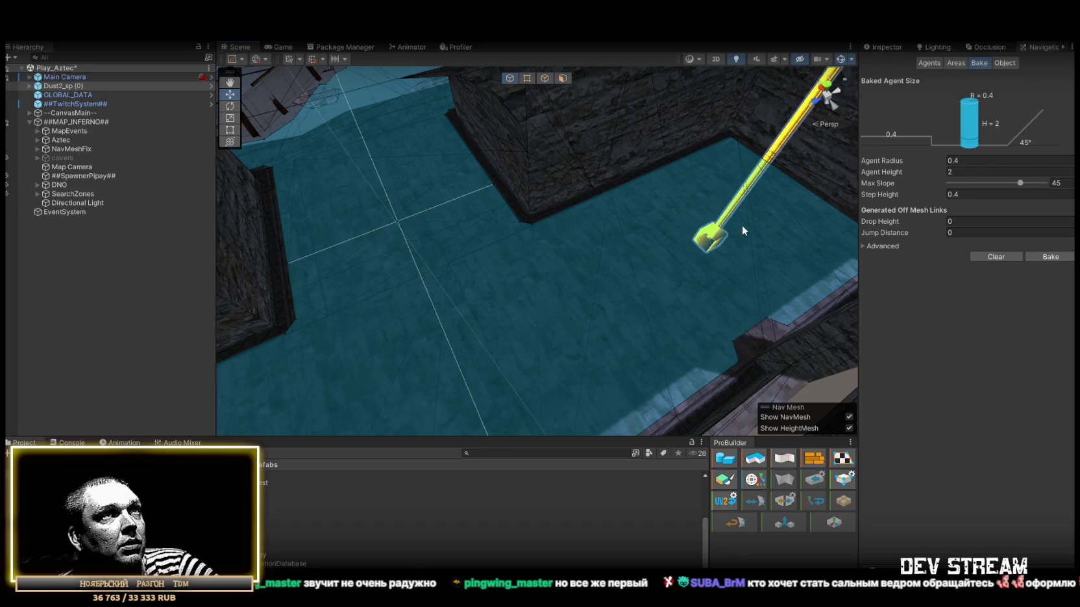
pyautogui.press('f')
# Place more Dust2_sp spawn points on the courtyard floor and ledges, up to Dust2_sp (5).
pyautogui.moveTo(263, 484)
pyautogui.mouseDown()
pyautogui.moveTo(481, 337)
pyautogui.moveTo(629, 267)
pyautogui.moveTo(572, 180)
pyautogui.mouseUp()
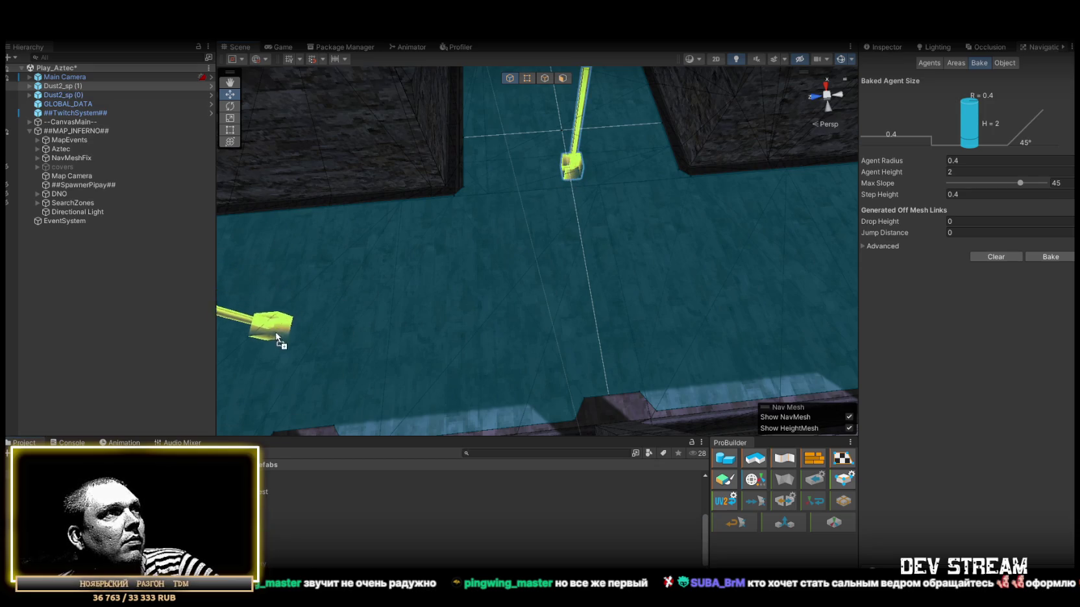
pyautogui.moveTo(278, 330); pyautogui.dragTo(278, 329)
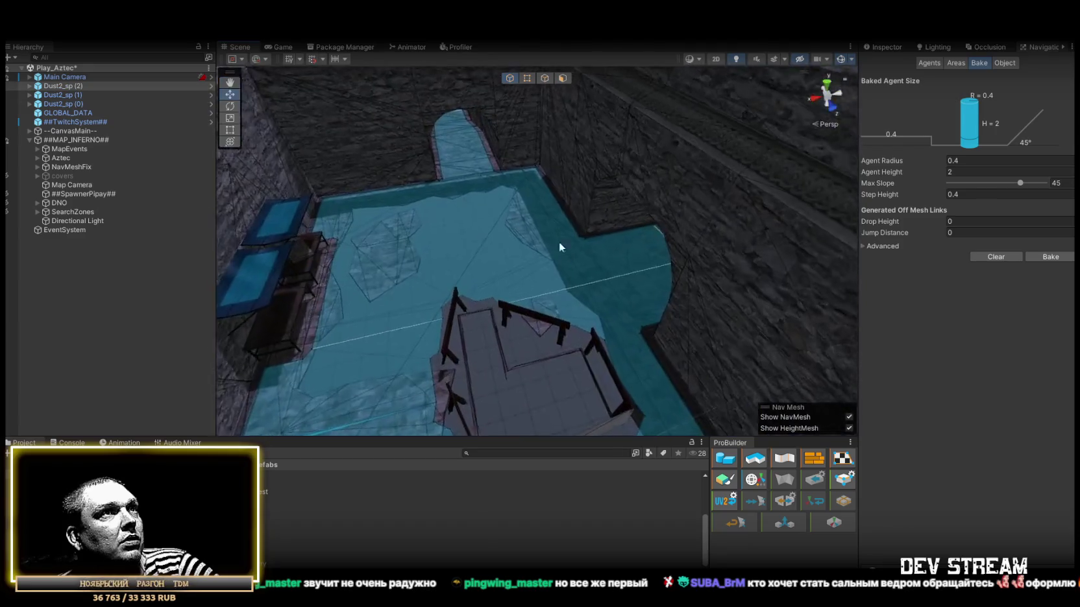
pyautogui.moveTo(272, 536)
pyautogui.mouseDown()
pyautogui.moveTo(477, 308)
pyautogui.moveTo(410, 265)
pyautogui.mouseUp()
pyautogui.click(273, 536)
pyautogui.moveTo(272, 536); pyautogui.dragTo(526, 310)
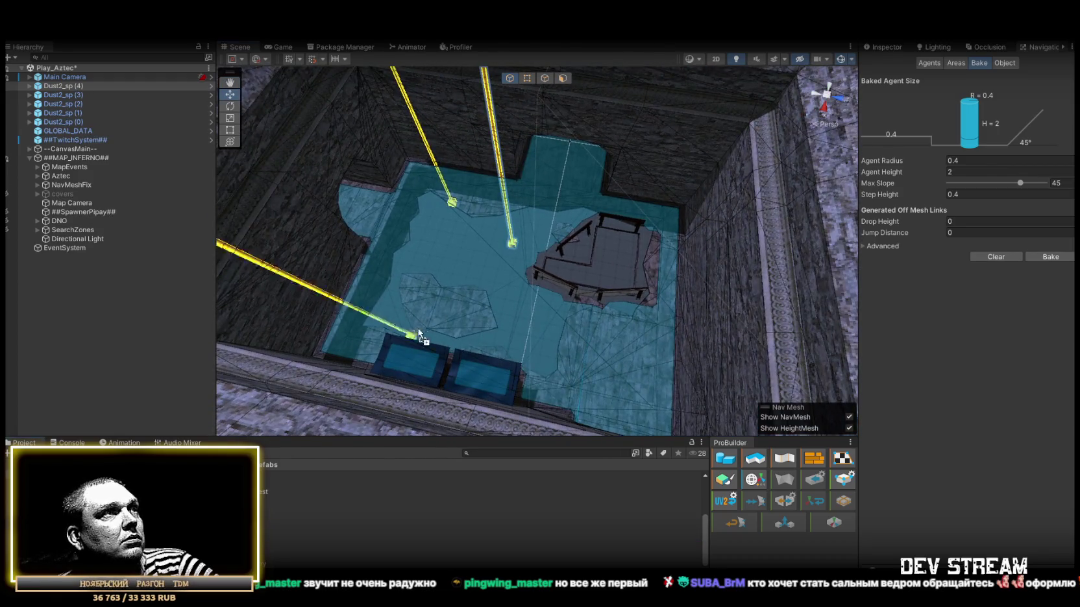
pyautogui.moveTo(434, 267); pyautogui.dragTo(433, 267)
# Add Dust2_sp (6) through (10) across the walkable NavMesh floor.
pyautogui.moveTo(272, 536)
pyautogui.mouseDown()
pyautogui.moveTo(484, 354)
pyautogui.moveTo(524, 338)
pyautogui.mouseUp()
pyautogui.moveTo(273, 536)
pyautogui.mouseDown()
pyautogui.moveTo(554, 381)
pyautogui.moveTo(622, 361)
pyautogui.mouseUp()
pyautogui.moveTo(622, 362)
pyautogui.mouseDown()
pyautogui.moveTo(330, 313)
pyautogui.moveTo(740, 335)
pyautogui.moveTo(696, 285)
pyautogui.moveTo(639, 285)
pyautogui.mouseUp()
pyautogui.moveTo(272, 546)
pyautogui.mouseDown()
pyautogui.moveTo(641, 302)
pyautogui.moveTo(602, 308)
pyautogui.moveTo(562, 367)
pyautogui.moveTo(430, 442)
pyautogui.mouseUp()
pyautogui.moveTo(273, 546)
pyautogui.mouseDown()
pyautogui.moveTo(578, 266)
pyautogui.moveTo(569, 273)
pyautogui.mouseUp()
pyautogui.moveTo(283, 492)
pyautogui.mouseDown()
pyautogui.moveTo(410, 294)
pyautogui.moveTo(318, 206)
pyautogui.moveTo(386, 169)
pyautogui.moveTo(707, 233)
pyautogui.moveTo(433, 383)
pyautogui.mouseUp()
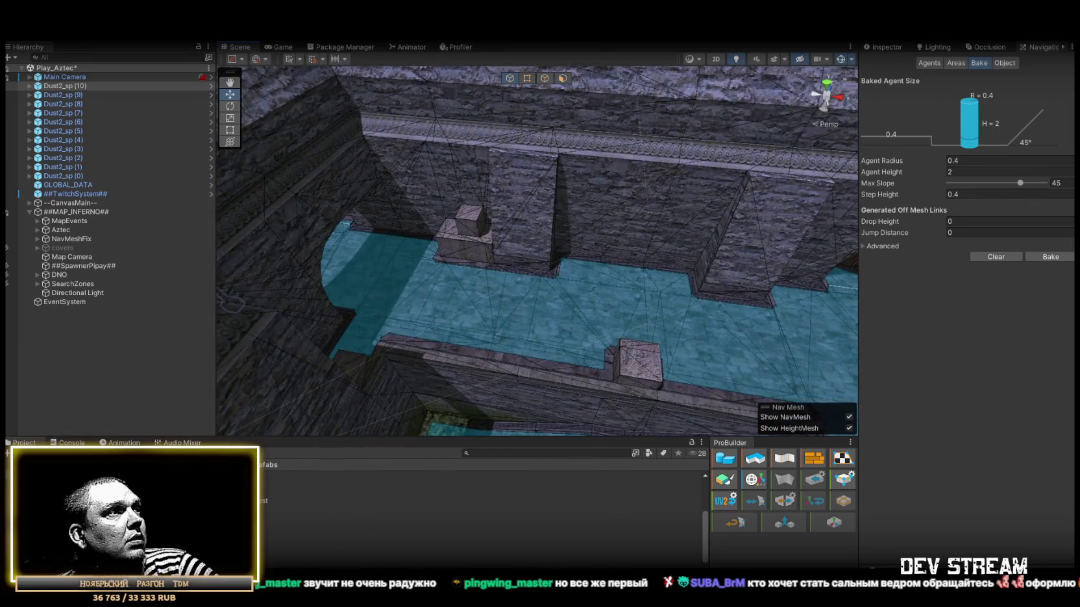
# Place Dust2_sp spawn points beside the wall pillar and center block, including Dust2_sp (11) and (13).
pyautogui.moveTo(273, 545); pyautogui.dragTo(467, 278)
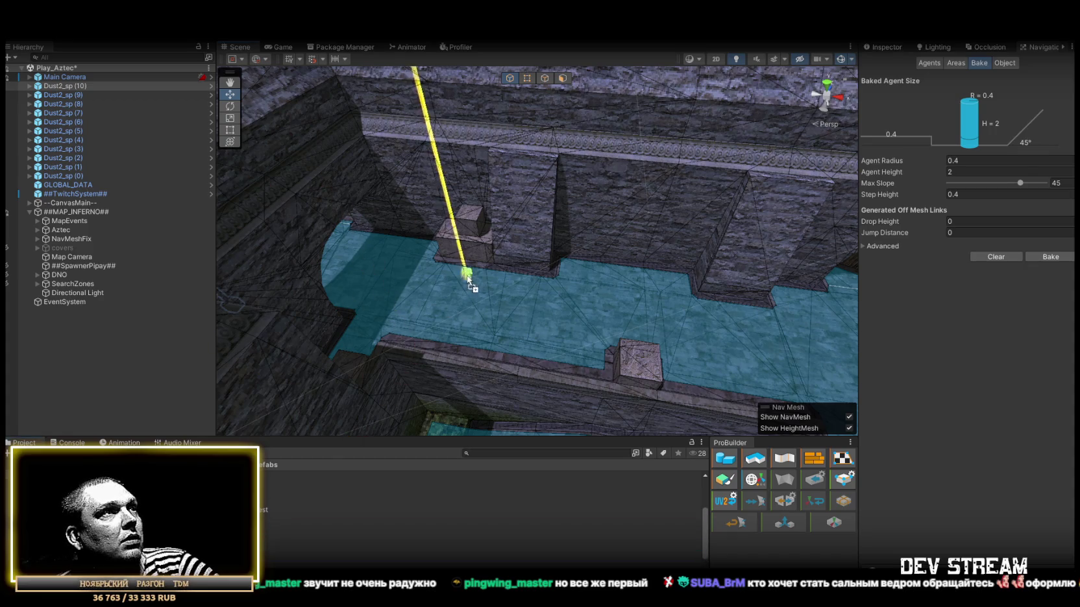
pyautogui.moveTo(400, 298); pyautogui.dragTo(400, 297)
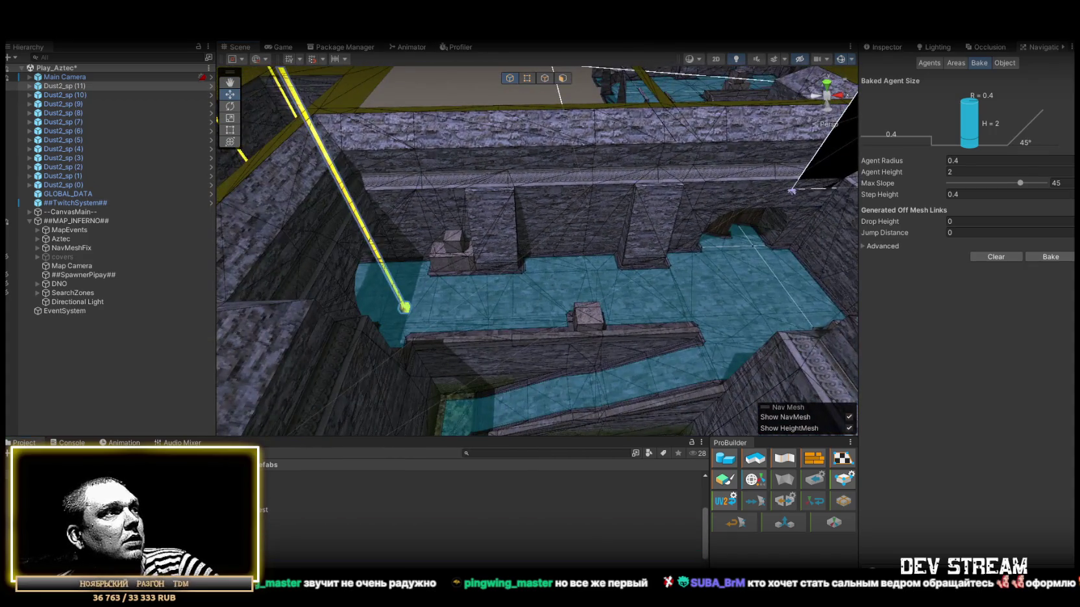
pyautogui.moveTo(292, 555)
pyautogui.mouseDown()
pyautogui.moveTo(542, 291)
pyautogui.moveTo(544, 276)
pyautogui.mouseUp()
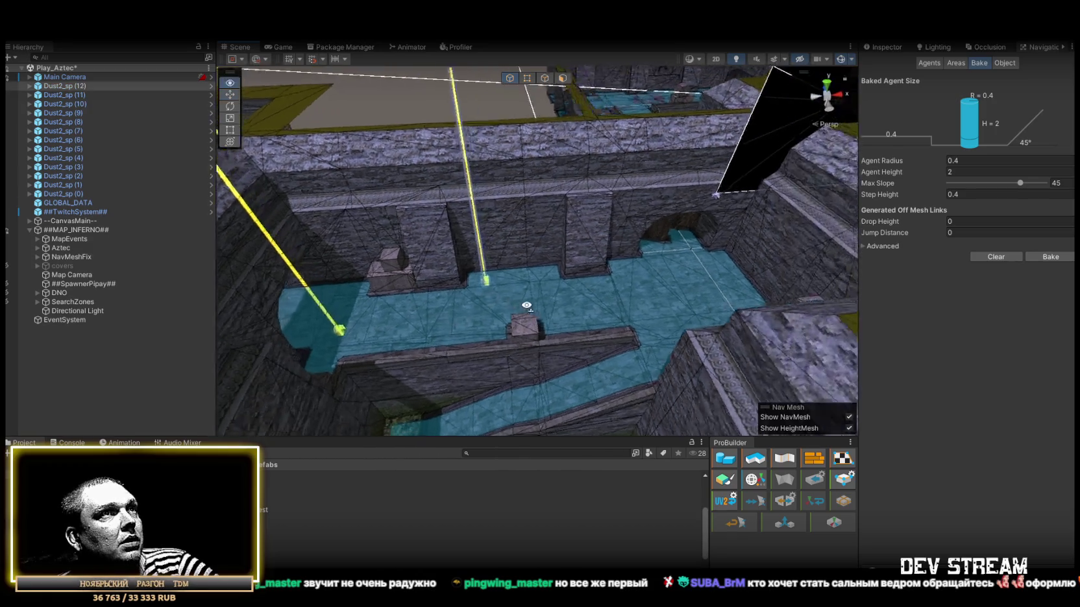
pyautogui.moveTo(292, 555)
pyautogui.mouseDown()
pyautogui.moveTo(426, 349)
pyautogui.moveTo(419, 337)
pyautogui.mouseUp()
pyautogui.moveTo(292, 563)
pyautogui.mouseDown()
pyautogui.moveTo(562, 331)
pyautogui.moveTo(552, 335)
pyautogui.mouseUp()
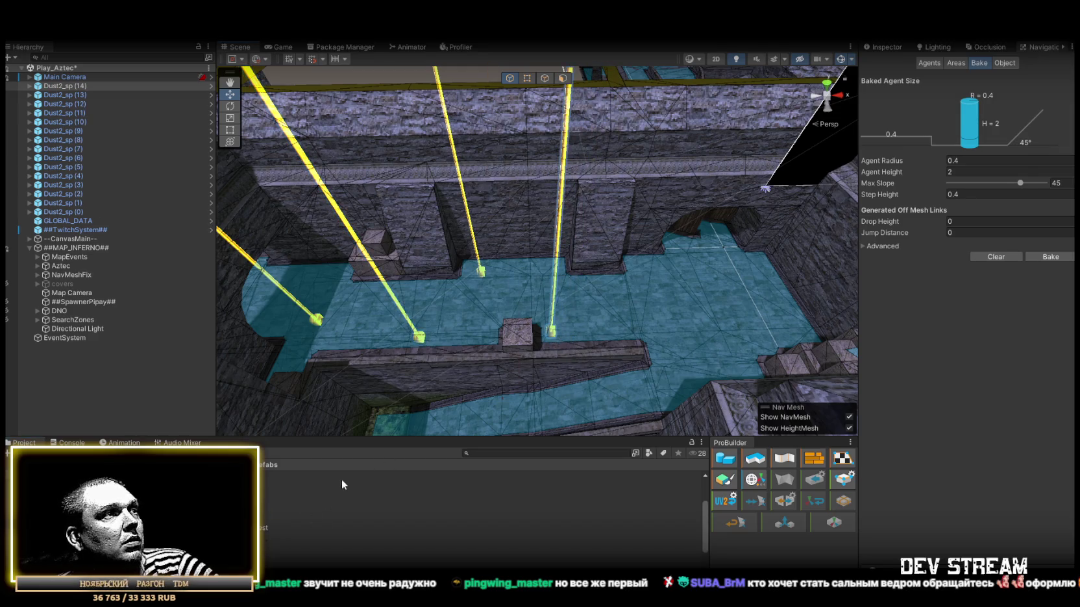
# Add Dust2_sp (15)–(17) along the walkway and narrow room, then expand Aztec in the Hierarchy.
pyautogui.moveTo(661, 276); pyautogui.dragTo(646, 271)
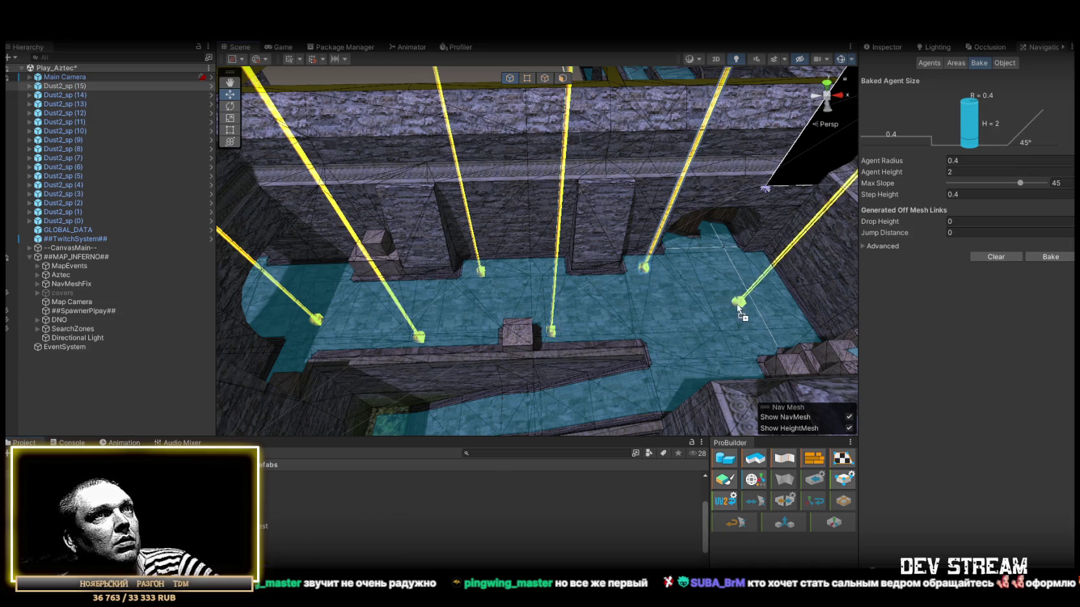
pyautogui.moveTo(759, 284); pyautogui.dragTo(759, 284)
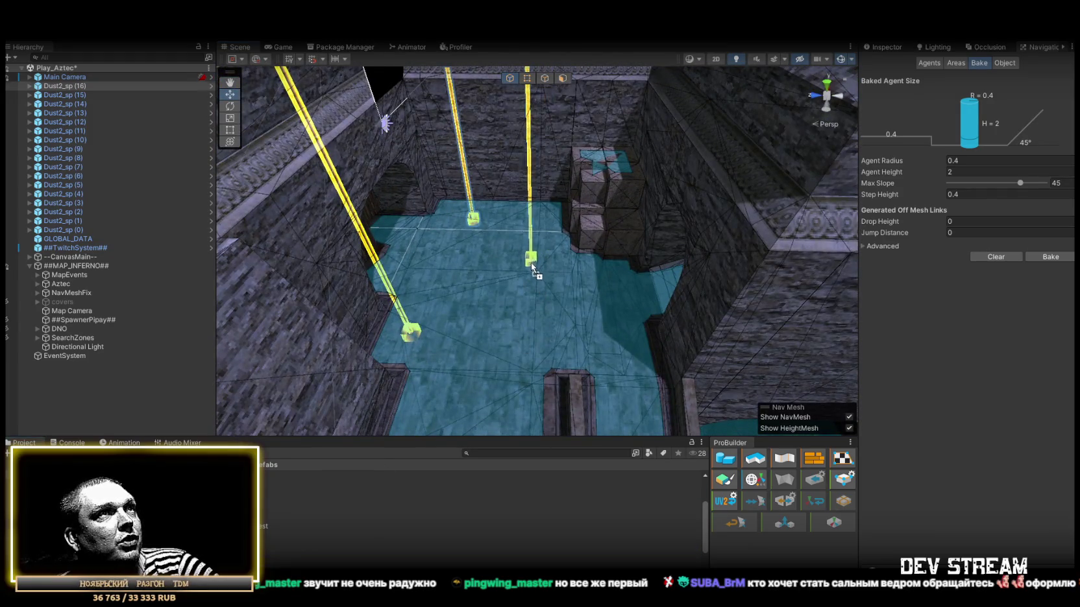
pyautogui.moveTo(531, 262); pyautogui.dragTo(531, 262)
pyautogui.moveTo(664, 270)
pyautogui.mouseDown()
pyautogui.moveTo(617, 243)
pyautogui.moveTo(630, 277)
pyautogui.moveTo(655, 240)
pyautogui.moveTo(536, 256)
pyautogui.moveTo(349, 325)
pyautogui.moveTo(263, 335)
pyautogui.moveTo(59, 280)
pyautogui.mouseUp()
pyautogui.click(37, 293)
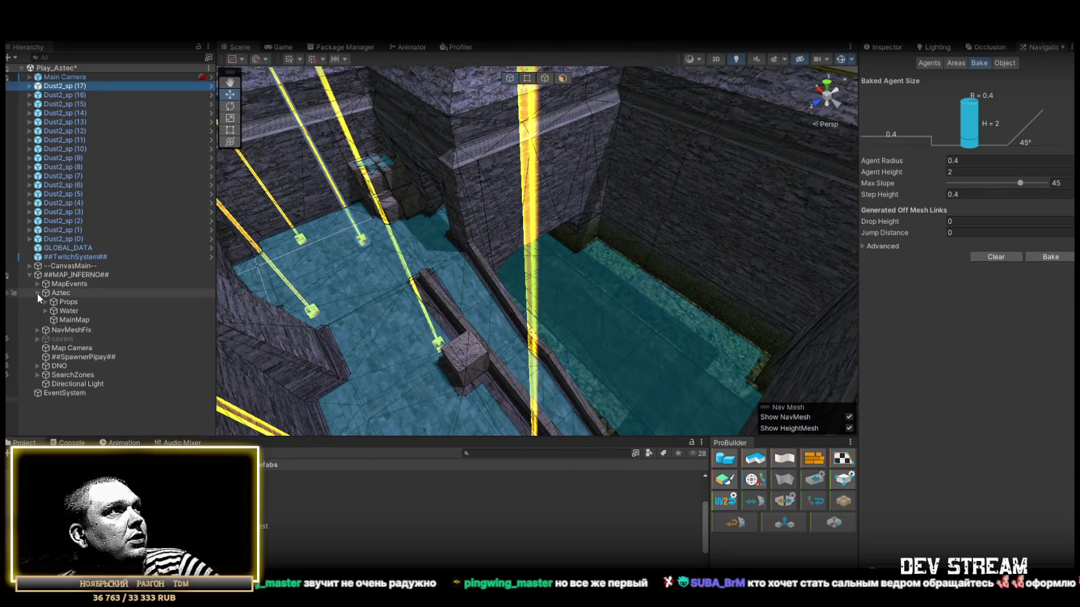
# Deactivate the Aztec Water object and return to the Navigation bake panel.
pyautogui.click(69, 310)
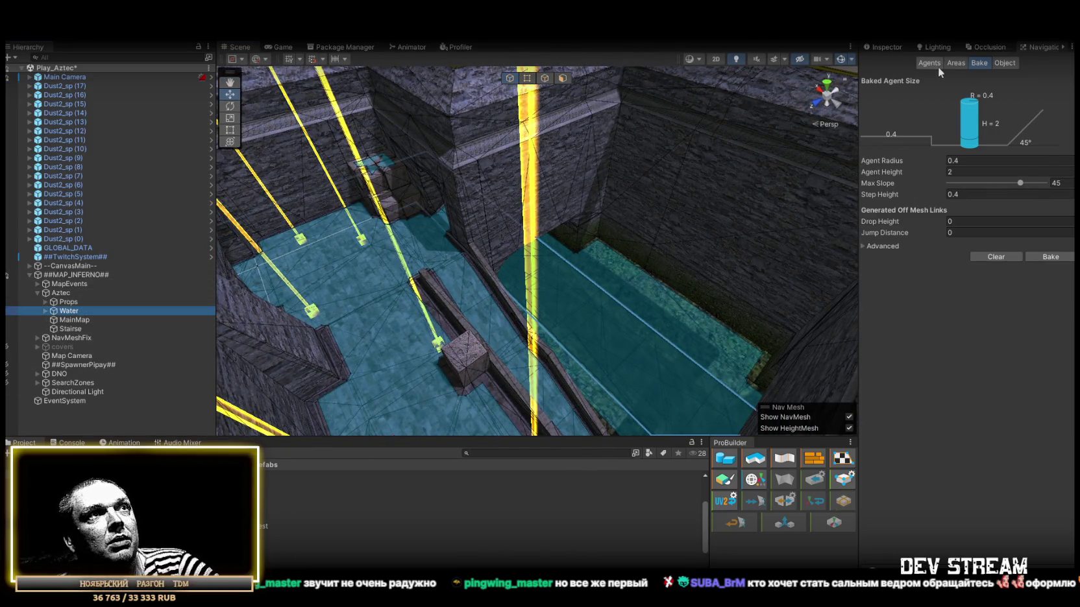
pyautogui.click(888, 48)
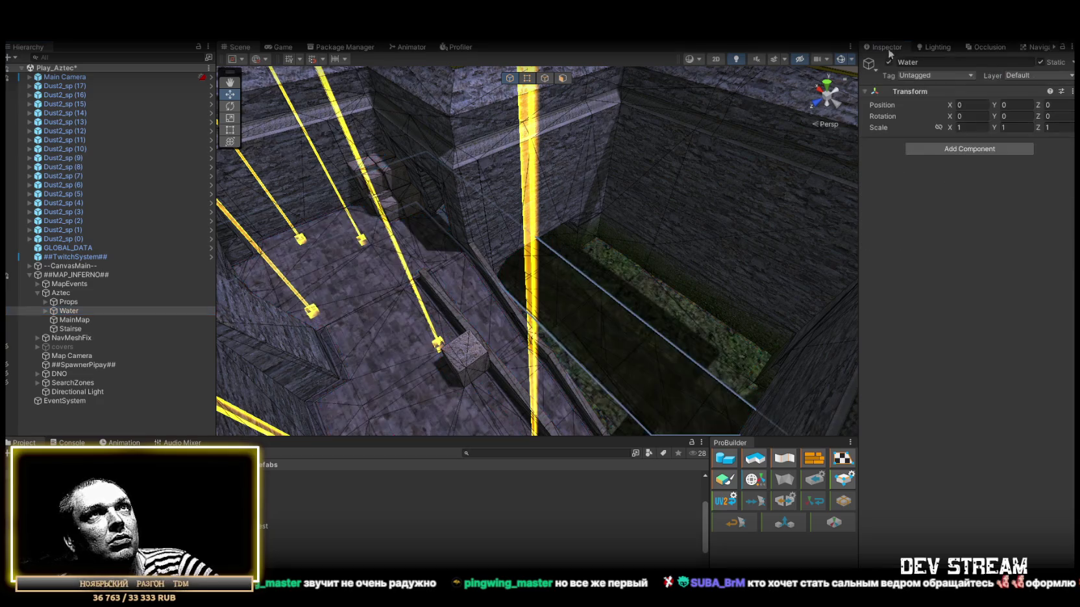
pyautogui.click(1037, 48)
pyautogui.moveTo(678, 165); pyautogui.dragTo(545, 208)
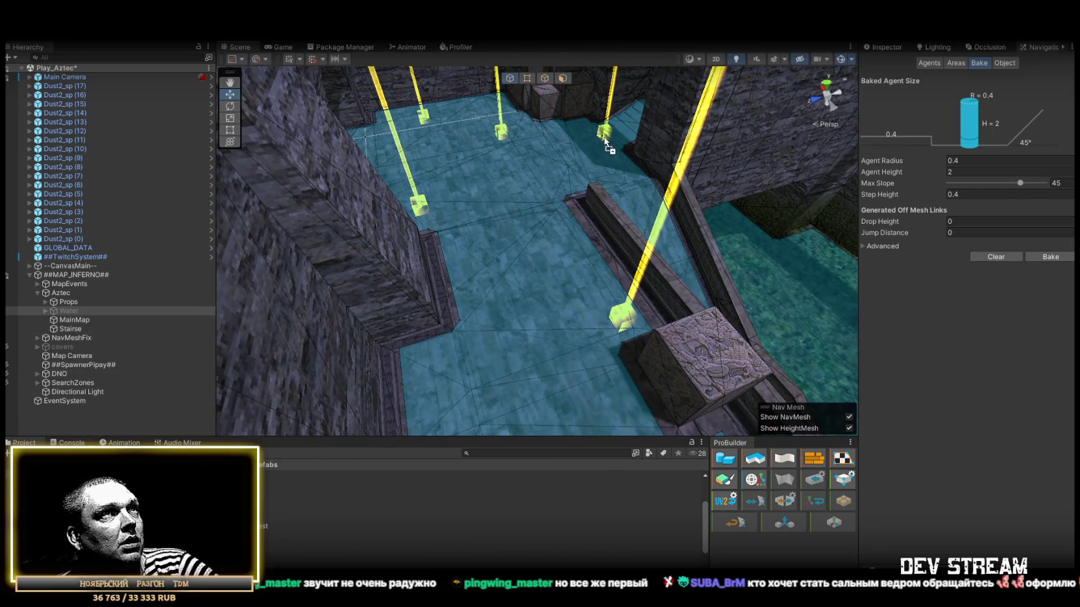
pyautogui.click(818, 266)
pyautogui.moveTo(815, 246)
pyautogui.mouseDown()
pyautogui.moveTo(755, 272)
pyautogui.moveTo(579, 234)
pyautogui.moveTo(686, 216)
pyautogui.moveTo(355, 224)
pyautogui.moveTo(212, 298)
pyautogui.moveTo(172, 283)
pyautogui.moveTo(113, 283)
pyautogui.moveTo(363, 273)
pyautogui.moveTo(533, 311)
pyautogui.moveTo(489, 326)
pyautogui.mouseUp()
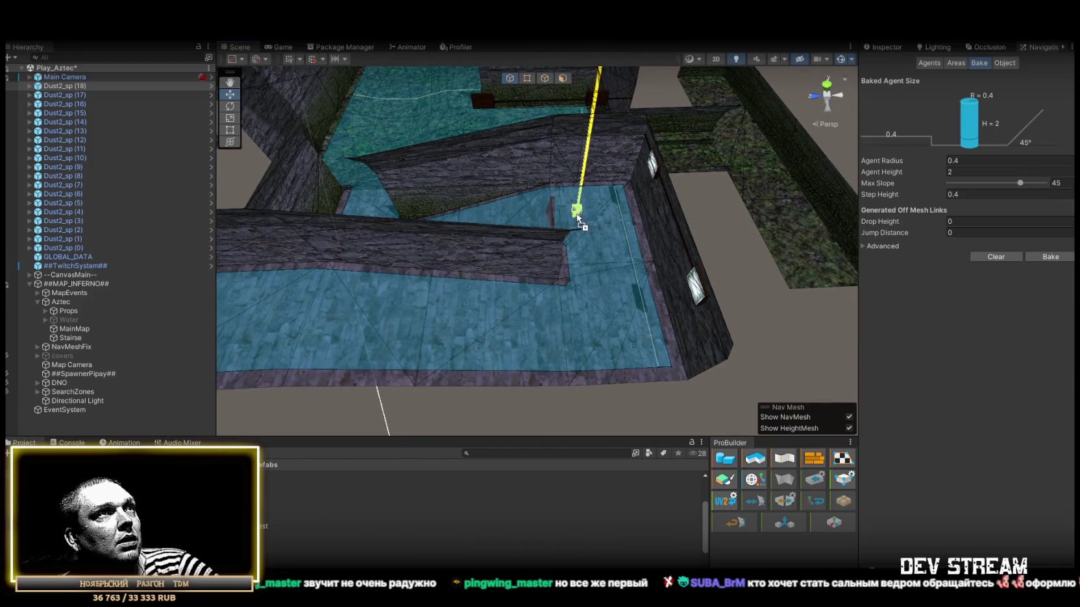
# Place Dust2_sp (19) through (27) in the corner room, corridor, water channel and pool room.
pyautogui.moveTo(579, 218); pyautogui.dragTo(577, 214)
pyautogui.moveTo(682, 251)
pyautogui.mouseDown()
pyautogui.moveTo(622, 257)
pyautogui.moveTo(612, 337)
pyautogui.moveTo(496, 257)
pyautogui.moveTo(556, 303)
pyautogui.moveTo(545, 305)
pyautogui.mouseUp()
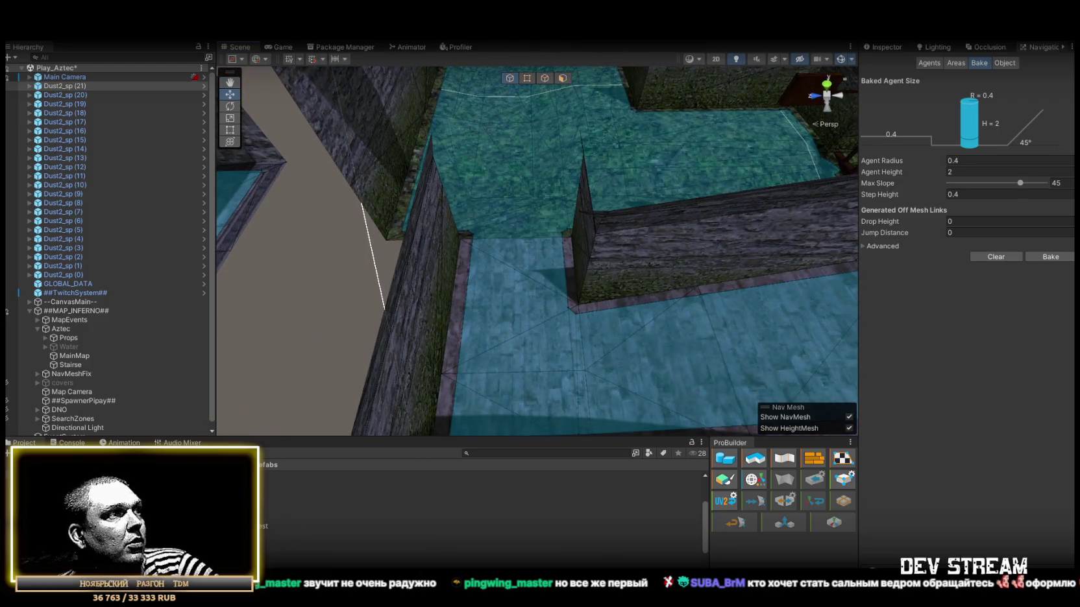
pyautogui.moveTo(195, 525)
pyautogui.mouseDown()
pyautogui.moveTo(501, 286)
pyautogui.moveTo(479, 285)
pyautogui.mouseUp()
pyautogui.moveTo(195, 526); pyautogui.dragTo(534, 366)
pyautogui.press('w')
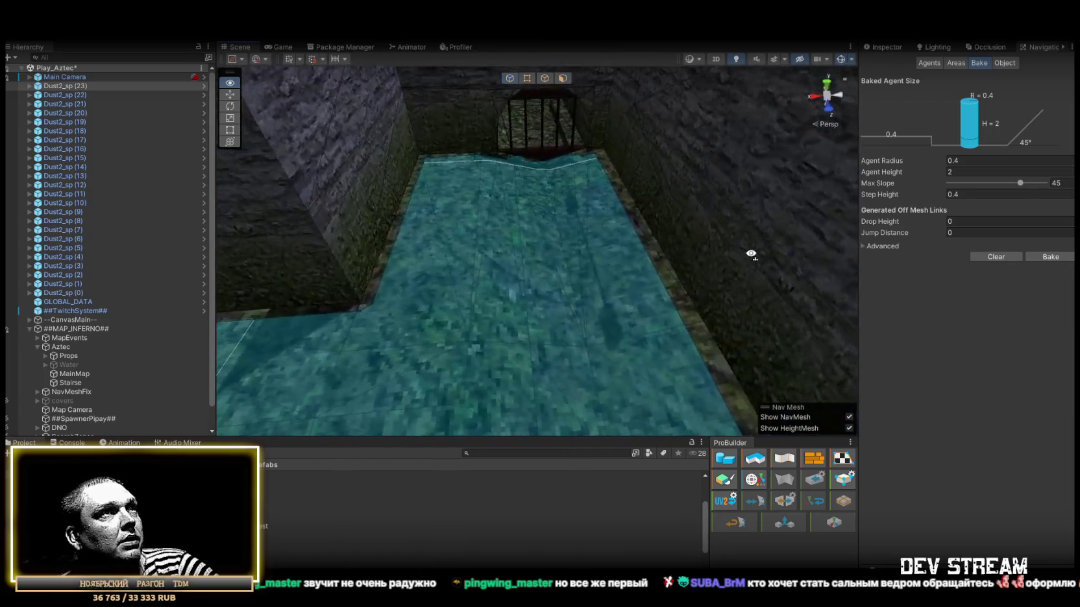
pyautogui.moveTo(454, 179); pyautogui.dragTo(443, 177)
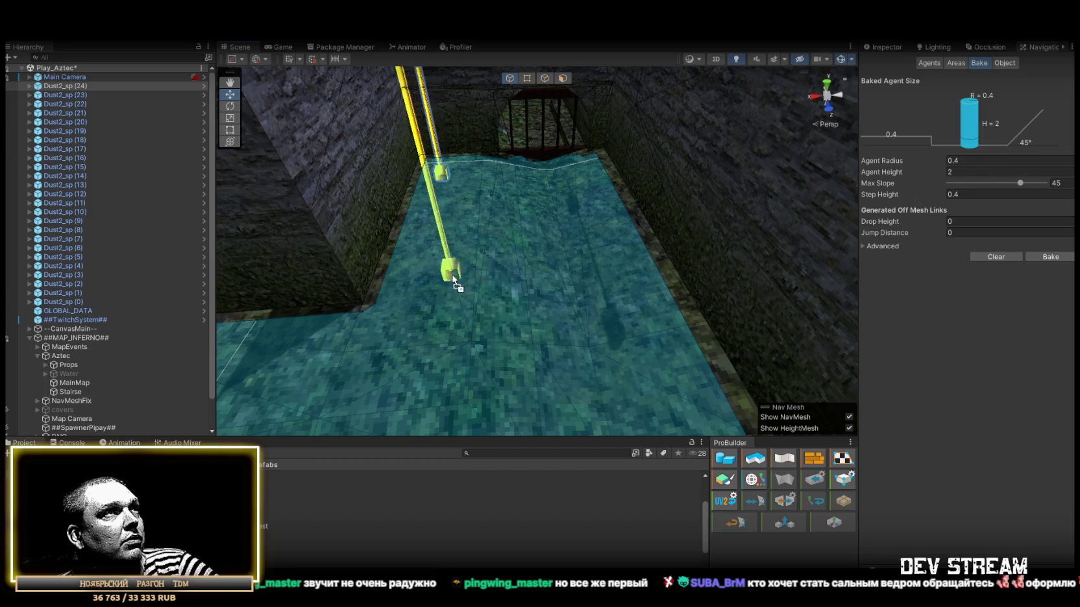
pyautogui.moveTo(454, 282); pyautogui.dragTo(454, 283)
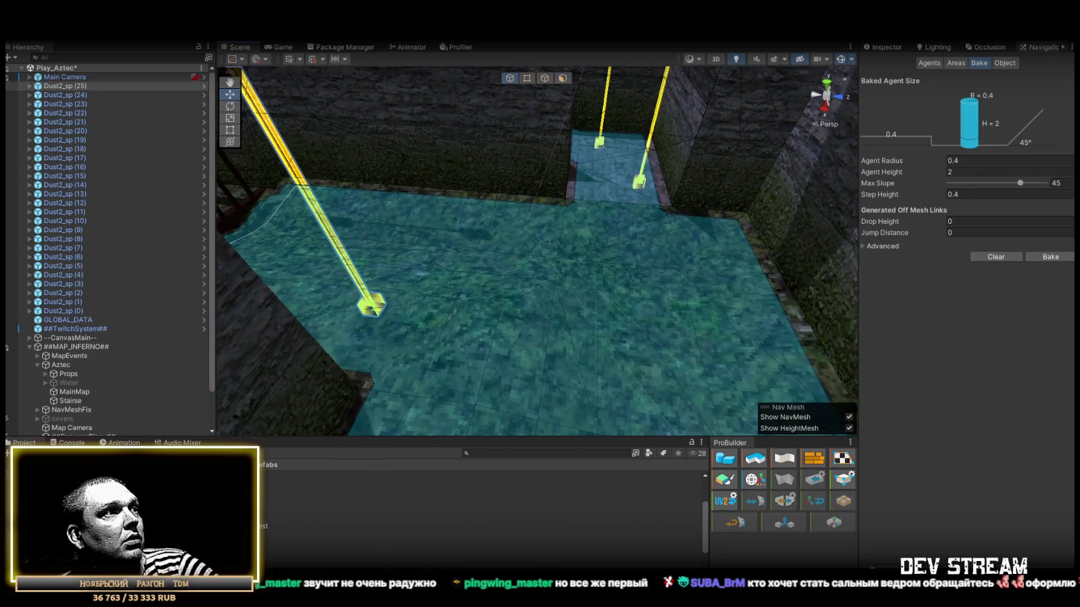
pyautogui.moveTo(707, 250); pyautogui.dragTo(707, 250)
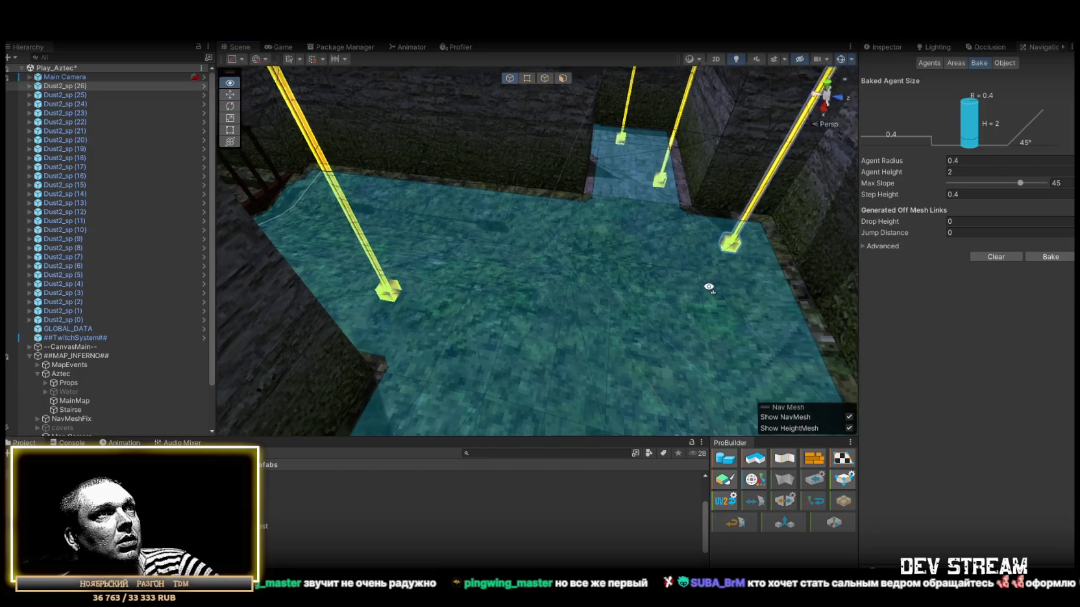
pyautogui.moveTo(637, 323); pyautogui.dragTo(643, 330)
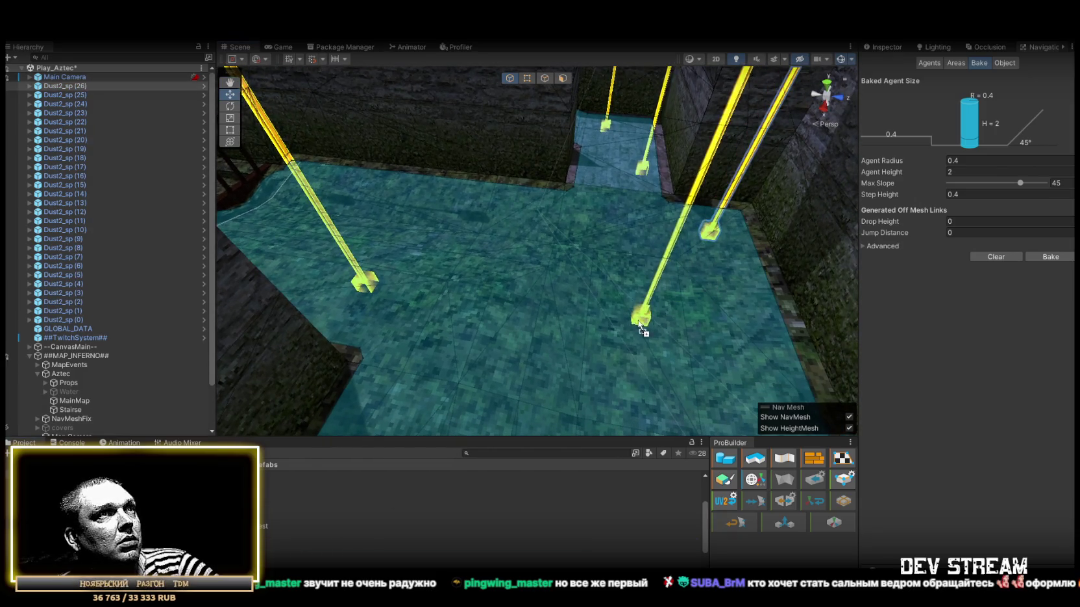
# Add Dust2_sp (28) through (31) by the wall corner, lower floor and pool floor.
pyautogui.moveTo(435, 319)
pyautogui.mouseDown()
pyautogui.moveTo(742, 325)
pyautogui.moveTo(783, 288)
pyautogui.mouseUp()
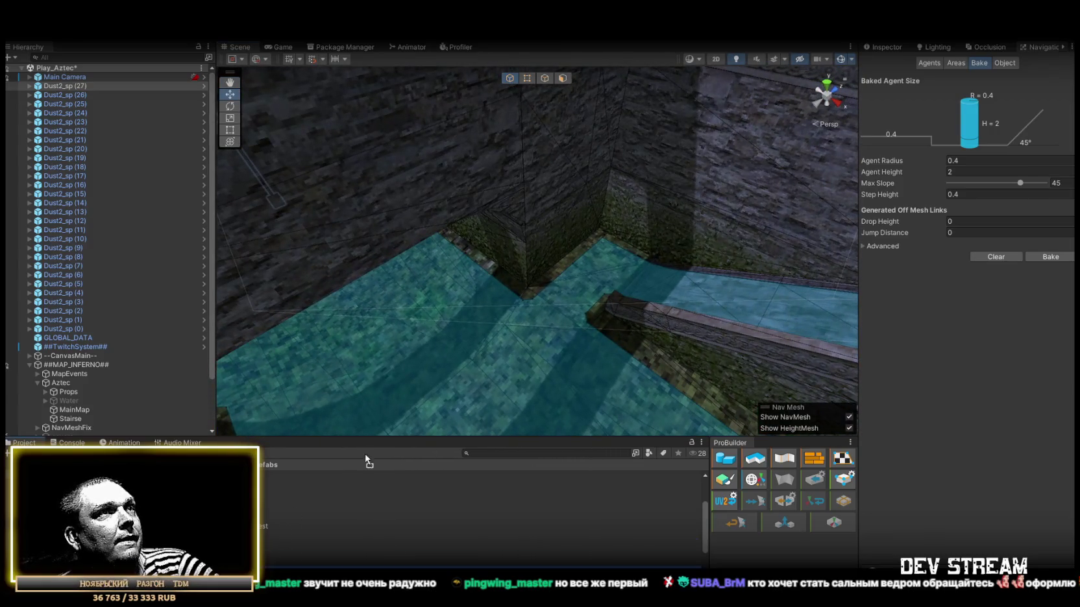
pyautogui.moveTo(608, 270); pyautogui.dragTo(609, 270)
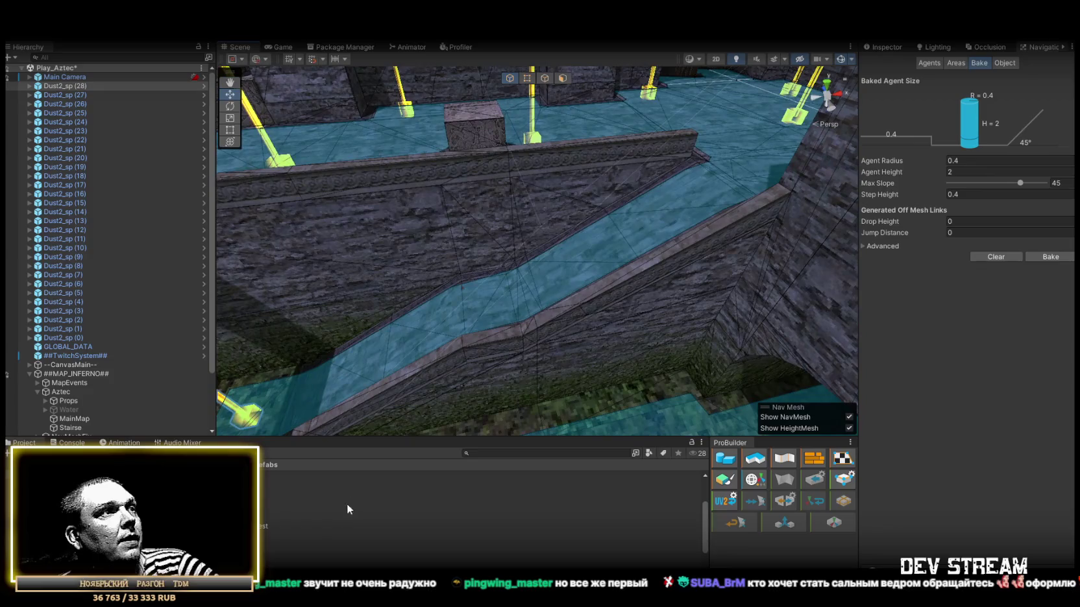
pyautogui.moveTo(468, 322)
pyautogui.mouseDown()
pyautogui.moveTo(721, 337)
pyautogui.moveTo(675, 335)
pyautogui.mouseUp()
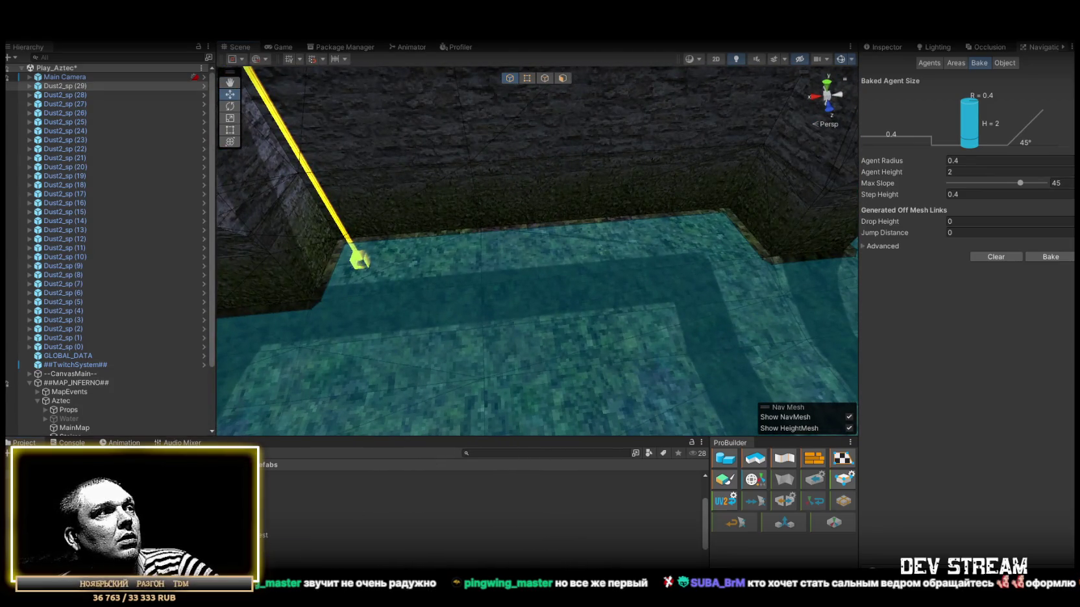
pyautogui.moveTo(704, 238); pyautogui.dragTo(705, 239)
pyautogui.scroll(-3, 582, 344)
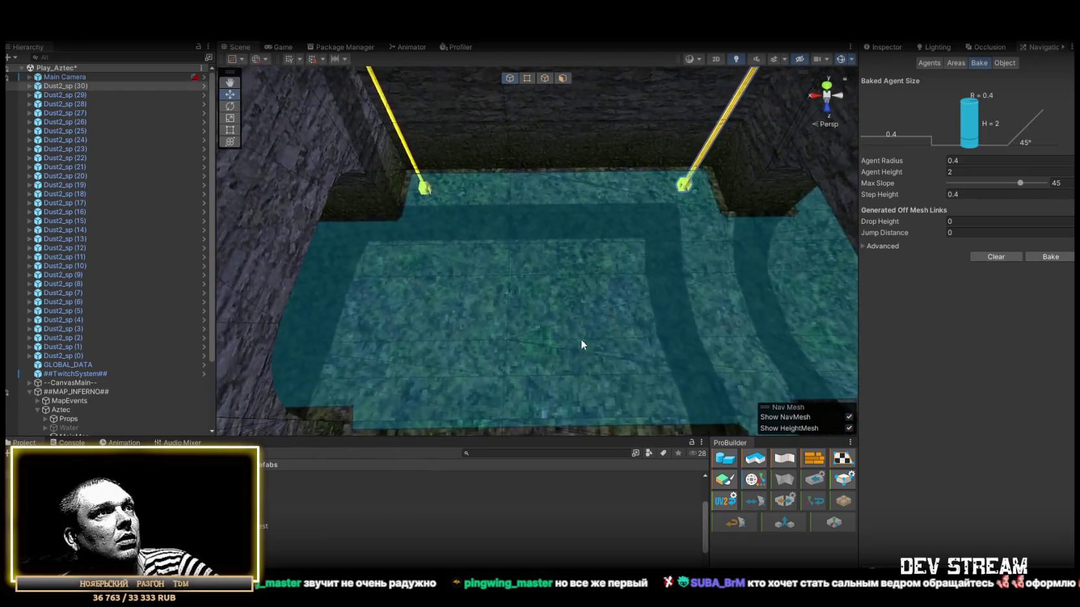
pyautogui.moveTo(545, 312); pyautogui.dragTo(544, 312)
pyautogui.moveTo(544, 311)
pyautogui.mouseDown()
pyautogui.moveTo(597, 299)
pyautogui.moveTo(361, 234)
pyautogui.moveTo(424, 145)
pyautogui.moveTo(763, 183)
pyautogui.moveTo(584, 292)
pyautogui.moveTo(448, 429)
pyautogui.moveTo(526, 305)
pyautogui.mouseUp()
# Place Dust2_sp (33) through (36) along the NavMesh corridor and pool floor.
pyautogui.moveTo(546, 238)
pyautogui.mouseDown()
pyautogui.moveTo(518, 241)
pyautogui.moveTo(661, 234)
pyautogui.moveTo(623, 260)
pyautogui.mouseUp()
pyautogui.moveTo(549, 260); pyautogui.dragTo(489, 237)
pyautogui.moveTo(667, 329)
pyautogui.mouseDown()
pyautogui.moveTo(651, 362)
pyautogui.moveTo(614, 382)
pyautogui.moveTo(649, 325)
pyautogui.moveTo(738, 328)
pyautogui.moveTo(747, 340)
pyautogui.mouseUp()
pyautogui.moveTo(344, 499)
pyautogui.mouseDown()
pyautogui.moveTo(565, 222)
pyautogui.moveTo(431, 277)
pyautogui.moveTo(338, 402)
pyautogui.mouseUp()
pyautogui.moveTo(345, 498)
pyautogui.mouseDown()
pyautogui.moveTo(639, 310)
pyautogui.moveTo(629, 308)
pyautogui.mouseUp()
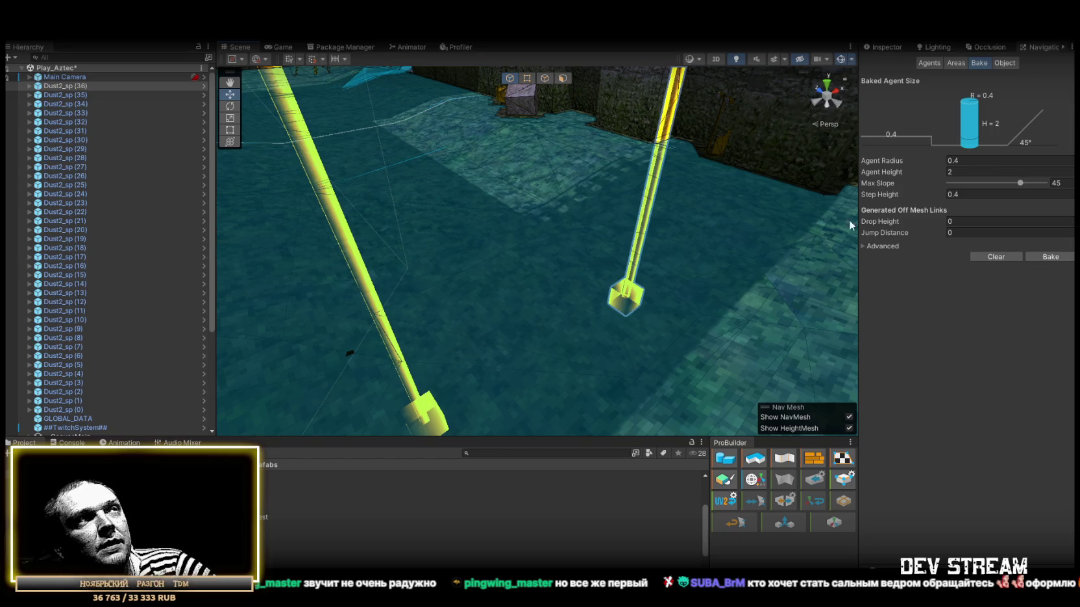
pyautogui.moveTo(851, 225)
pyautogui.mouseDown()
pyautogui.moveTo(482, 189)
pyautogui.moveTo(426, 217)
pyautogui.moveTo(288, 469)
pyautogui.mouseUp()
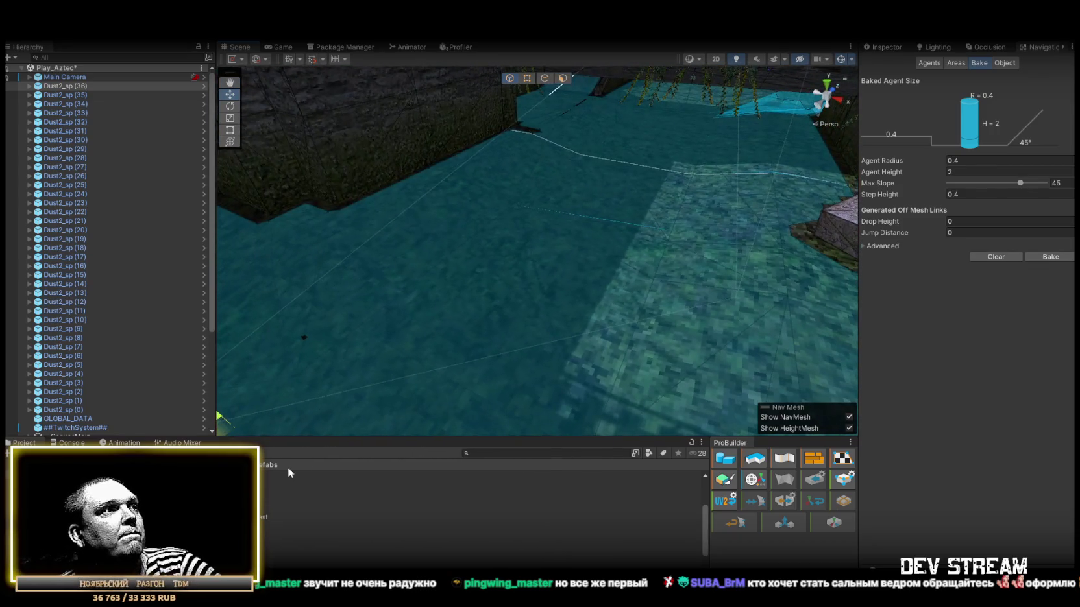
# Scatter more spawn points on the pool floor, beside the stone crate and at the pool edge, up to Dust2_sp (41).
pyautogui.moveTo(234, 500); pyautogui.dragTo(562, 265)
pyautogui.moveTo(275, 517)
pyautogui.mouseDown()
pyautogui.moveTo(571, 273)
pyautogui.moveTo(636, 202)
pyautogui.moveTo(654, 203)
pyautogui.moveTo(557, 220)
pyautogui.moveTo(392, 164)
pyautogui.moveTo(513, 341)
pyautogui.moveTo(691, 340)
pyautogui.moveTo(799, 305)
pyautogui.mouseUp()
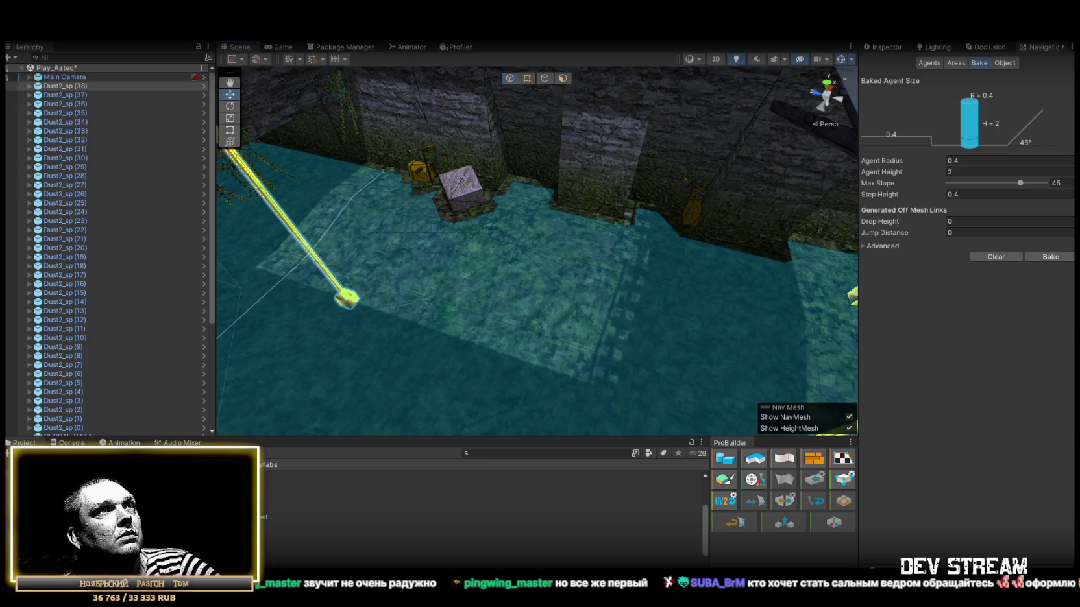
pyautogui.moveTo(234, 506)
pyautogui.mouseDown()
pyautogui.moveTo(570, 311)
pyautogui.moveTo(522, 222)
pyautogui.mouseUp()
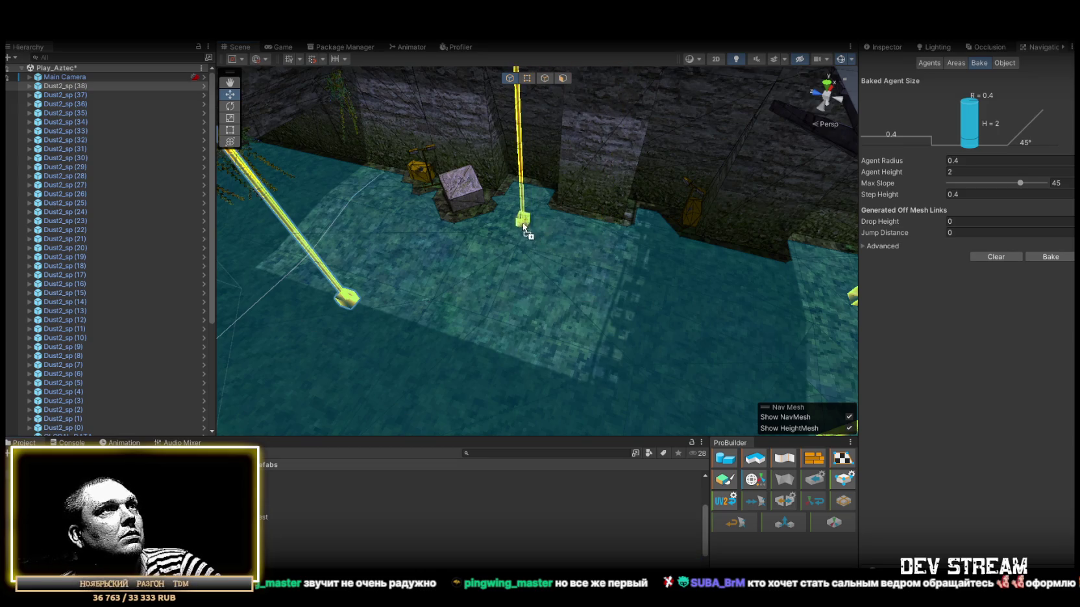
pyautogui.moveTo(524, 315)
pyautogui.mouseDown()
pyautogui.moveTo(248, 233)
pyautogui.moveTo(101, 212)
pyautogui.moveTo(963, 273)
pyautogui.moveTo(584, 253)
pyautogui.moveTo(841, 242)
pyautogui.mouseUp()
pyautogui.moveTo(234, 507); pyautogui.dragTo(560, 255)
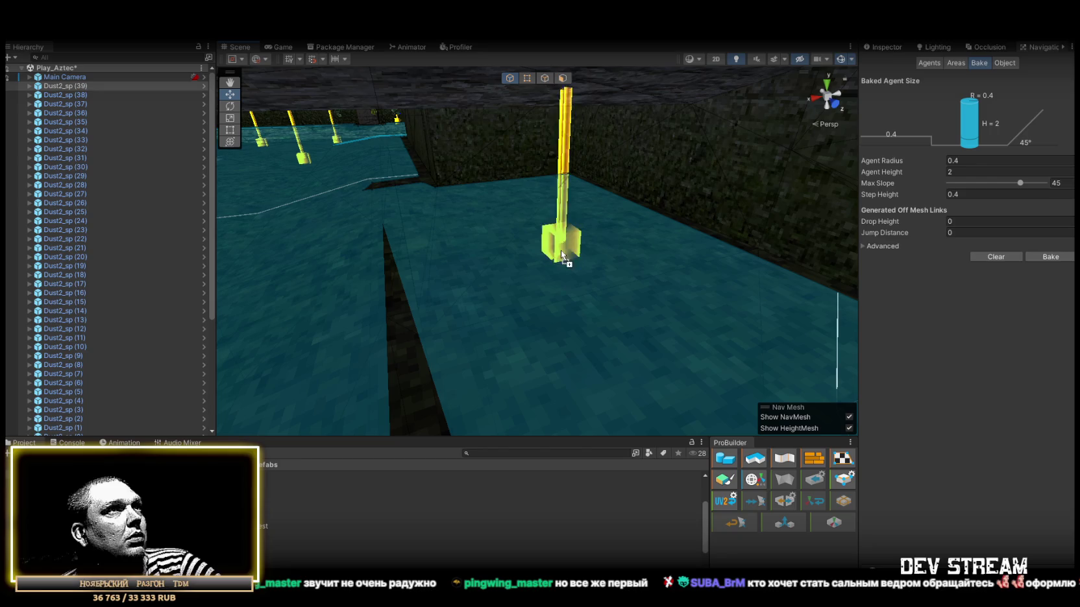
pyautogui.moveTo(560, 255)
pyautogui.mouseDown()
pyautogui.moveTo(645, 306)
pyautogui.moveTo(692, 289)
pyautogui.moveTo(493, 370)
pyautogui.moveTo(493, 279)
pyautogui.mouseUp()
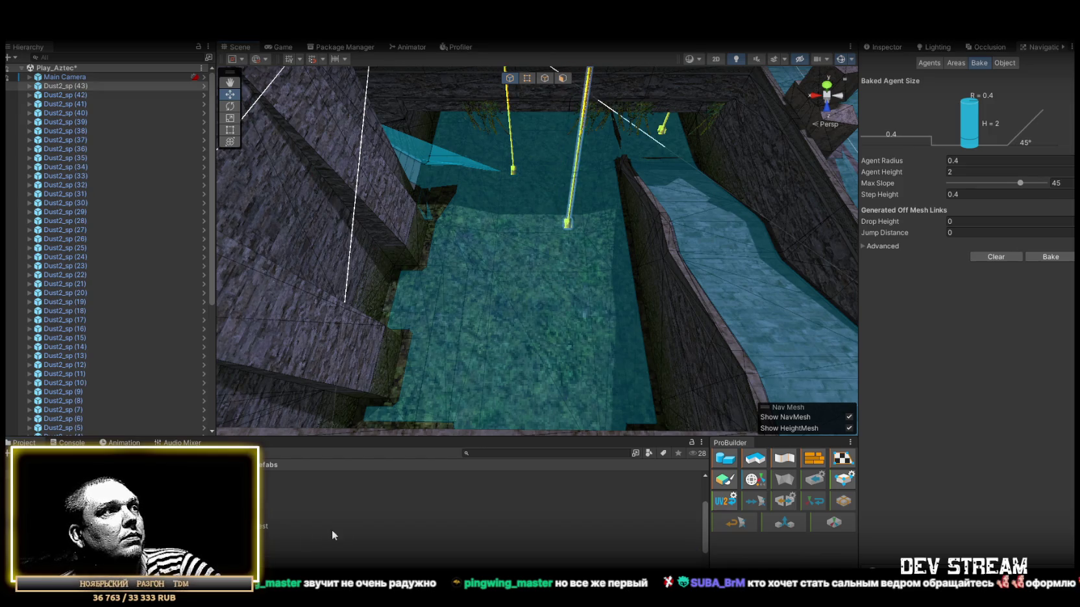
# Fill the sunken channel with Dust2_sp (45) through (48).
pyautogui.moveTo(259, 526)
pyautogui.mouseDown()
pyautogui.moveTo(480, 294)
pyautogui.moveTo(409, 285)
pyautogui.mouseUp()
pyautogui.moveTo(260, 525)
pyautogui.mouseDown()
pyautogui.moveTo(590, 338)
pyautogui.moveTo(571, 329)
pyautogui.mouseUp()
pyautogui.moveTo(260, 526)
pyautogui.mouseDown()
pyautogui.moveTo(422, 412)
pyautogui.moveTo(512, 320)
pyautogui.mouseUp()
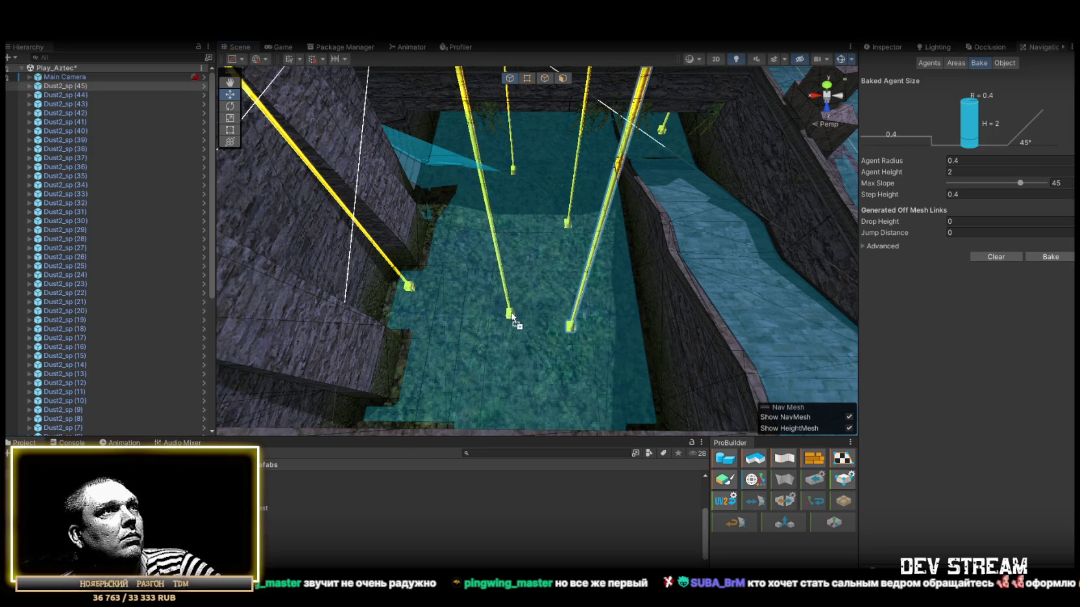
pyautogui.moveTo(506, 275); pyautogui.dragTo(506, 275)
pyautogui.moveTo(260, 520)
pyautogui.mouseDown()
pyautogui.moveTo(516, 377)
pyautogui.moveTo(519, 321)
pyautogui.moveTo(483, 357)
pyautogui.moveTo(533, 277)
pyautogui.moveTo(454, 351)
pyautogui.moveTo(341, 428)
pyautogui.mouseUp()
pyautogui.moveTo(253, 513)
pyautogui.mouseDown()
pyautogui.moveTo(537, 333)
pyautogui.moveTo(525, 299)
pyautogui.mouseUp()
pyautogui.moveTo(525, 299)
pyautogui.mouseDown()
pyautogui.moveTo(438, 366)
pyautogui.moveTo(519, 369)
pyautogui.moveTo(561, 301)
pyautogui.moveTo(578, 315)
pyautogui.moveTo(496, 328)
pyautogui.moveTo(487, 357)
pyautogui.mouseUp()
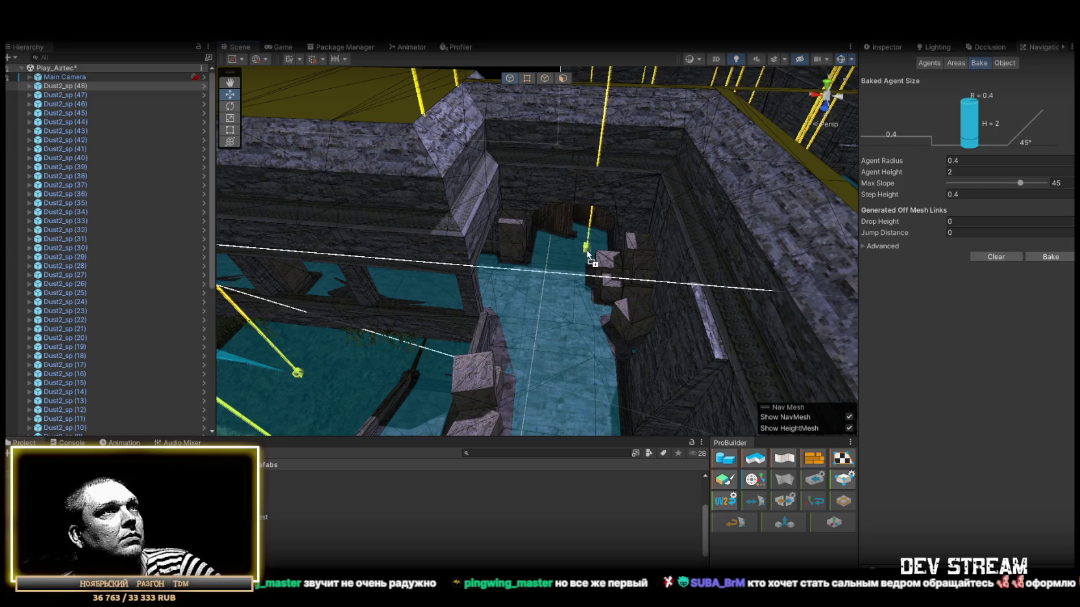
# Place and duplicate Dust2_sp spawn points across the pit floor, up to Dust2_sp (56).
pyautogui.moveTo(589, 255)
pyautogui.mouseDown()
pyautogui.moveTo(503, 298)
pyautogui.moveTo(553, 360)
pyautogui.moveTo(477, 365)
pyautogui.mouseUp()
pyautogui.hotkey('ctrl', 'd')
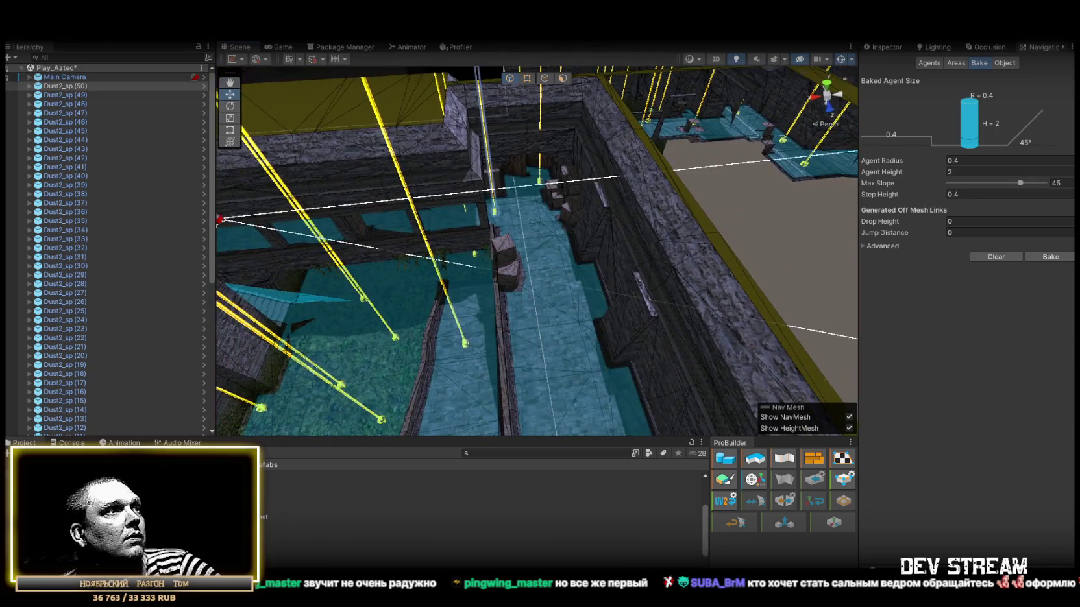
pyautogui.moveTo(568, 260); pyautogui.dragTo(542, 242)
pyautogui.moveTo(253, 517)
pyautogui.mouseDown()
pyautogui.moveTo(387, 451)
pyautogui.moveTo(539, 301)
pyautogui.moveTo(588, 293)
pyautogui.mouseUp()
pyautogui.moveTo(254, 517)
pyautogui.mouseDown()
pyautogui.moveTo(537, 292)
pyautogui.moveTo(682, 344)
pyautogui.moveTo(307, 522)
pyautogui.moveTo(553, 329)
pyautogui.moveTo(558, 290)
pyautogui.mouseUp()
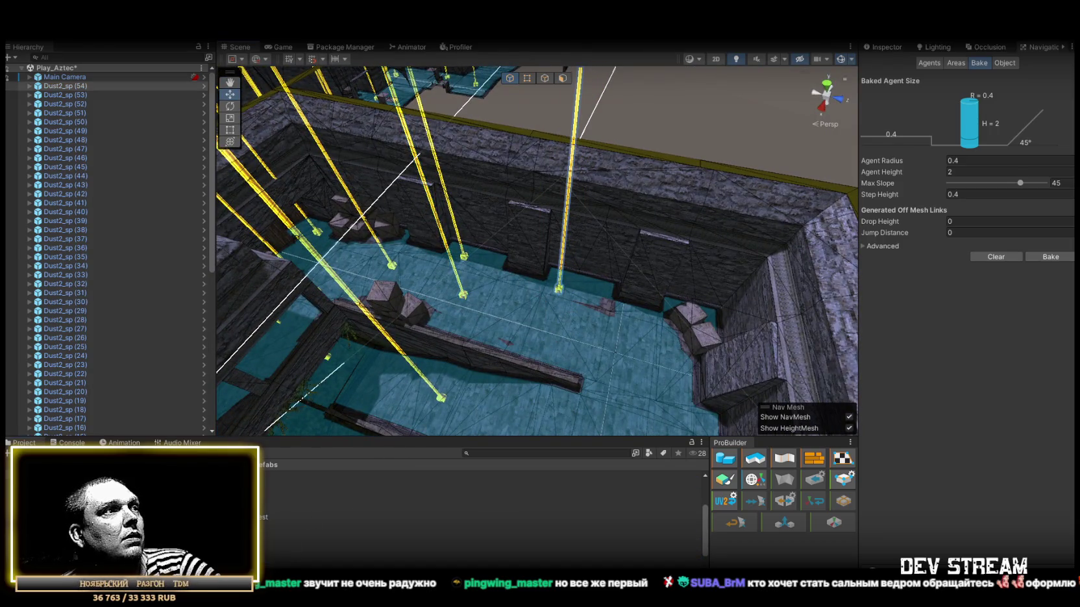
pyautogui.moveTo(260, 517)
pyautogui.mouseDown()
pyautogui.moveTo(551, 305)
pyautogui.moveTo(499, 322)
pyautogui.mouseUp()
pyautogui.moveTo(260, 517)
pyautogui.mouseDown()
pyautogui.moveTo(649, 351)
pyautogui.moveTo(548, 366)
pyautogui.moveTo(664, 371)
pyautogui.moveTo(610, 351)
pyautogui.mouseUp()
# Add Dust2_sp (57) through (61) in the next room and floor areas.
pyautogui.moveTo(262, 562)
pyautogui.mouseDown()
pyautogui.moveTo(390, 455)
pyautogui.moveTo(612, 303)
pyautogui.moveTo(421, 445)
pyautogui.mouseUp()
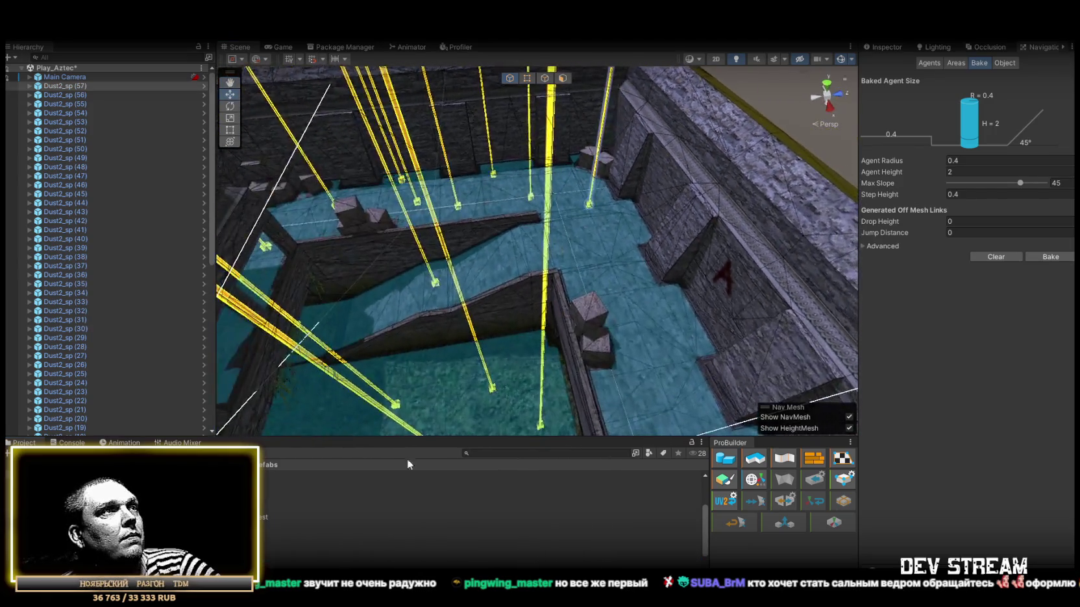
pyautogui.moveTo(263, 562); pyautogui.dragTo(594, 267)
pyautogui.moveTo(527, 302)
pyautogui.mouseDown()
pyautogui.moveTo(705, 292)
pyautogui.moveTo(456, 392)
pyautogui.mouseUp()
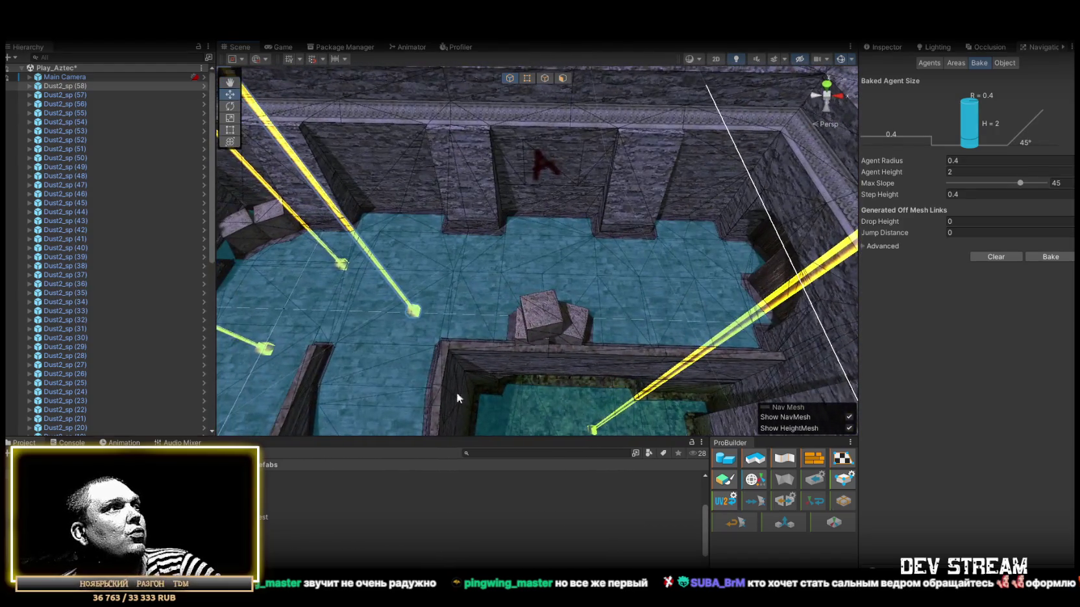
pyautogui.moveTo(498, 266); pyautogui.dragTo(500, 266)
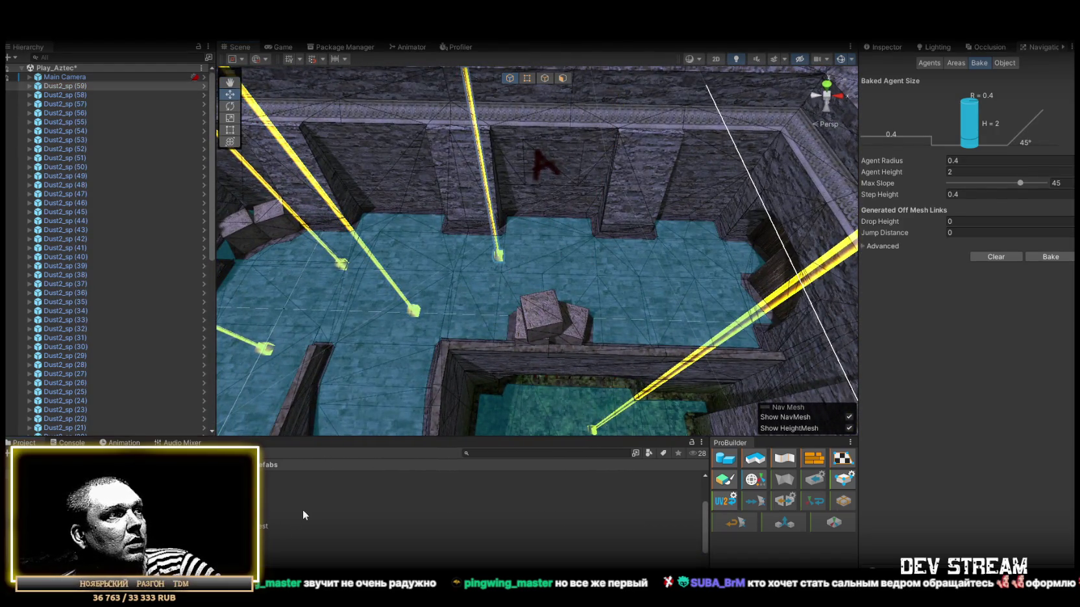
pyautogui.moveTo(551, 294); pyautogui.dragTo(589, 278)
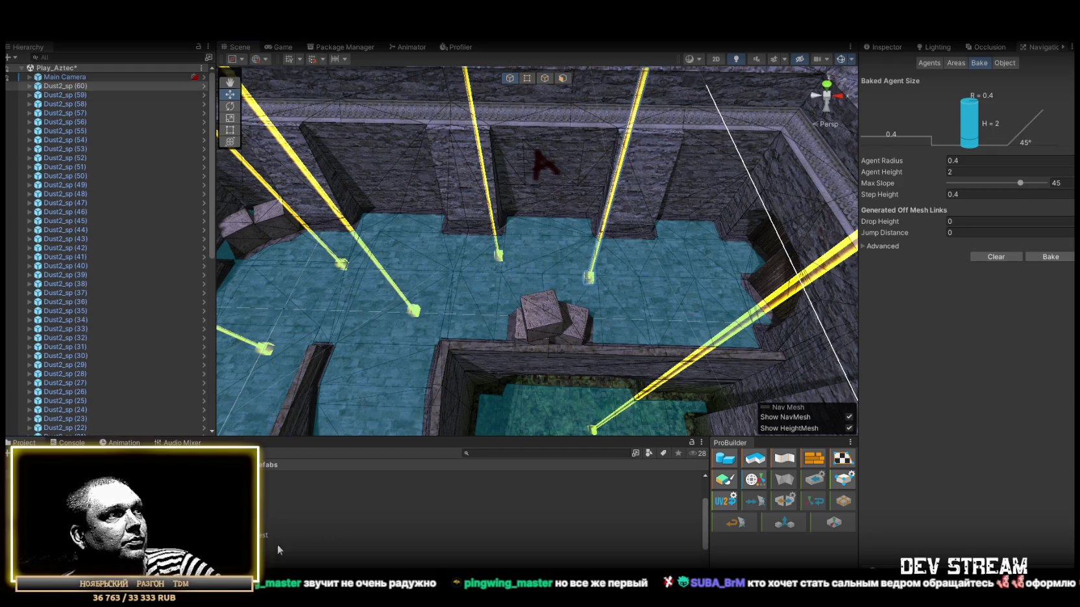
pyautogui.scroll(-2, 481, 520)
pyautogui.moveTo(292, 554)
pyautogui.mouseDown()
pyautogui.moveTo(667, 289)
pyautogui.moveTo(687, 303)
pyautogui.mouseUp()
pyautogui.moveTo(686, 303)
pyautogui.mouseDown()
pyautogui.moveTo(722, 292)
pyautogui.moveTo(615, 275)
pyautogui.moveTo(381, 277)
pyautogui.moveTo(536, 266)
pyautogui.moveTo(477, 312)
pyautogui.mouseUp()
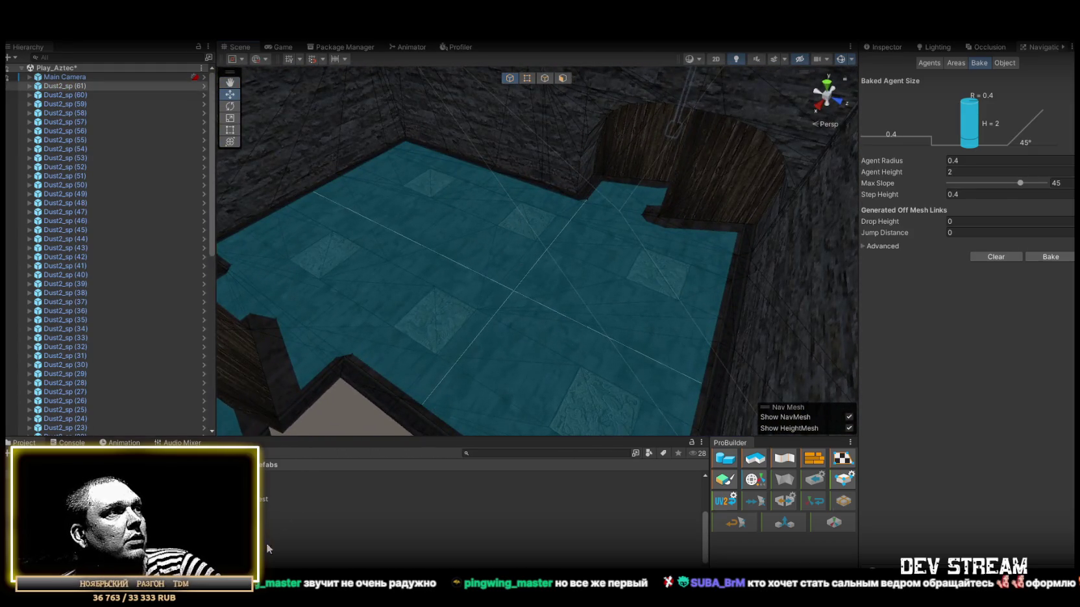
# Drop Dust2_sp (62) through (67) on the room floor.
pyautogui.moveTo(390, 543)
pyautogui.mouseDown()
pyautogui.moveTo(392, 442)
pyautogui.moveTo(656, 270)
pyautogui.mouseUp()
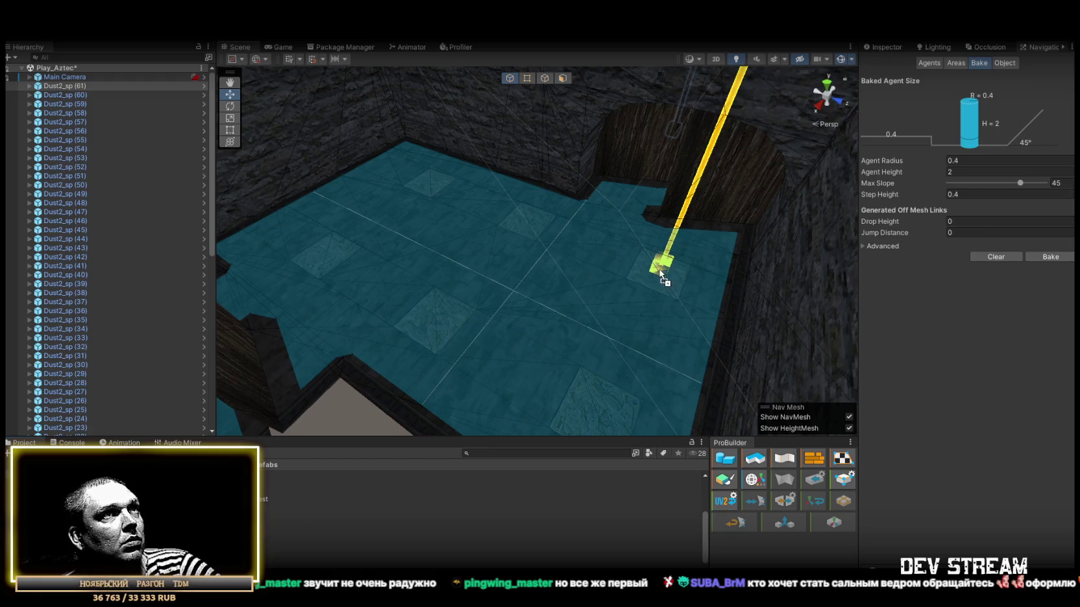
pyautogui.press('f')
pyautogui.moveTo(266, 543)
pyautogui.mouseDown()
pyautogui.moveTo(561, 357)
pyautogui.moveTo(272, 539)
pyautogui.moveTo(473, 203)
pyautogui.moveTo(462, 193)
pyautogui.mouseUp()
pyautogui.moveTo(266, 543)
pyautogui.mouseDown()
pyautogui.moveTo(413, 307)
pyautogui.moveTo(380, 308)
pyautogui.moveTo(357, 173)
pyautogui.moveTo(345, 164)
pyautogui.mouseUp()
pyautogui.click(266, 543)
pyautogui.moveTo(266, 543)
pyautogui.mouseDown()
pyautogui.moveTo(496, 261)
pyautogui.moveTo(364, 240)
pyautogui.moveTo(380, 235)
pyautogui.moveTo(267, 511)
pyautogui.mouseUp()
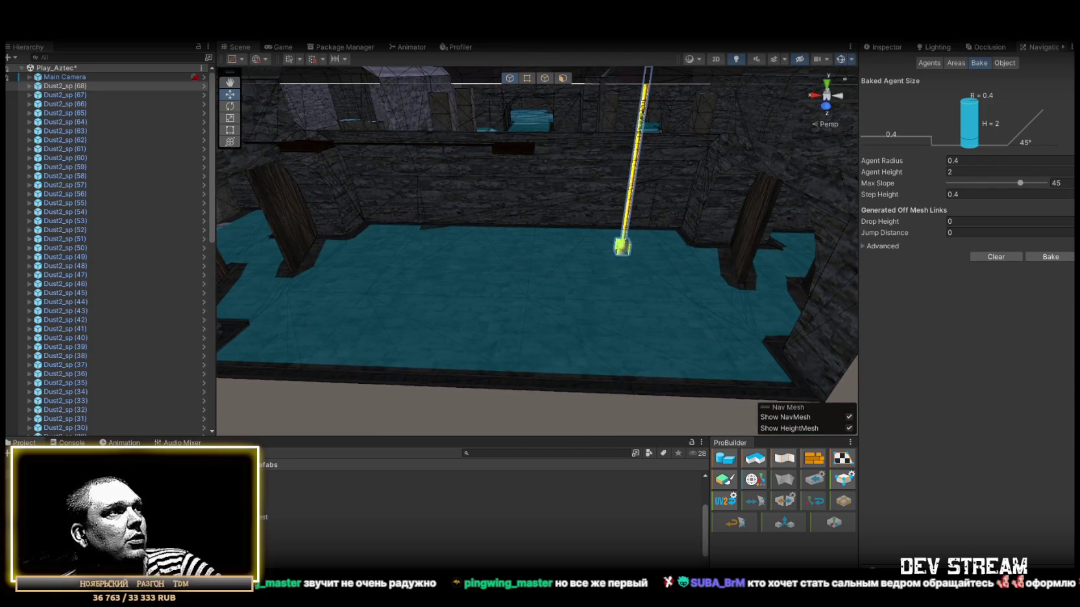
# Place Dust2_sp (69) through (75) across the hall floor and courtyard.
pyautogui.moveTo(266, 544); pyautogui.dragTo(387, 252)
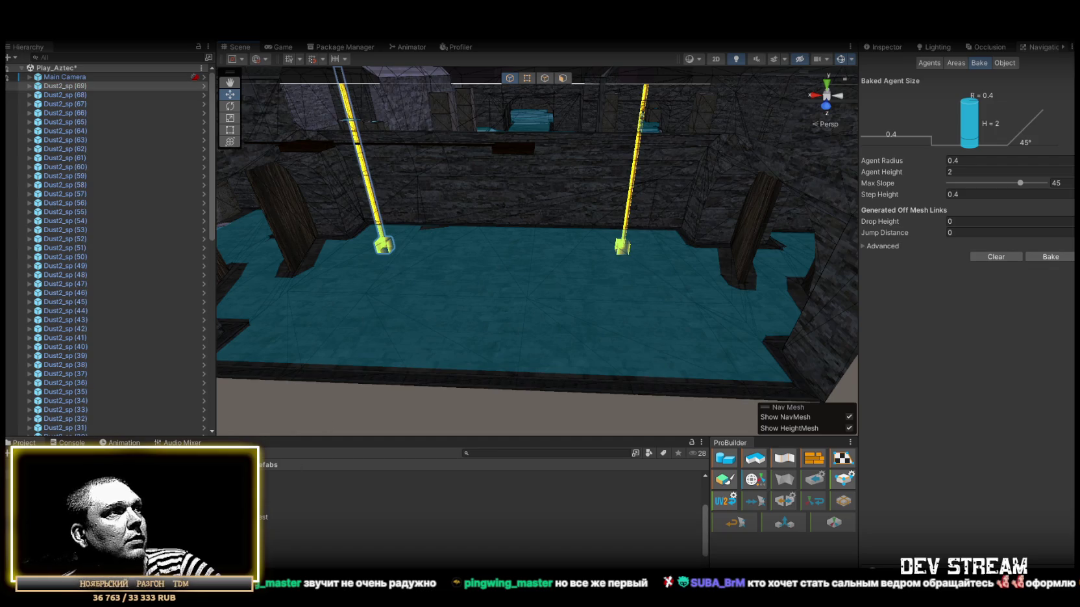
pyautogui.moveTo(266, 544)
pyautogui.mouseDown()
pyautogui.moveTo(639, 286)
pyautogui.moveTo(633, 327)
pyautogui.mouseUp()
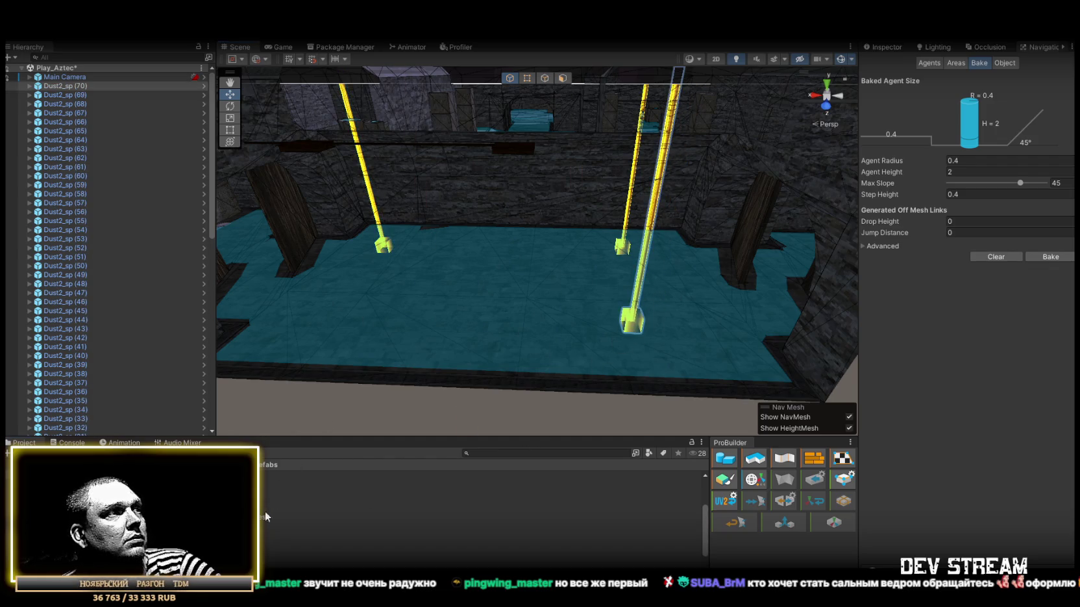
pyautogui.moveTo(267, 543)
pyautogui.mouseDown()
pyautogui.moveTo(373, 320)
pyautogui.moveTo(383, 347)
pyautogui.moveTo(696, 378)
pyautogui.moveTo(715, 416)
pyautogui.moveTo(688, 399)
pyautogui.mouseUp()
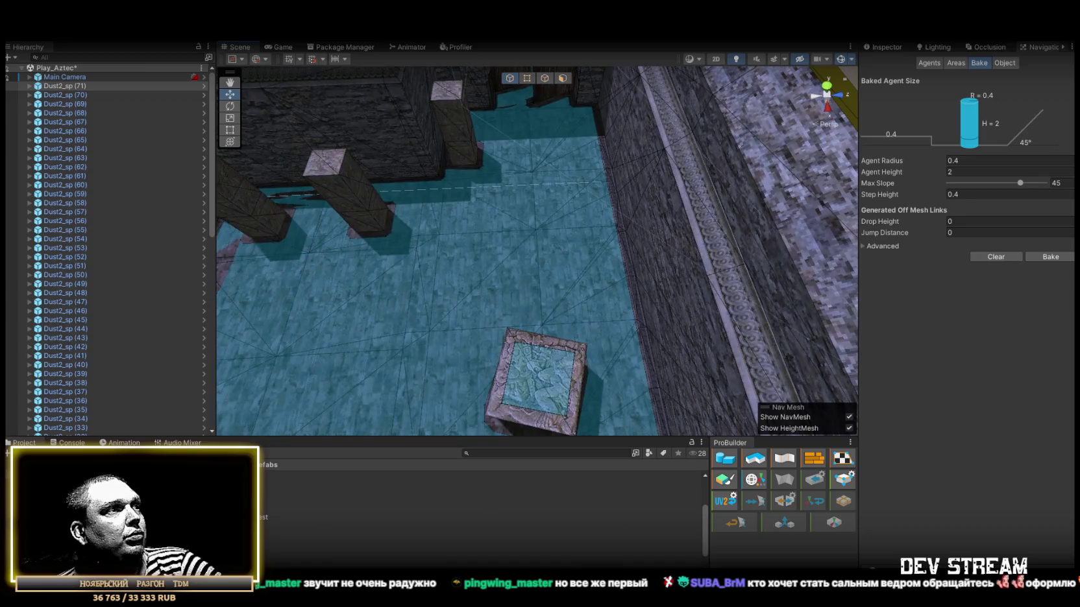
pyautogui.moveTo(454, 562); pyautogui.dragTo(621, 422)
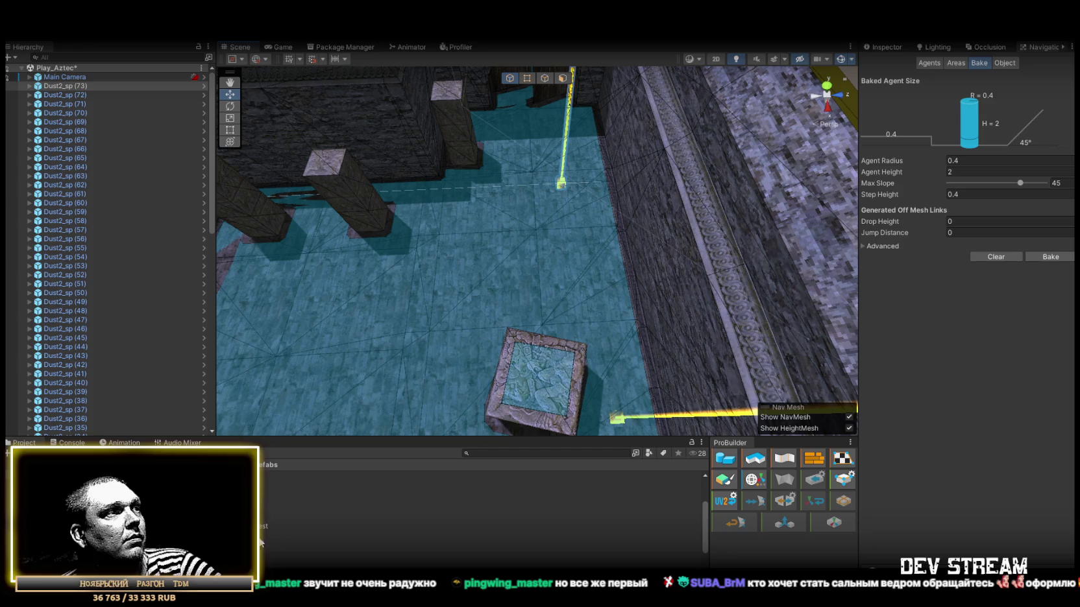
pyautogui.moveTo(279, 526); pyautogui.dragTo(535, 254)
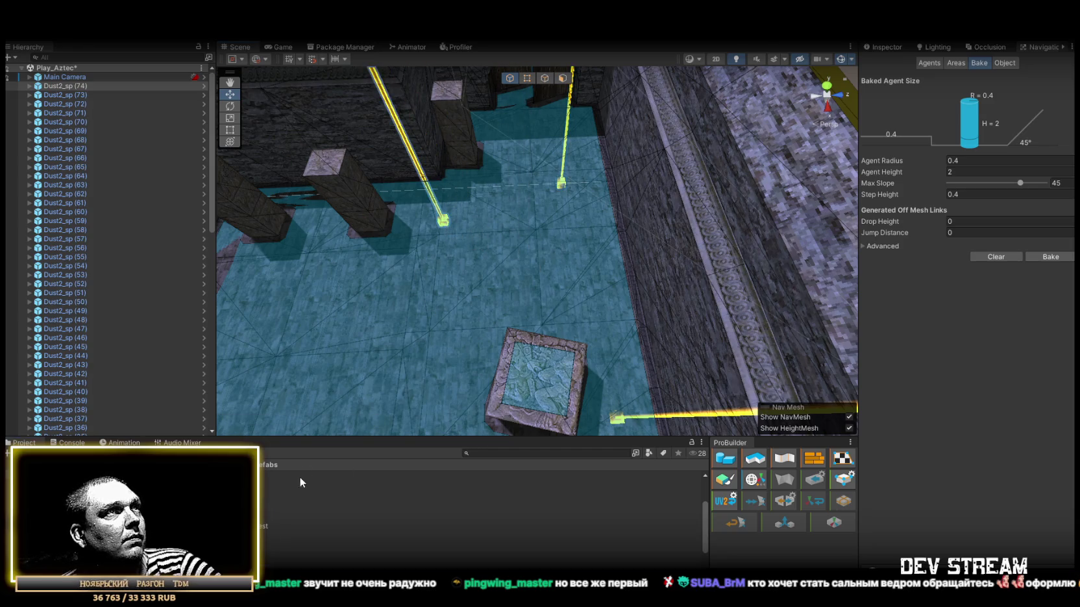
pyautogui.moveTo(381, 423); pyautogui.dragTo(319, 420)
# Add Dust2_sp (76) through (78), then place PoolDay_sp (0) and (1) spawn points.
pyautogui.moveTo(589, 208); pyautogui.dragTo(589, 207)
pyautogui.moveTo(279, 529)
pyautogui.mouseDown()
pyautogui.moveTo(561, 326)
pyautogui.moveTo(678, 306)
pyautogui.moveTo(640, 300)
pyautogui.mouseUp()
pyautogui.moveTo(279, 529)
pyautogui.mouseDown()
pyautogui.moveTo(646, 332)
pyautogui.moveTo(540, 337)
pyautogui.moveTo(766, 308)
pyautogui.moveTo(740, 305)
pyautogui.mouseUp()
pyautogui.moveTo(279, 529); pyautogui.dragTo(406, 318)
pyautogui.moveTo(279, 529)
pyautogui.mouseDown()
pyautogui.moveTo(641, 367)
pyautogui.moveTo(646, 353)
pyautogui.moveTo(479, 328)
pyautogui.moveTo(622, 306)
pyautogui.moveTo(579, 383)
pyautogui.mouseUp()
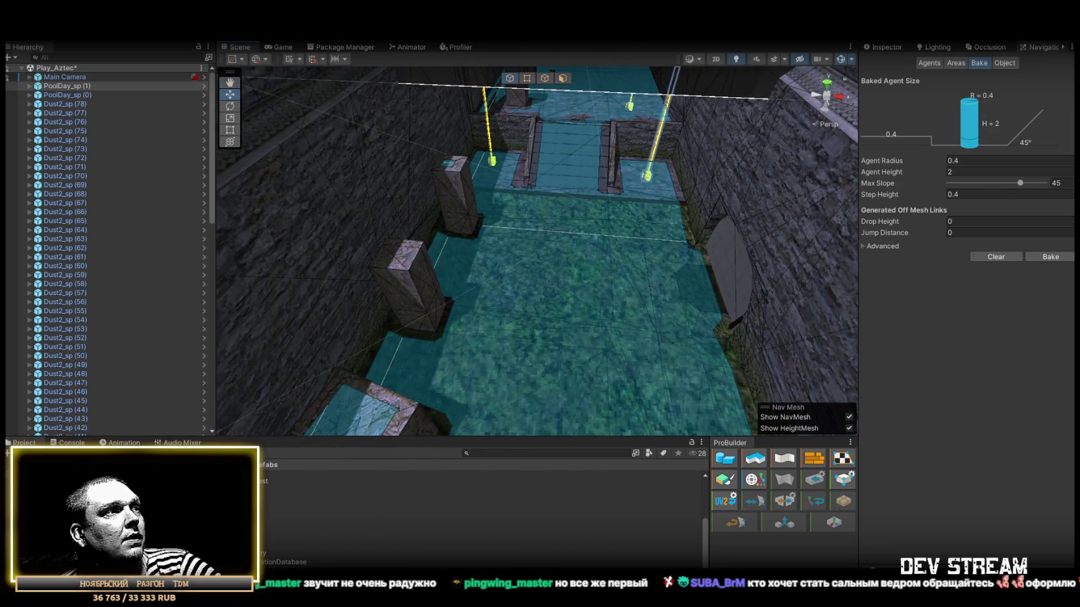
# Place Dust2_sp spawn points along the corridor floor, Dust2_sp (79) through (83).
pyautogui.moveTo(302, 526); pyautogui.dragTo(662, 276)
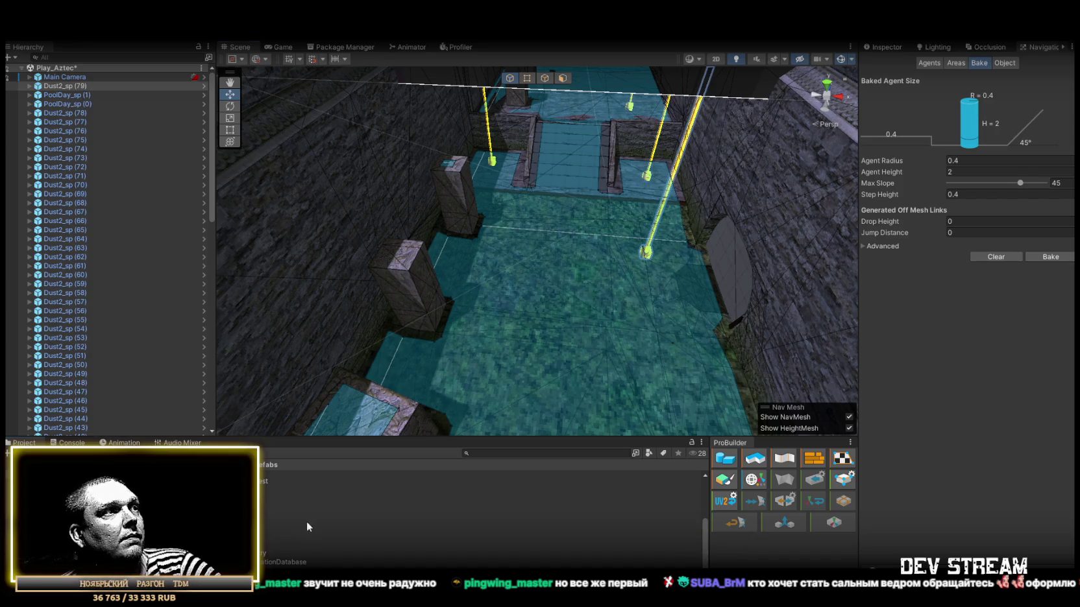
pyautogui.moveTo(302, 526); pyautogui.dragTo(536, 320)
pyautogui.moveTo(464, 272)
pyautogui.mouseDown()
pyautogui.moveTo(494, 303)
pyautogui.moveTo(552, 311)
pyautogui.moveTo(344, 366)
pyautogui.mouseUp()
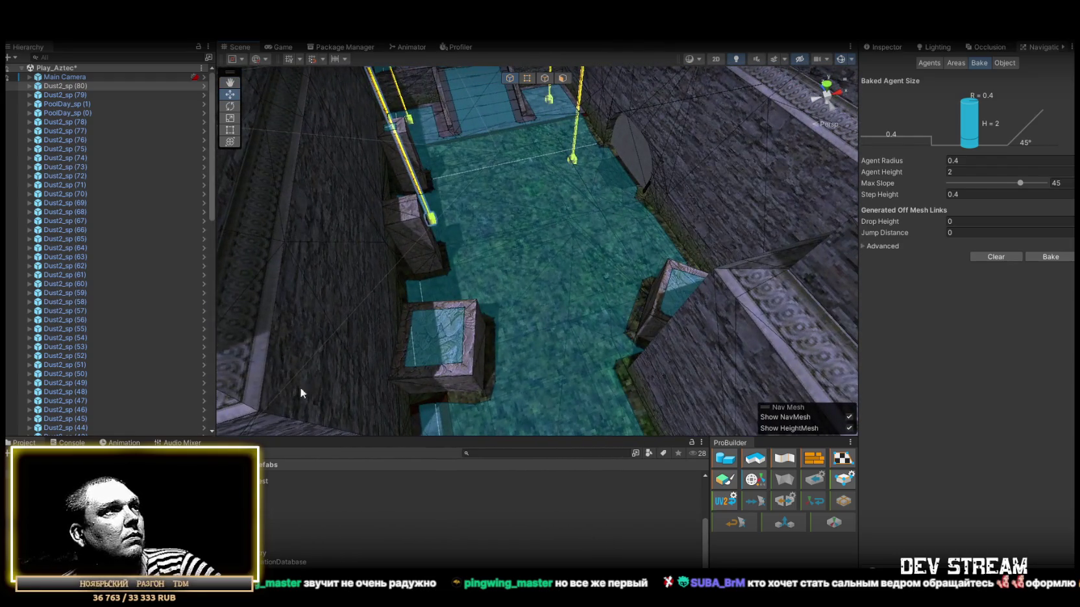
pyautogui.moveTo(293, 526); pyautogui.dragTo(561, 253)
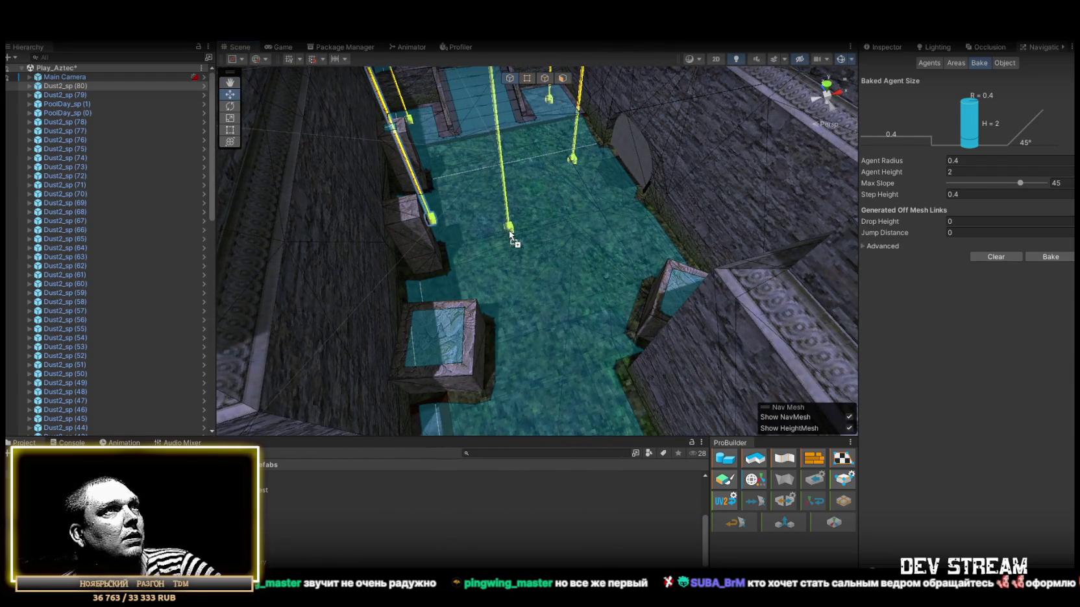
pyautogui.moveTo(263, 491)
pyautogui.mouseDown()
pyautogui.moveTo(595, 314)
pyautogui.moveTo(608, 249)
pyautogui.mouseUp()
pyautogui.moveTo(550, 324)
pyautogui.mouseDown()
pyautogui.moveTo(499, 357)
pyautogui.moveTo(655, 355)
pyautogui.moveTo(587, 344)
pyautogui.mouseUp()
# Add Dust2_sp (84) through (92) across the room floor.
pyautogui.moveTo(247, 543)
pyautogui.mouseDown()
pyautogui.moveTo(509, 272)
pyautogui.moveTo(492, 249)
pyautogui.mouseUp()
pyautogui.moveTo(264, 564)
pyautogui.mouseDown()
pyautogui.moveTo(273, 519)
pyautogui.moveTo(426, 272)
pyautogui.moveTo(418, 282)
pyautogui.mouseUp()
pyautogui.moveTo(266, 553)
pyautogui.mouseDown()
pyautogui.moveTo(568, 318)
pyautogui.moveTo(604, 344)
pyautogui.moveTo(538, 333)
pyautogui.moveTo(611, 351)
pyautogui.moveTo(489, 408)
pyautogui.mouseUp()
pyautogui.moveTo(266, 553)
pyautogui.mouseDown()
pyautogui.moveTo(435, 276)
pyautogui.moveTo(446, 317)
pyautogui.mouseUp()
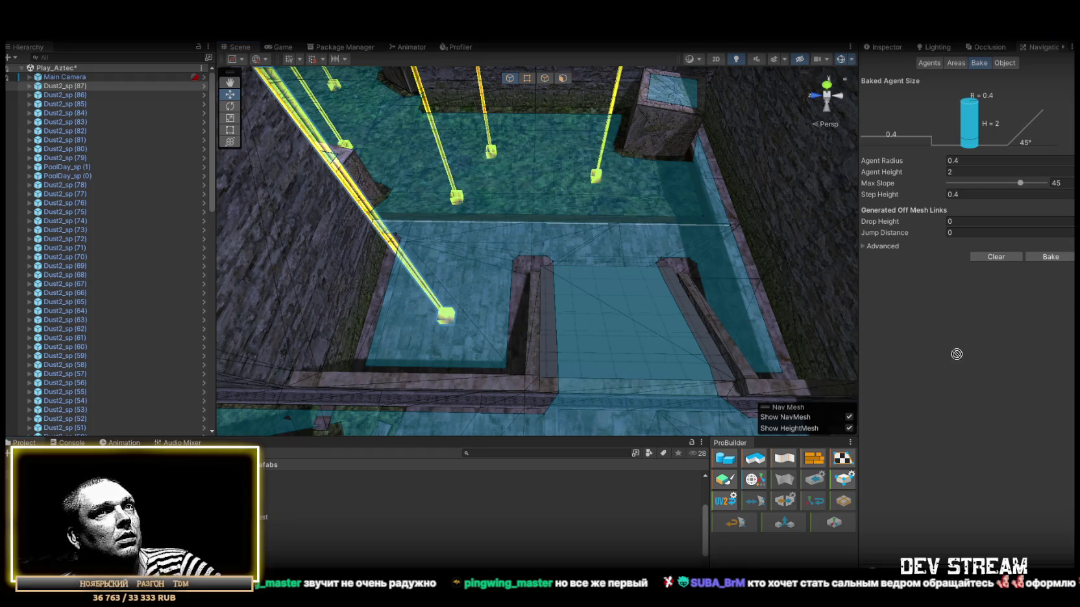
pyautogui.moveTo(266, 553)
pyautogui.mouseDown()
pyautogui.moveTo(699, 308)
pyautogui.moveTo(753, 304)
pyautogui.moveTo(715, 299)
pyautogui.moveTo(676, 254)
pyautogui.moveTo(656, 286)
pyautogui.moveTo(675, 304)
pyautogui.moveTo(731, 314)
pyautogui.moveTo(279, 539)
pyautogui.moveTo(569, 210)
pyautogui.moveTo(600, 194)
pyautogui.mouseUp()
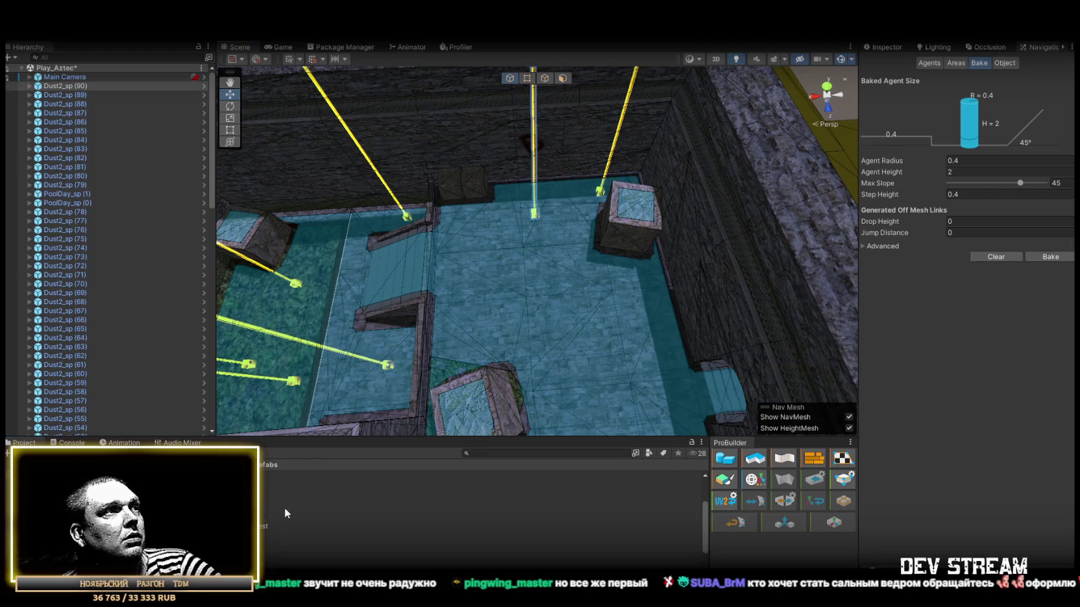
pyautogui.moveTo(444, 343)
pyautogui.mouseDown()
pyautogui.moveTo(501, 257)
pyautogui.moveTo(491, 242)
pyautogui.mouseUp()
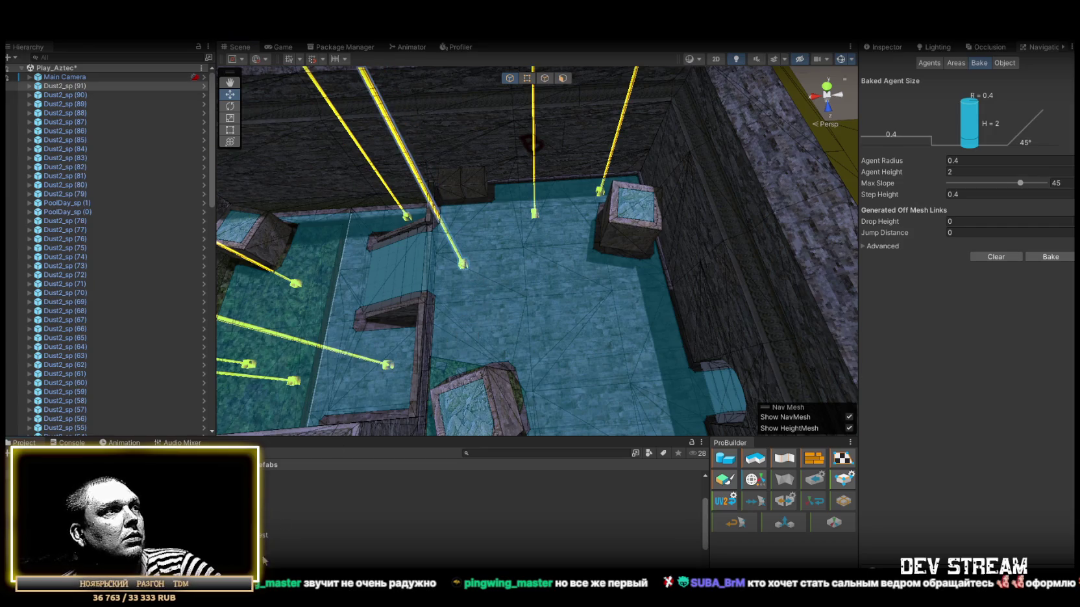
pyautogui.moveTo(286, 516)
pyautogui.mouseDown()
pyautogui.moveTo(604, 326)
pyautogui.moveTo(617, 298)
pyautogui.mouseUp()
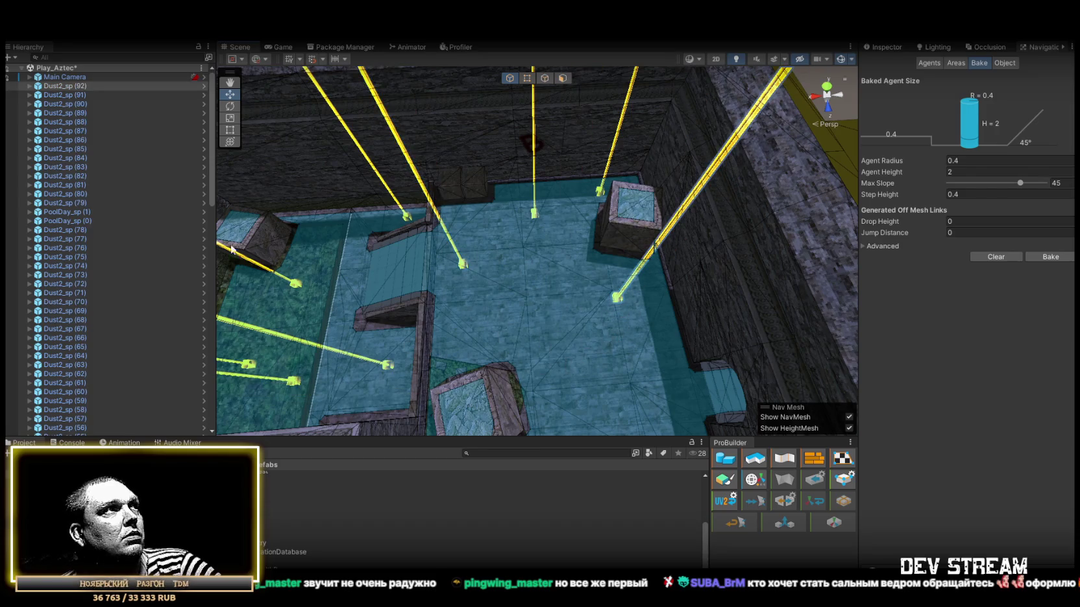
# Delete PoolDay_sp (0) and (1), then drop Dust2_sp (93) by the corridor wall.
pyautogui.doubleClick(88, 211)
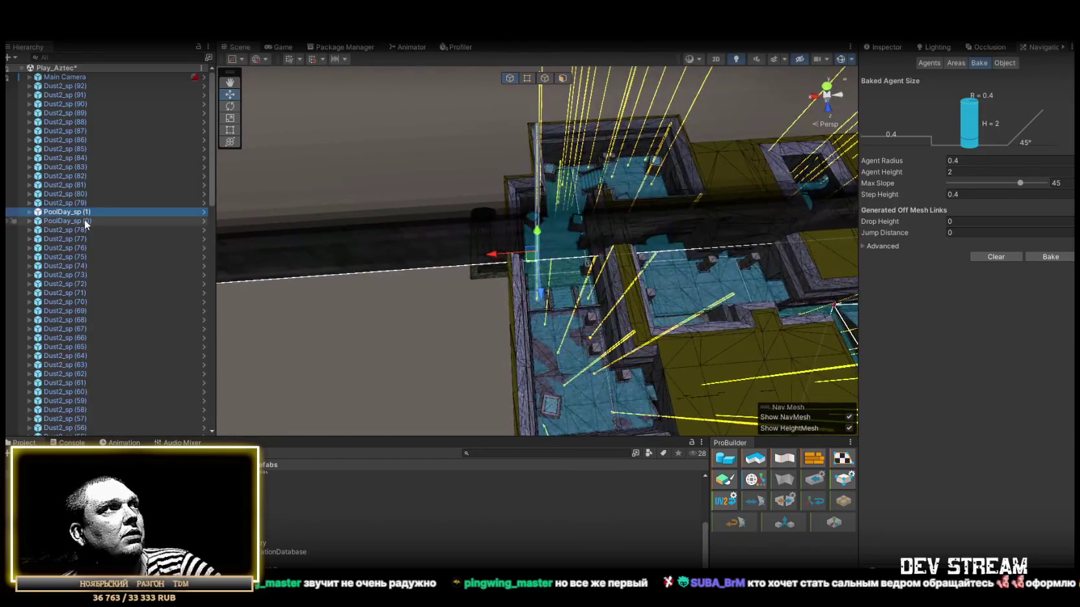
pyautogui.doubleClick(86, 221)
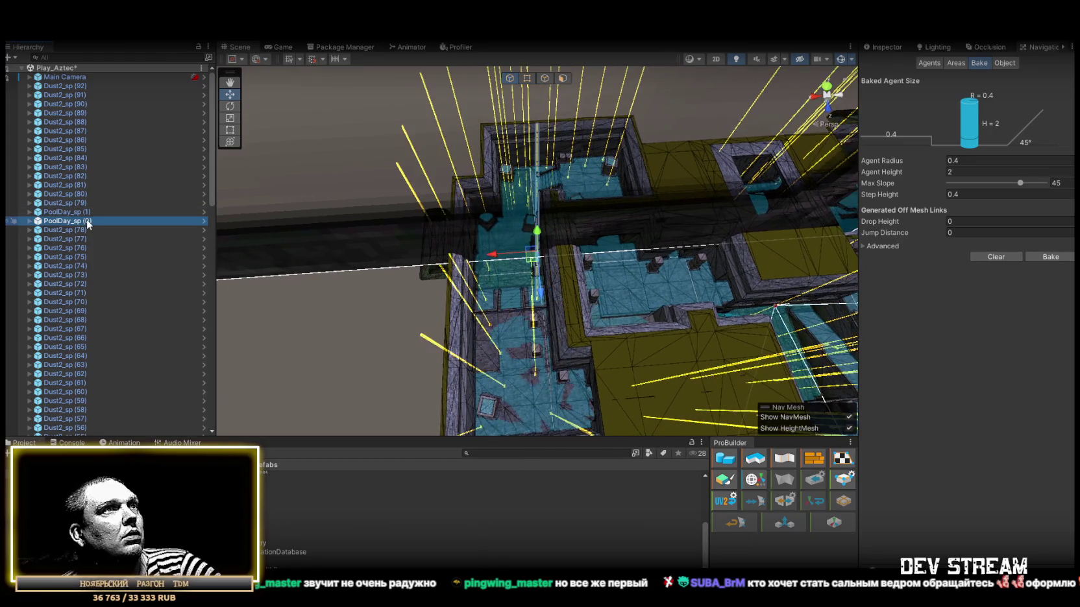
pyautogui.moveTo(402, 221)
pyautogui.mouseDown()
pyautogui.moveTo(409, 229)
pyautogui.moveTo(353, 239)
pyautogui.mouseUp()
pyautogui.click(85, 212)
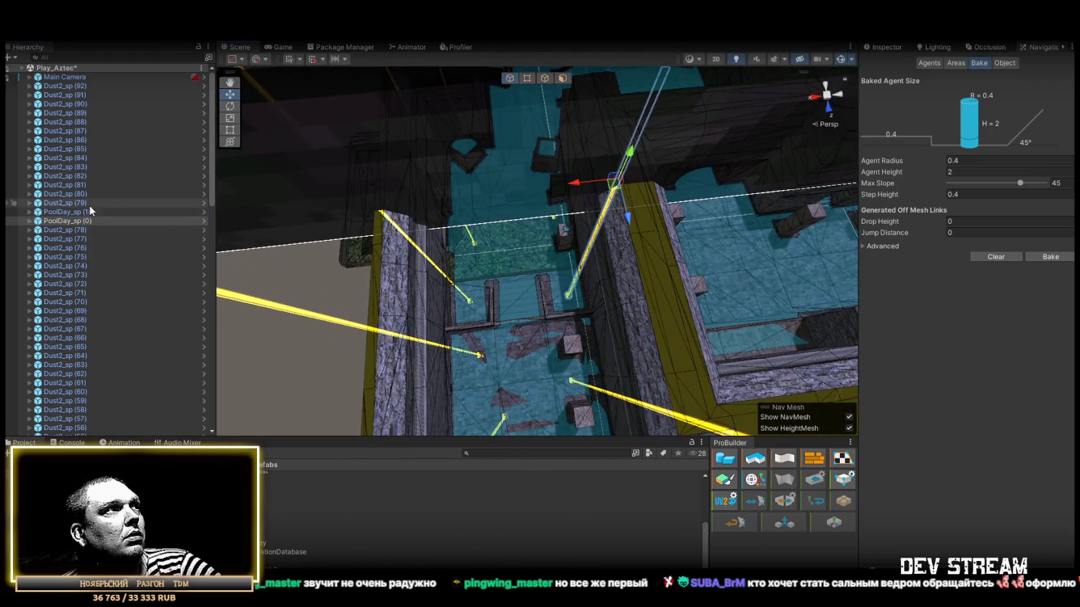
pyautogui.keyDown('ctrl'); pyautogui.click(81, 221); pyautogui.keyUp('ctrl')
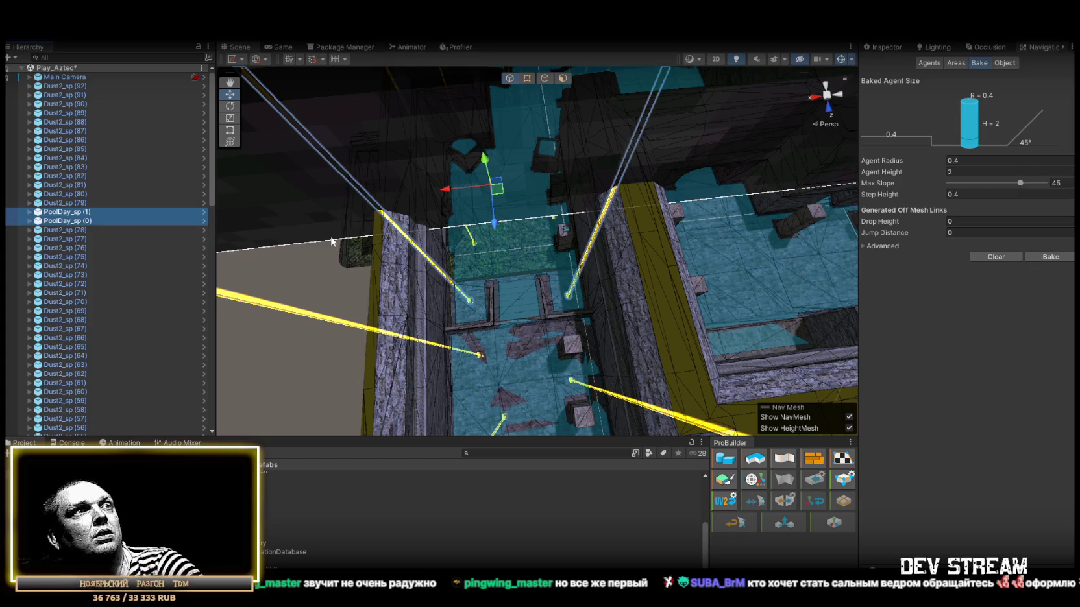
pyautogui.press('Delete')
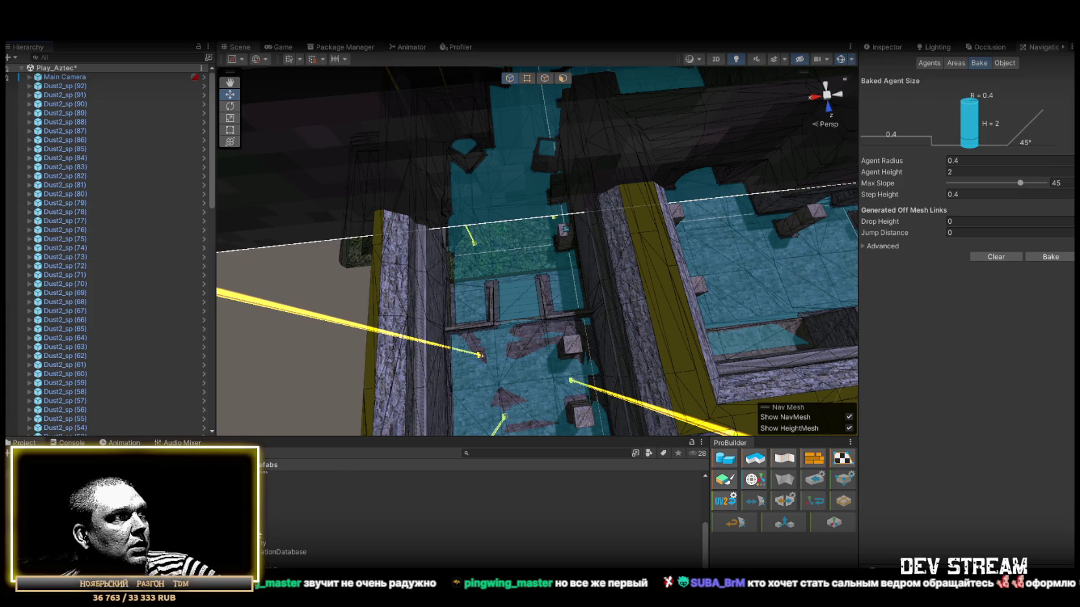
pyautogui.moveTo(297, 488)
pyautogui.mouseDown()
pyautogui.moveTo(572, 326)
pyautogui.moveTo(564, 299)
pyautogui.mouseUp()
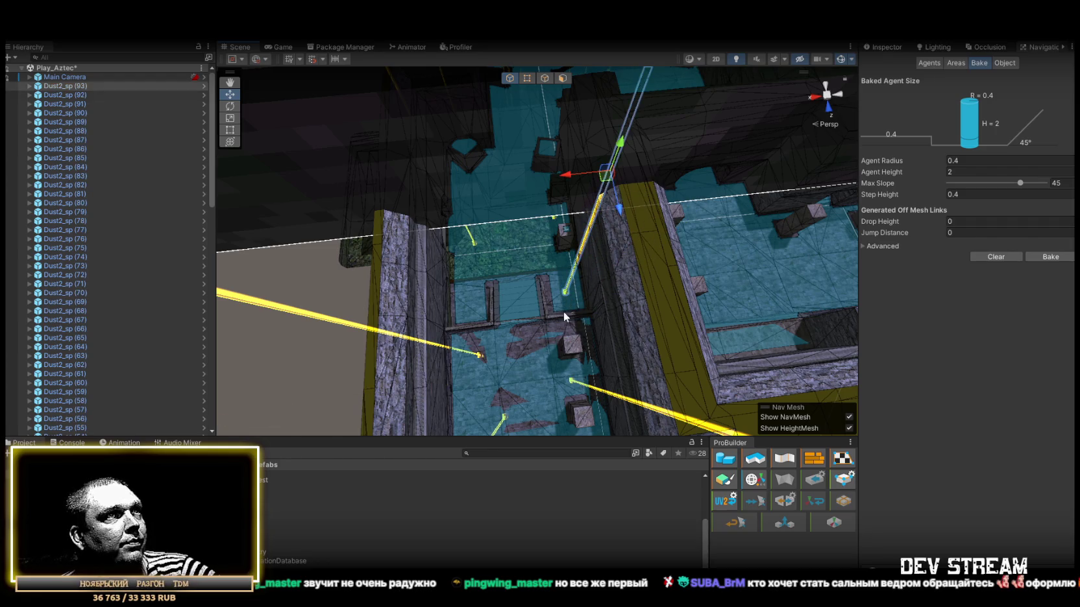
# Place spawn points Dust2_sp (94) through (103) on the NavMesh floors and rooms.
pyautogui.moveTo(490, 296)
pyautogui.mouseDown()
pyautogui.moveTo(471, 298)
pyautogui.moveTo(791, 237)
pyautogui.mouseUp()
pyautogui.moveTo(496, 328)
pyautogui.mouseDown()
pyautogui.moveTo(488, 318)
pyautogui.moveTo(537, 307)
pyautogui.moveTo(426, 293)
pyautogui.moveTo(321, 250)
pyautogui.moveTo(280, 509)
pyautogui.moveTo(403, 364)
pyautogui.moveTo(516, 257)
pyautogui.mouseUp()
pyautogui.moveTo(516, 256)
pyautogui.mouseDown()
pyautogui.moveTo(482, 333)
pyautogui.moveTo(378, 384)
pyautogui.mouseUp()
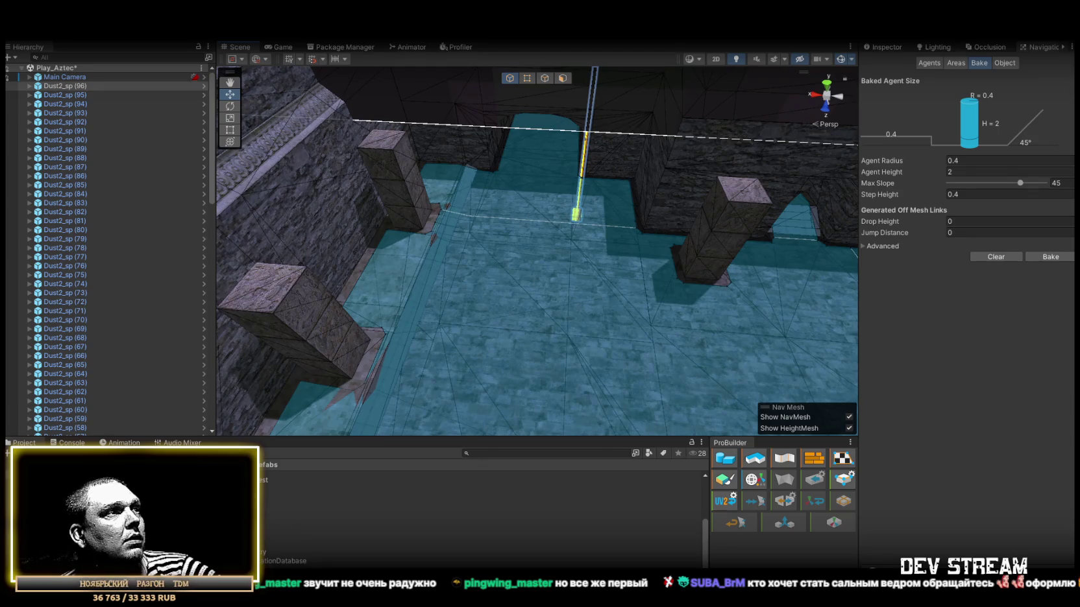
pyautogui.moveTo(280, 524)
pyautogui.mouseDown()
pyautogui.moveTo(414, 272)
pyautogui.moveTo(274, 283)
pyautogui.moveTo(305, 458)
pyautogui.mouseUp()
pyautogui.moveTo(410, 288); pyautogui.dragTo(571, 334)
pyautogui.moveTo(519, 273)
pyautogui.mouseDown()
pyautogui.moveTo(493, 307)
pyautogui.moveTo(713, 277)
pyautogui.moveTo(688, 292)
pyautogui.mouseUp()
pyautogui.moveTo(234, 532)
pyautogui.mouseDown()
pyautogui.moveTo(579, 308)
pyautogui.moveTo(465, 294)
pyautogui.mouseUp()
pyautogui.moveTo(234, 530)
pyautogui.mouseDown()
pyautogui.moveTo(272, 523)
pyautogui.moveTo(692, 324)
pyautogui.moveTo(622, 252)
pyautogui.mouseUp()
pyautogui.moveTo(234, 530)
pyautogui.mouseDown()
pyautogui.moveTo(603, 340)
pyautogui.moveTo(586, 342)
pyautogui.mouseUp()
pyautogui.moveTo(233, 530)
pyautogui.mouseDown()
pyautogui.moveTo(721, 261)
pyautogui.moveTo(716, 290)
pyautogui.moveTo(706, 250)
pyautogui.moveTo(641, 244)
pyautogui.moveTo(586, 261)
pyautogui.moveTo(591, 290)
pyautogui.moveTo(468, 328)
pyautogui.mouseUp()
# Add Dust2_sp (104) onward along the pillared corridor, duplicating the last one with Ctrl+D.
pyautogui.click(408, 259)
pyautogui.moveTo(408, 259)
pyautogui.mouseDown()
pyautogui.moveTo(597, 200)
pyautogui.moveTo(648, 152)
pyautogui.moveTo(503, 210)
pyautogui.moveTo(564, 241)
pyautogui.mouseUp()
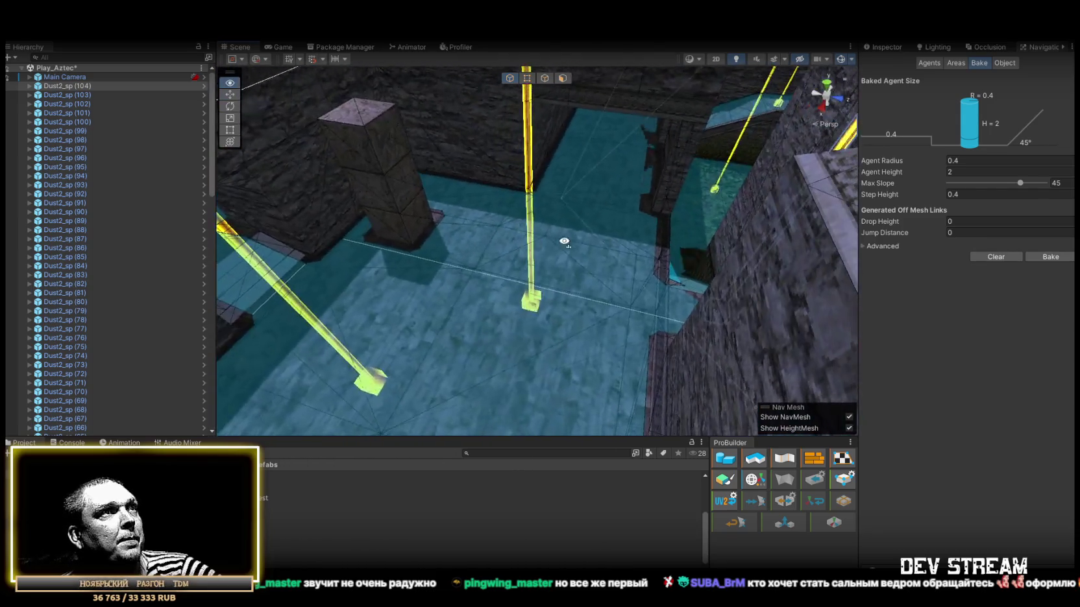
pyautogui.click(513, 223)
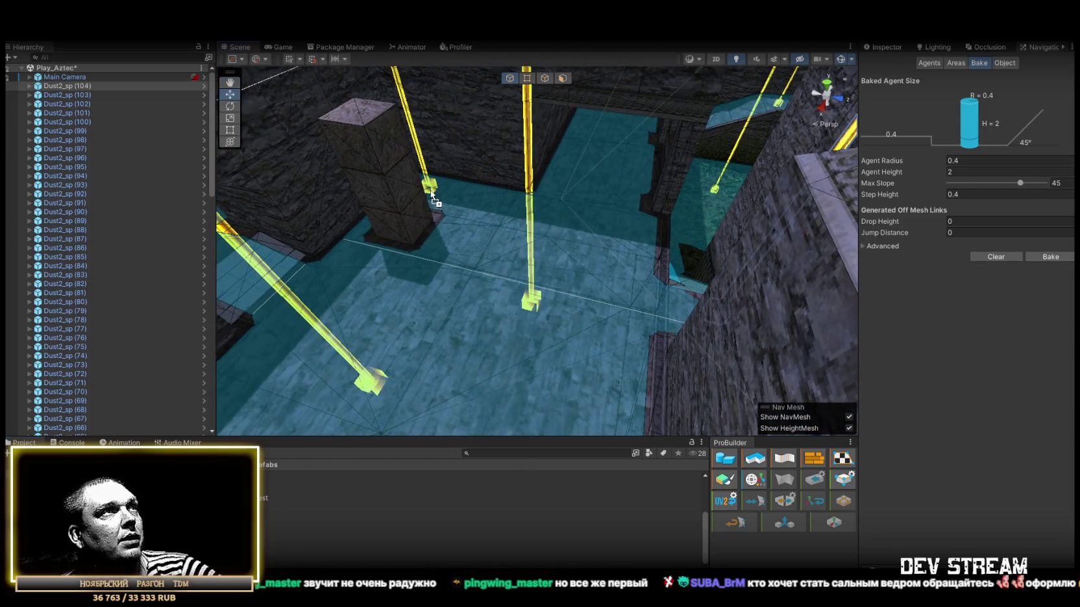
pyautogui.moveTo(463, 226)
pyautogui.mouseDown()
pyautogui.moveTo(538, 182)
pyautogui.moveTo(518, 208)
pyautogui.mouseUp()
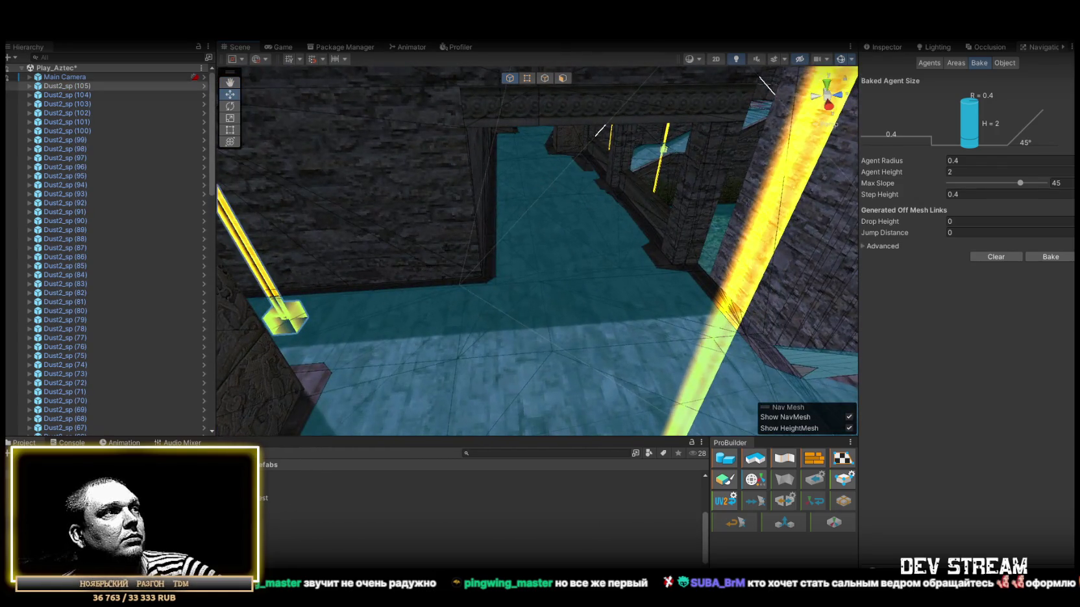
pyautogui.click(523, 255)
pyautogui.moveTo(523, 255); pyautogui.dragTo(309, 462)
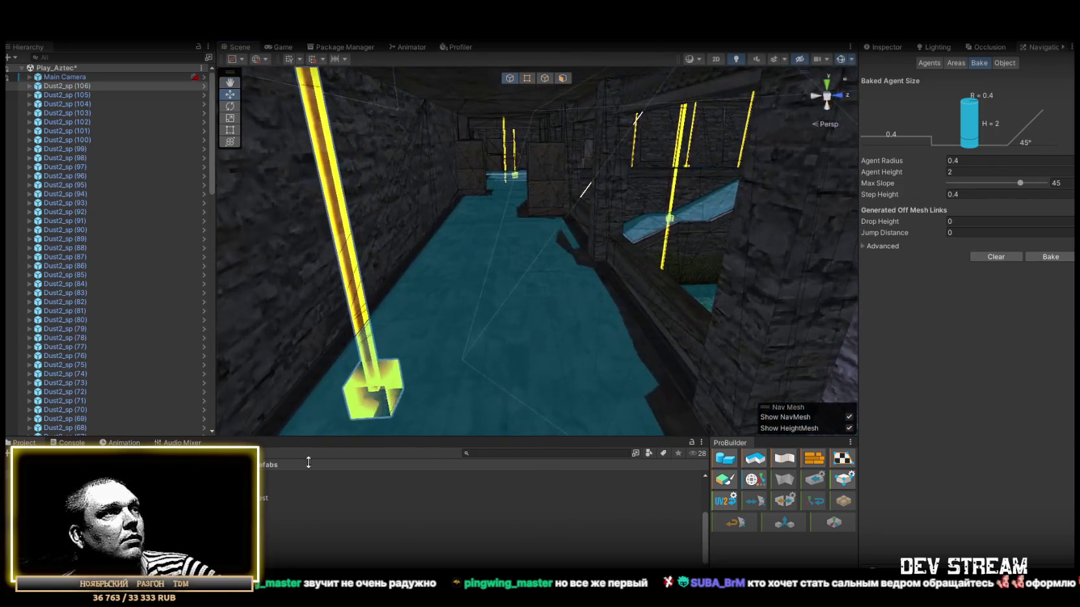
pyautogui.click(549, 291)
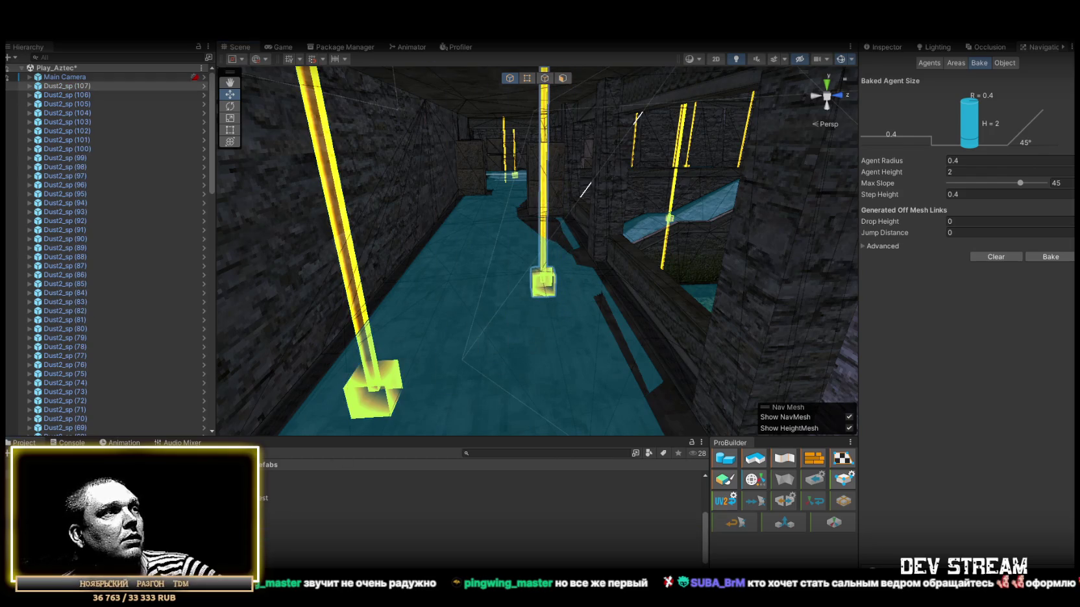
pyautogui.moveTo(302, 497); pyautogui.dragTo(463, 239)
pyautogui.moveTo(463, 239)
pyautogui.mouseDown()
pyautogui.moveTo(589, 270)
pyautogui.moveTo(419, 348)
pyautogui.mouseUp()
pyautogui.moveTo(556, 302)
pyautogui.mouseDown()
pyautogui.moveTo(577, 307)
pyautogui.moveTo(441, 318)
pyautogui.moveTo(393, 351)
pyautogui.moveTo(470, 381)
pyautogui.moveTo(665, 394)
pyautogui.moveTo(367, 323)
pyautogui.moveTo(148, 297)
pyautogui.moveTo(213, 288)
pyautogui.moveTo(92, 320)
pyautogui.moveTo(222, 308)
pyautogui.moveTo(682, 376)
pyautogui.moveTo(632, 345)
pyautogui.moveTo(558, 371)
pyautogui.mouseUp()
pyautogui.hotkey('ctrl', 'd')
# Drop more Dust2_sp spawn points onto the NavMesh in another part of the level.
pyautogui.moveTo(368, 458); pyautogui.dragTo(534, 299)
pyautogui.scroll(2, 494, 302)
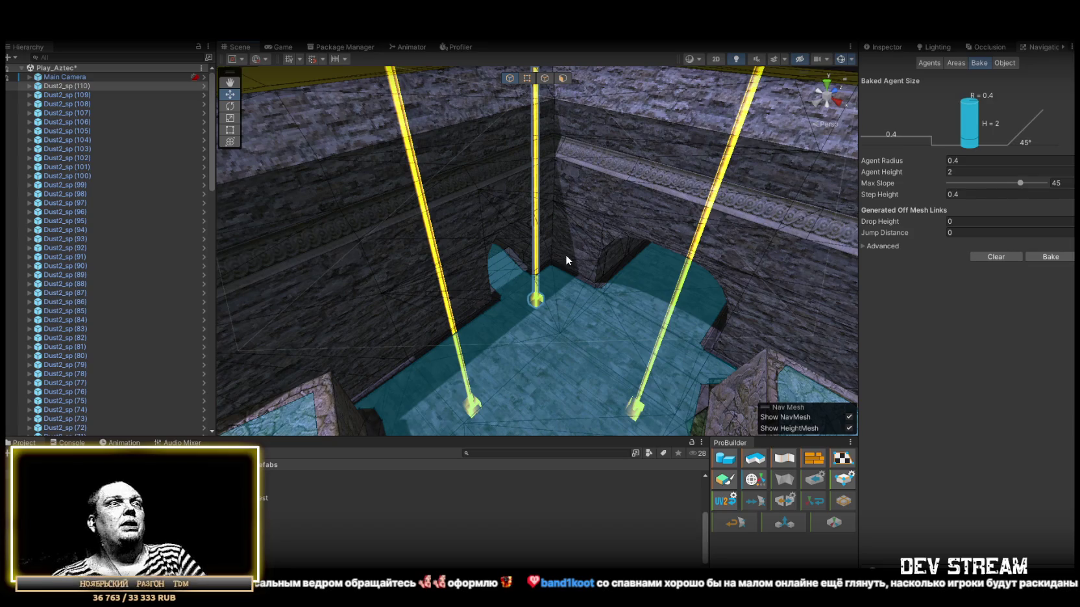
pyautogui.moveTo(562, 318)
pyautogui.mouseDown()
pyautogui.moveTo(519, 260)
pyautogui.moveTo(723, 265)
pyautogui.moveTo(714, 272)
pyautogui.mouseUp()
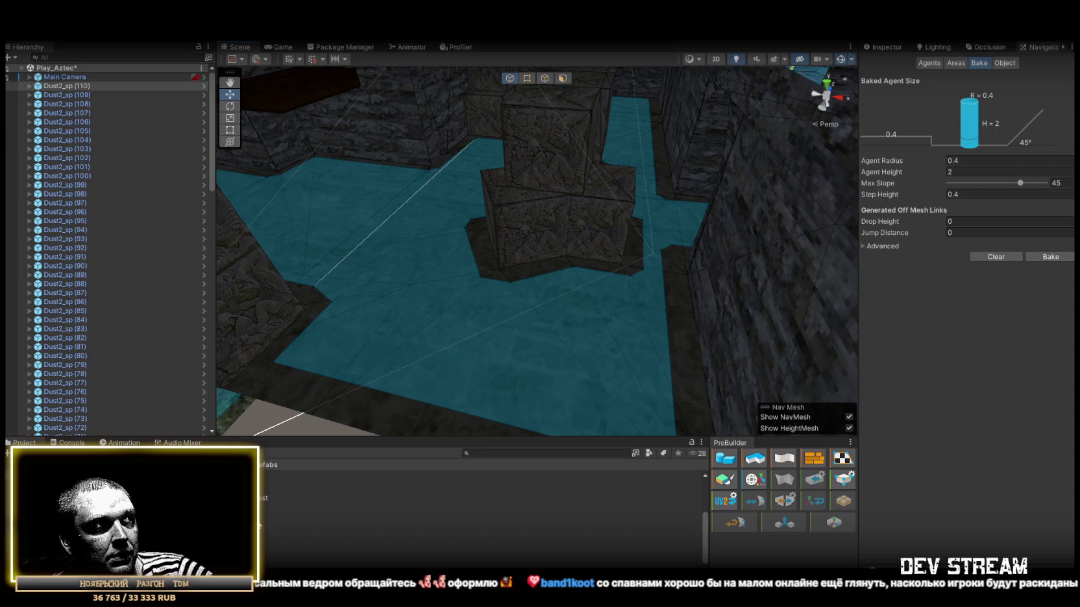
pyautogui.moveTo(422, 415)
pyautogui.mouseDown()
pyautogui.moveTo(573, 357)
pyautogui.moveTo(494, 334)
pyautogui.moveTo(466, 347)
pyautogui.moveTo(454, 256)
pyautogui.moveTo(468, 280)
pyautogui.moveTo(622, 250)
pyautogui.moveTo(477, 317)
pyautogui.moveTo(597, 290)
pyautogui.moveTo(258, 335)
pyautogui.moveTo(92, 334)
pyautogui.moveTo(7, 306)
pyautogui.mouseUp()
pyautogui.moveTo(415, 364)
pyautogui.mouseDown()
pyautogui.moveTo(429, 374)
pyautogui.moveTo(465, 253)
pyautogui.moveTo(414, 321)
pyautogui.moveTo(518, 354)
pyautogui.moveTo(513, 366)
pyautogui.mouseUp()
pyautogui.moveTo(195, 516)
pyautogui.mouseDown()
pyautogui.moveTo(641, 268)
pyautogui.moveTo(623, 363)
pyautogui.mouseUp()
pyautogui.moveTo(357, 495)
pyautogui.mouseDown()
pyautogui.moveTo(630, 354)
pyautogui.moveTo(518, 321)
pyautogui.moveTo(262, 431)
pyautogui.mouseUp()
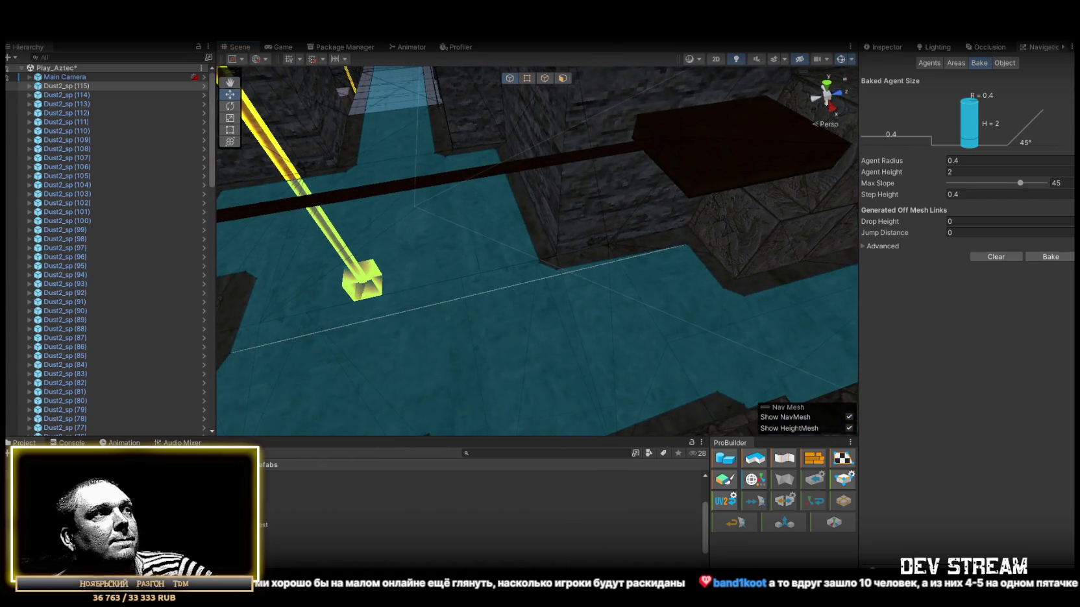
pyautogui.moveTo(480, 402)
pyautogui.mouseDown()
pyautogui.moveTo(469, 216)
pyautogui.moveTo(405, 261)
pyautogui.moveTo(518, 278)
pyautogui.moveTo(557, 270)
pyautogui.moveTo(527, 270)
pyautogui.moveTo(445, 334)
pyautogui.moveTo(468, 304)
pyautogui.moveTo(717, 358)
pyautogui.moveTo(544, 318)
pyautogui.moveTo(429, 263)
pyautogui.moveTo(662, 298)
pyautogui.moveTo(584, 321)
pyautogui.moveTo(408, 401)
pyautogui.moveTo(636, 270)
pyautogui.moveTo(631, 192)
pyautogui.moveTo(625, 209)
pyautogui.mouseUp()
# Fill the nearby NavMesh rooms with several more spawn points, reaching Dust2_sp (124).
pyautogui.moveTo(263, 525)
pyautogui.mouseDown()
pyautogui.moveTo(627, 261)
pyautogui.moveTo(622, 308)
pyautogui.moveTo(684, 359)
pyautogui.moveTo(719, 361)
pyautogui.mouseUp()
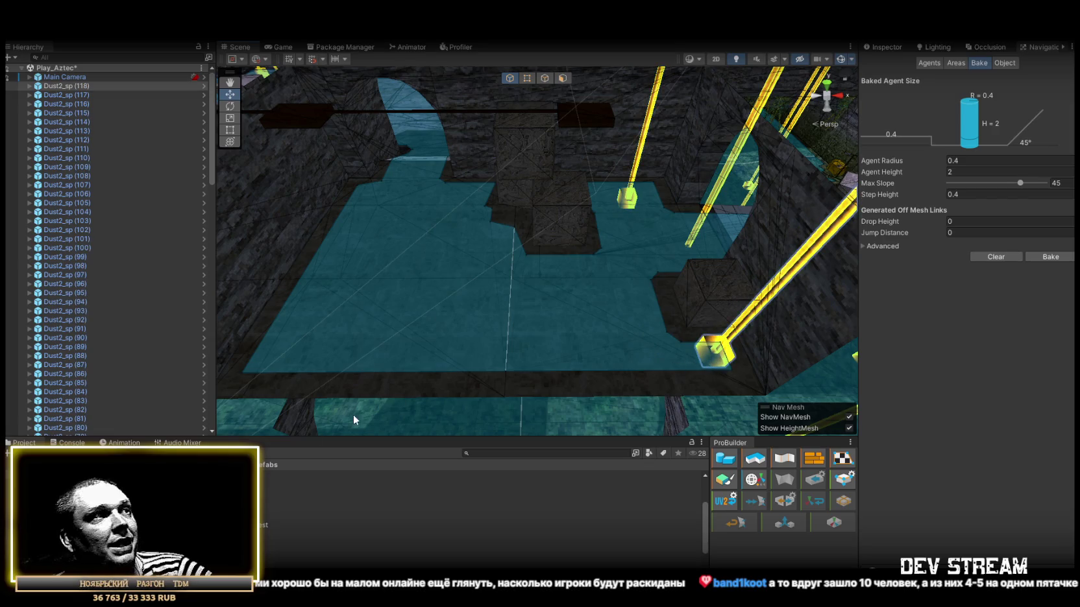
pyautogui.moveTo(263, 525)
pyautogui.mouseDown()
pyautogui.moveTo(398, 192)
pyautogui.moveTo(374, 205)
pyautogui.moveTo(367, 194)
pyautogui.mouseUp()
pyautogui.moveTo(263, 525)
pyautogui.mouseDown()
pyautogui.moveTo(417, 289)
pyautogui.moveTo(446, 289)
pyautogui.moveTo(434, 265)
pyautogui.mouseUp()
pyautogui.moveTo(263, 525)
pyautogui.mouseDown()
pyautogui.moveTo(307, 339)
pyautogui.moveTo(298, 341)
pyautogui.mouseUp()
pyautogui.moveTo(263, 525)
pyautogui.mouseDown()
pyautogui.moveTo(675, 232)
pyautogui.moveTo(354, 270)
pyautogui.moveTo(345, 295)
pyautogui.moveTo(3, 312)
pyautogui.mouseUp()
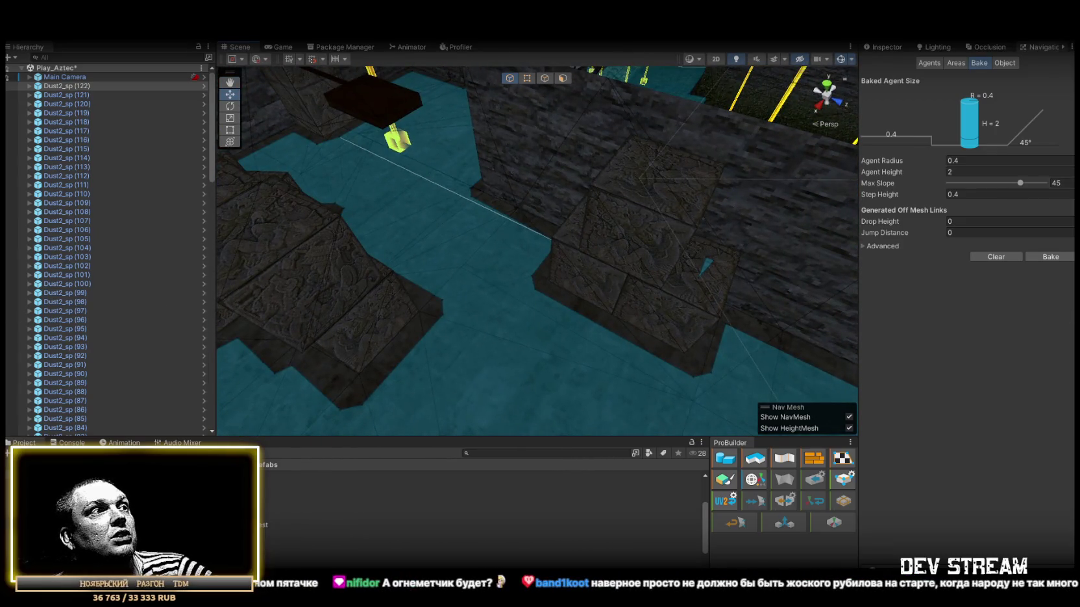
pyautogui.moveTo(263, 525); pyautogui.dragTo(505, 296)
pyautogui.moveTo(435, 355)
pyautogui.mouseDown()
pyautogui.moveTo(598, 320)
pyautogui.moveTo(601, 305)
pyautogui.moveTo(627, 331)
pyautogui.moveTo(518, 376)
pyautogui.moveTo(523, 409)
pyautogui.moveTo(519, 380)
pyautogui.moveTo(400, 418)
pyautogui.mouseUp()
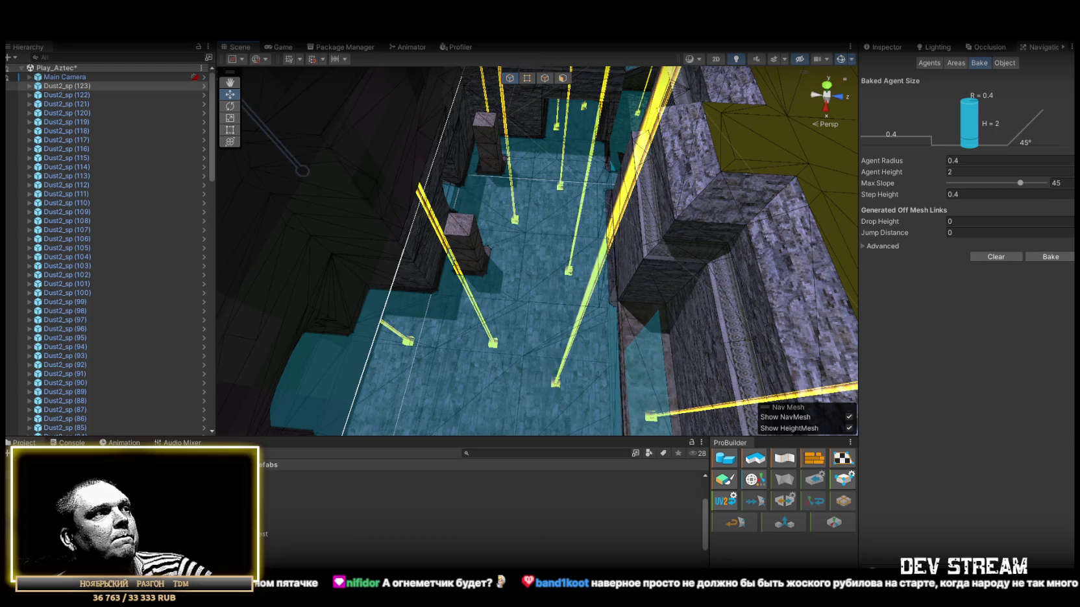
pyautogui.moveTo(442, 415)
pyautogui.mouseDown()
pyautogui.moveTo(448, 435)
pyautogui.moveTo(422, 409)
pyautogui.moveTo(425, 328)
pyautogui.moveTo(588, 290)
pyautogui.moveTo(242, 352)
pyautogui.moveTo(184, 266)
pyautogui.moveTo(209, 247)
pyautogui.moveTo(21, 256)
pyautogui.moveTo(930, 243)
pyautogui.moveTo(779, 292)
pyautogui.moveTo(748, 349)
pyautogui.moveTo(567, 256)
pyautogui.moveTo(623, 201)
pyautogui.moveTo(259, 203)
pyautogui.mouseUp()
# Nest Dust2_sp (0) through (124) under ##SpawnerPipay##, hide them in the Scene, and collapse the group.
pyautogui.scroll(-10, 78, 183)
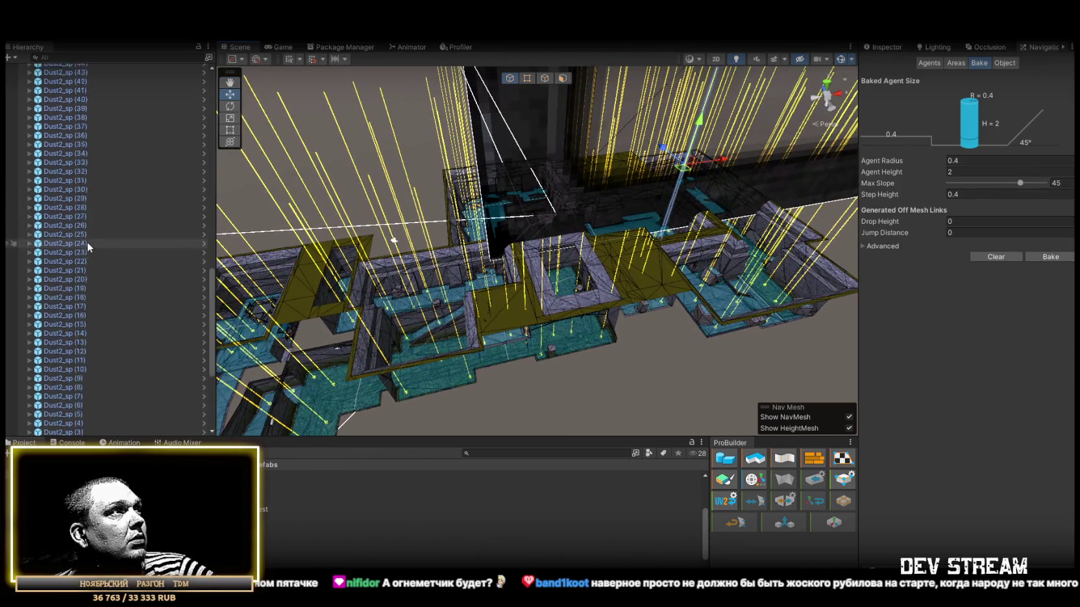
pyautogui.scroll(-5, 87, 241)
pyautogui.keyDown('shift'); pyautogui.click(116, 268); pyautogui.keyUp('shift')
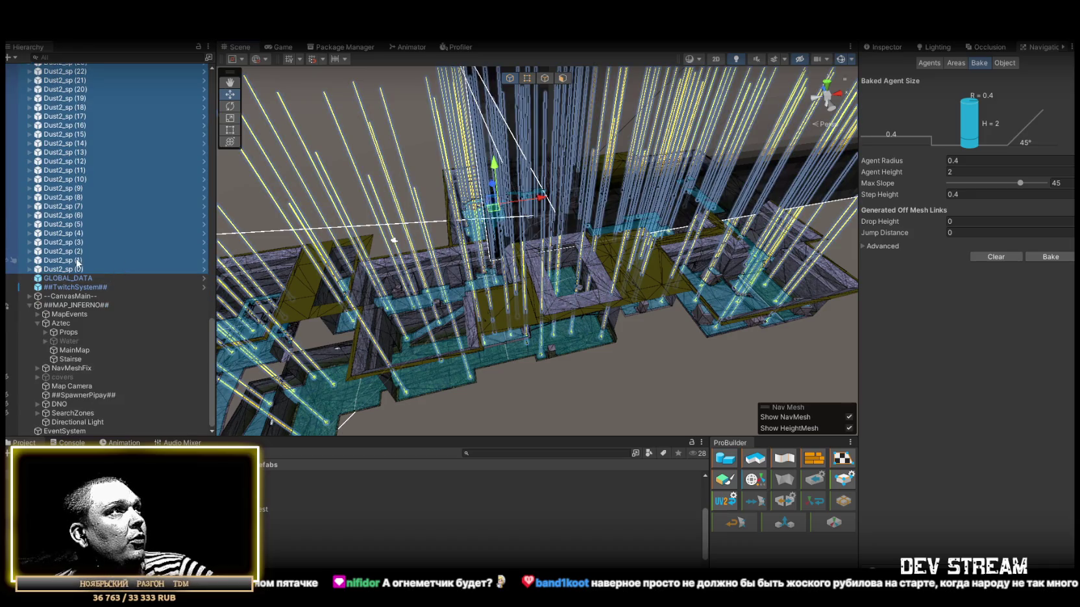
pyautogui.moveTo(73, 268)
pyautogui.mouseDown()
pyautogui.moveTo(94, 419)
pyautogui.moveTo(89, 395)
pyautogui.mouseUp()
pyautogui.scroll(10, 129, 304)
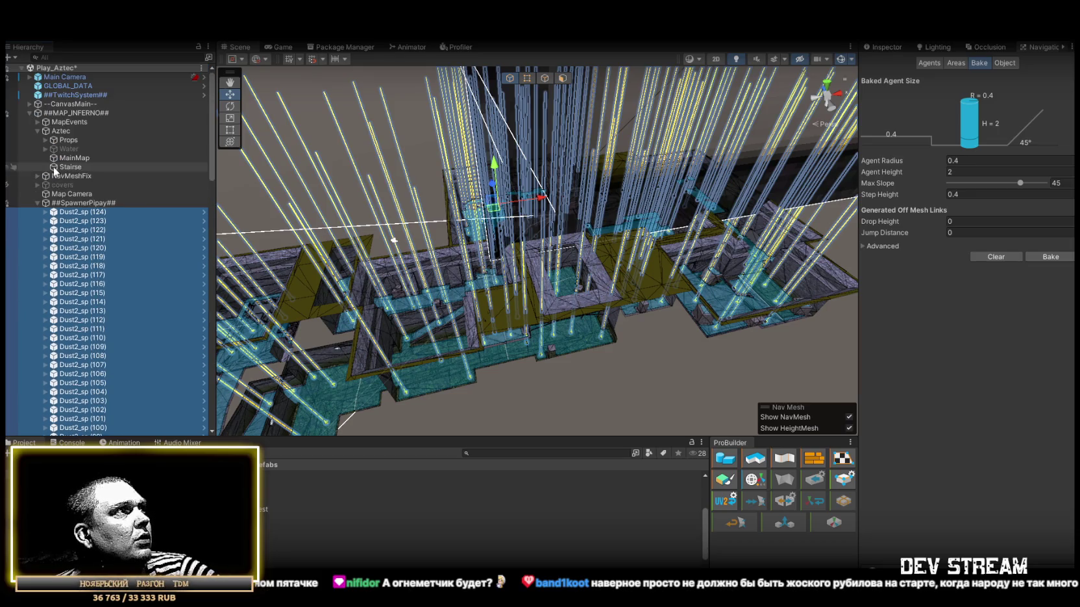
pyautogui.click(7, 203)
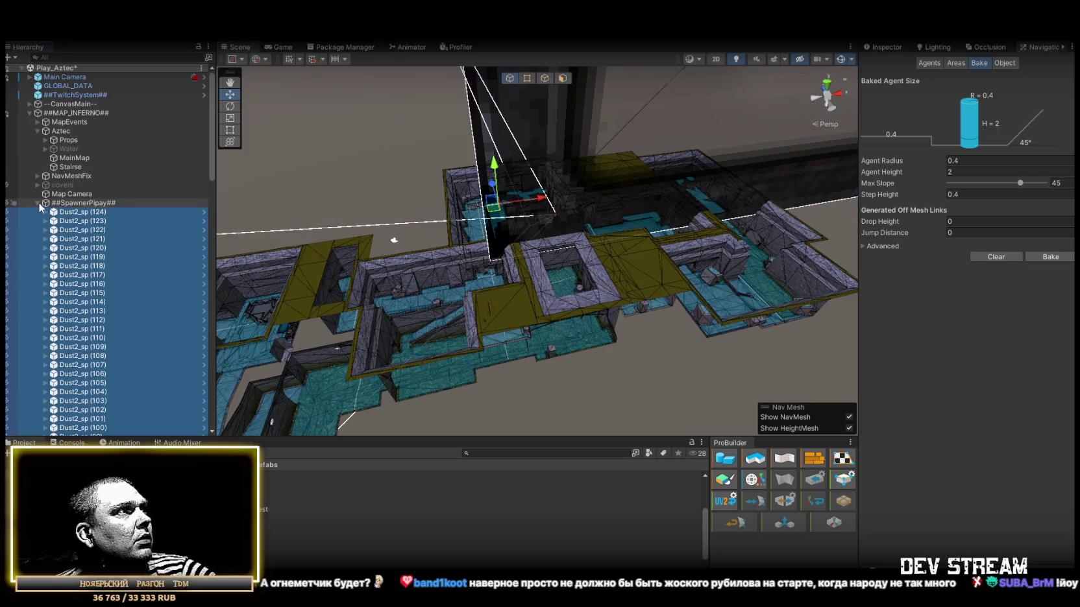
pyautogui.click(37, 204)
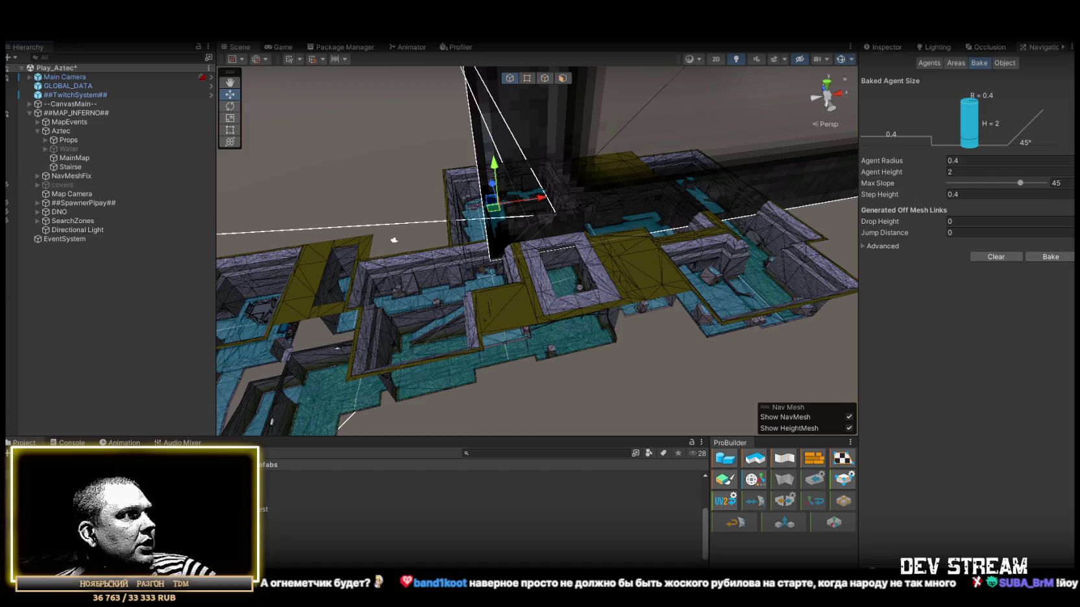
pyautogui.click(325, 476)
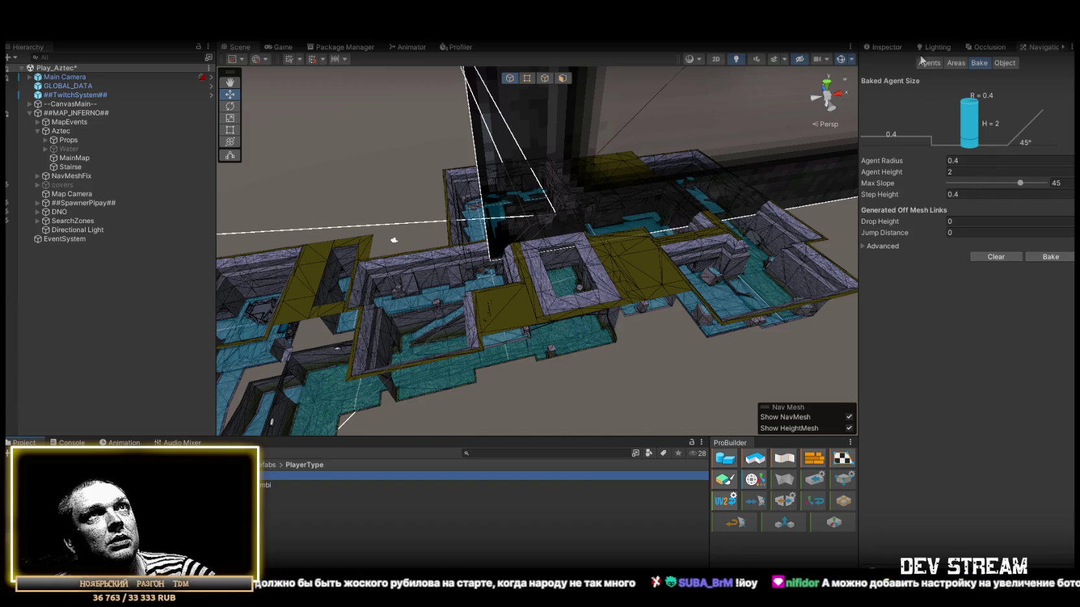
# Check the TRCchaters1 prefab's Character Alerts (Script) ranges in the Inspector, all 300.
pyautogui.click(886, 47)
pyautogui.scroll(-6, 974, 260)
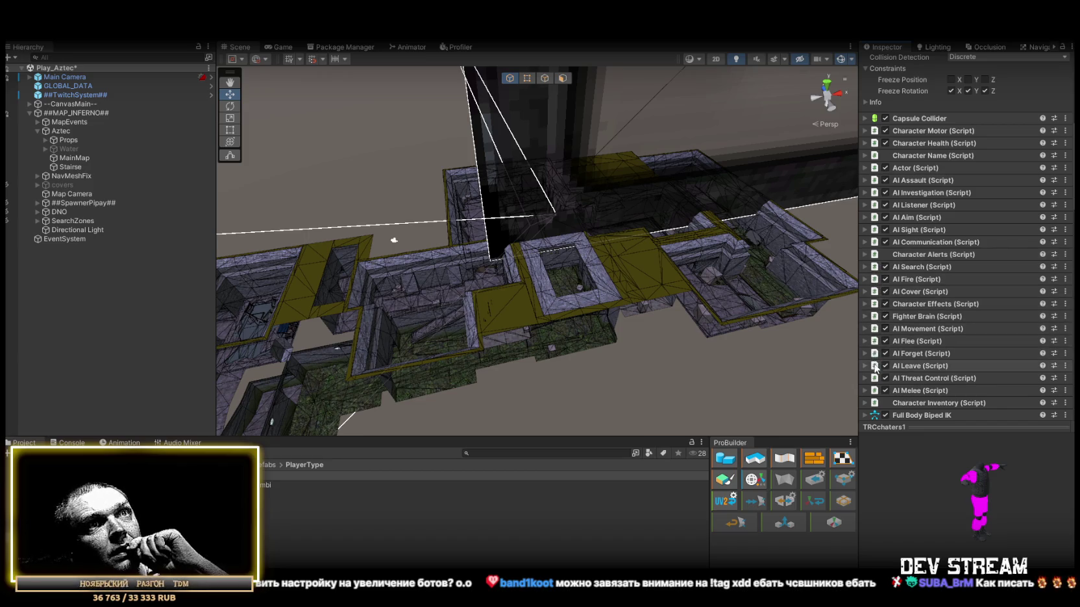
pyautogui.scroll(3, 876, 324)
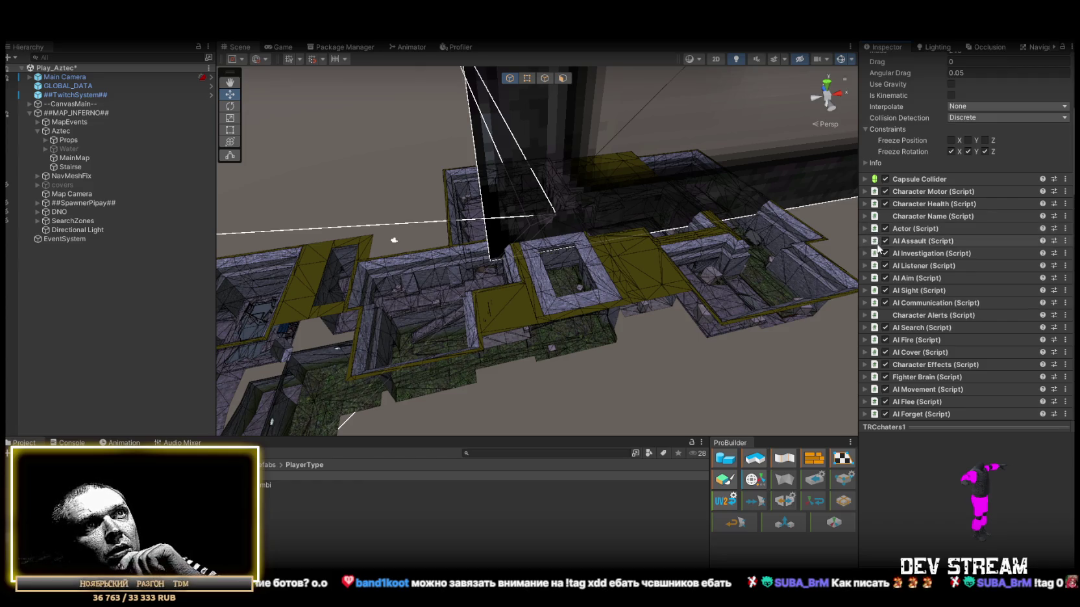
pyautogui.click(863, 317)
pyautogui.scroll(-2, 985, 311)
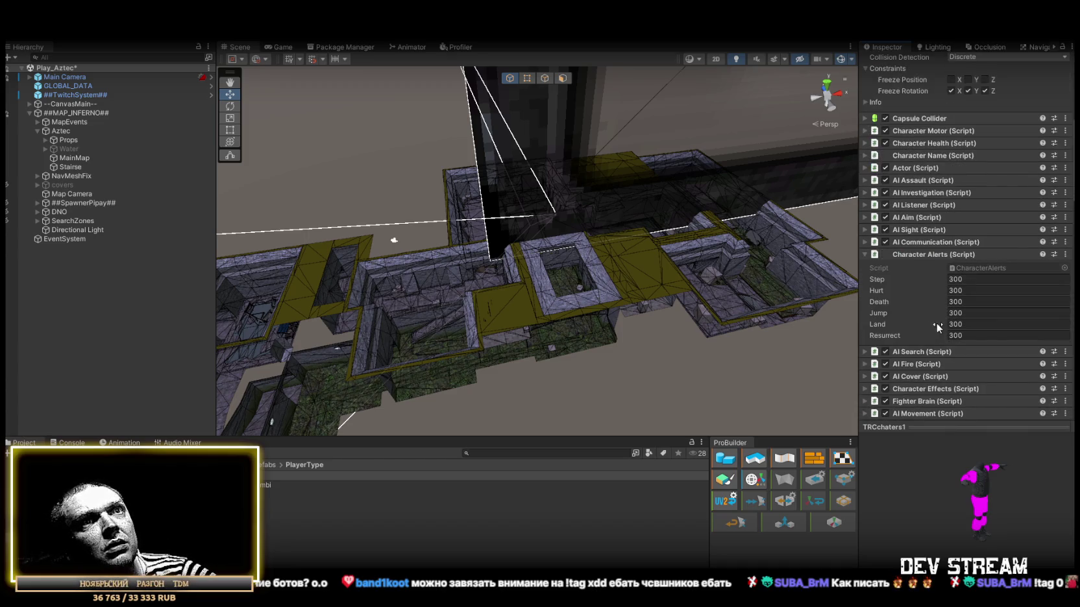
pyautogui.scroll(-1, 932, 312)
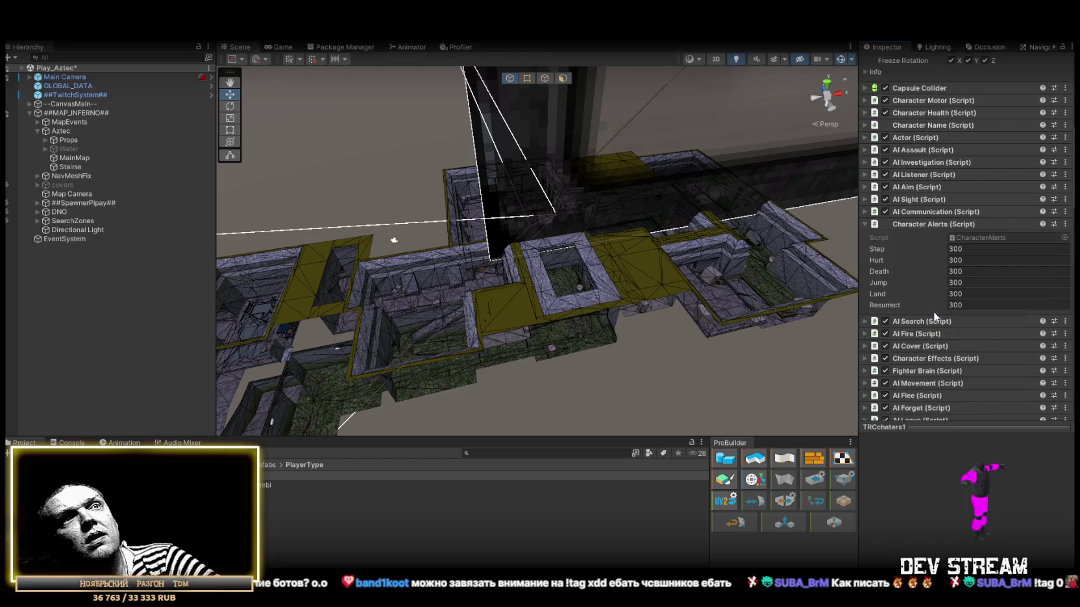
pyautogui.click(866, 225)
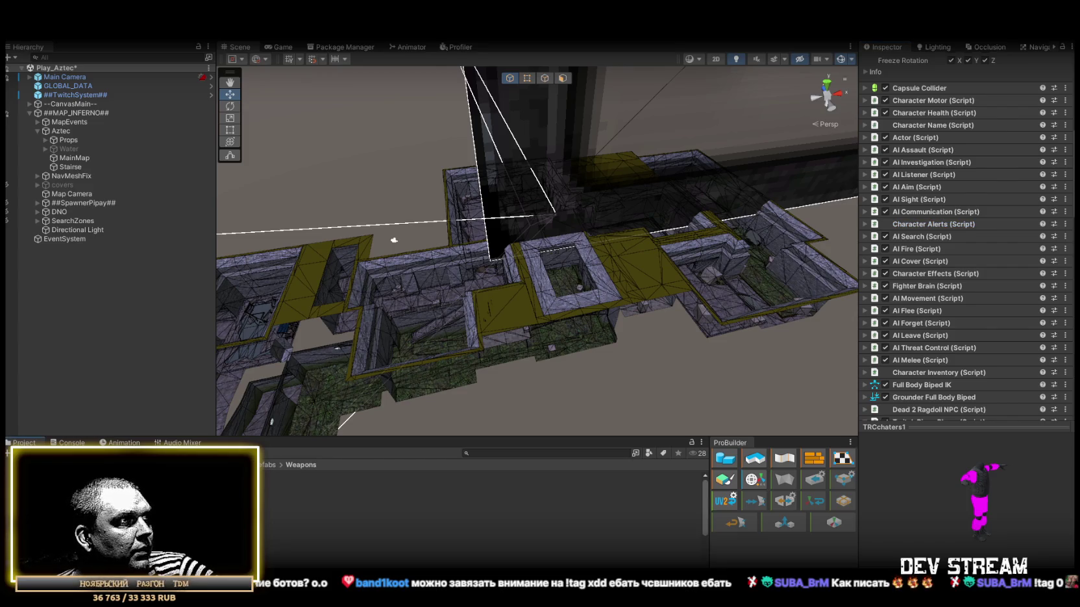
# Set Gun Alerts Reload to 500 on all Weapons prefabs, then check the Banana prefab's values.
pyautogui.click(480, 494)
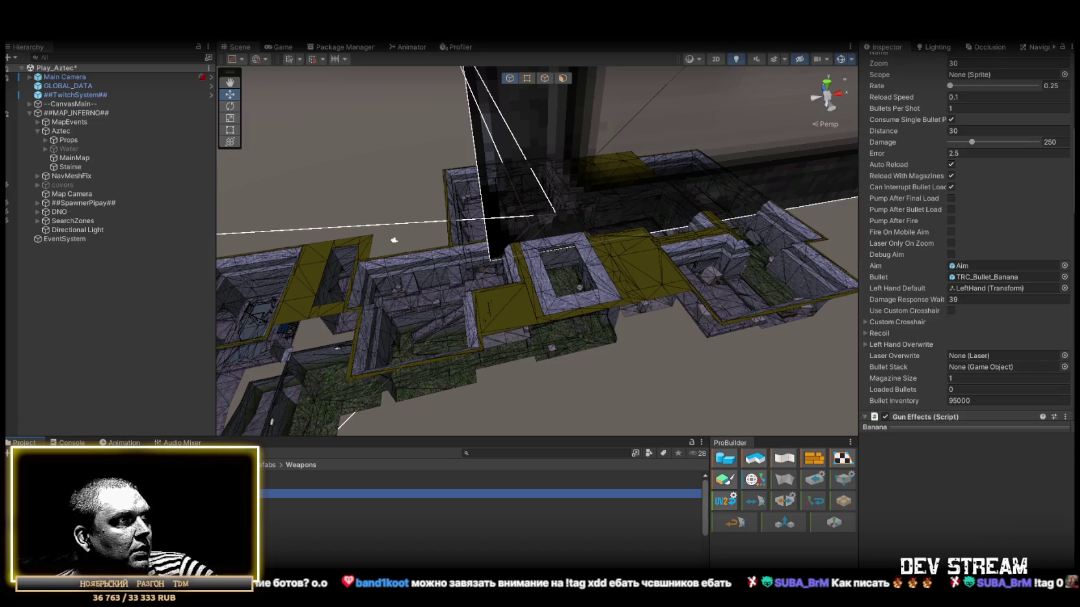
pyautogui.click(480, 521)
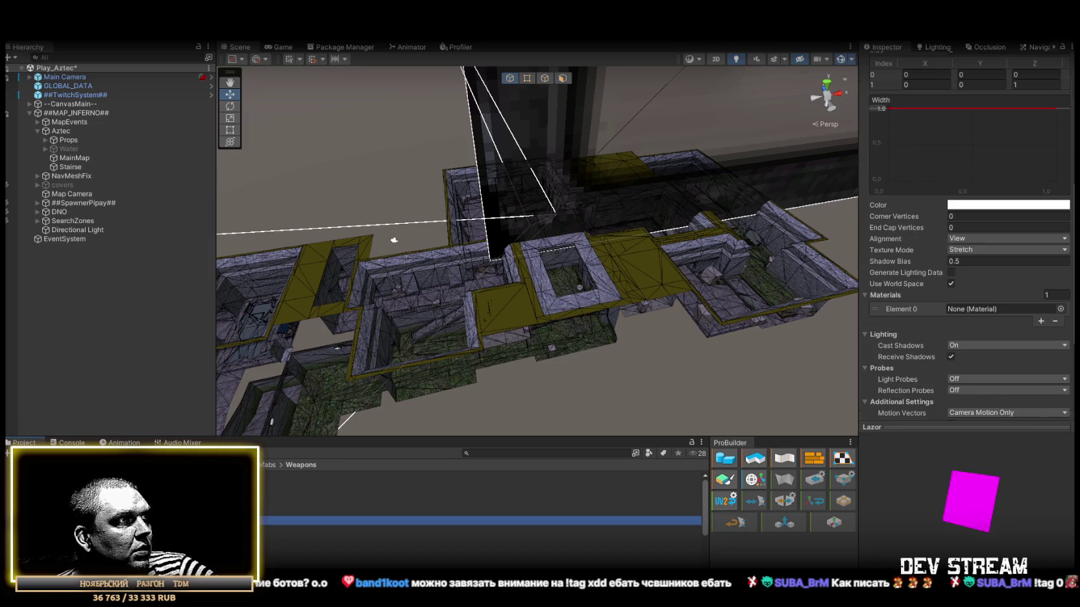
pyautogui.click(312, 542)
pyautogui.scroll(-2, 312, 542)
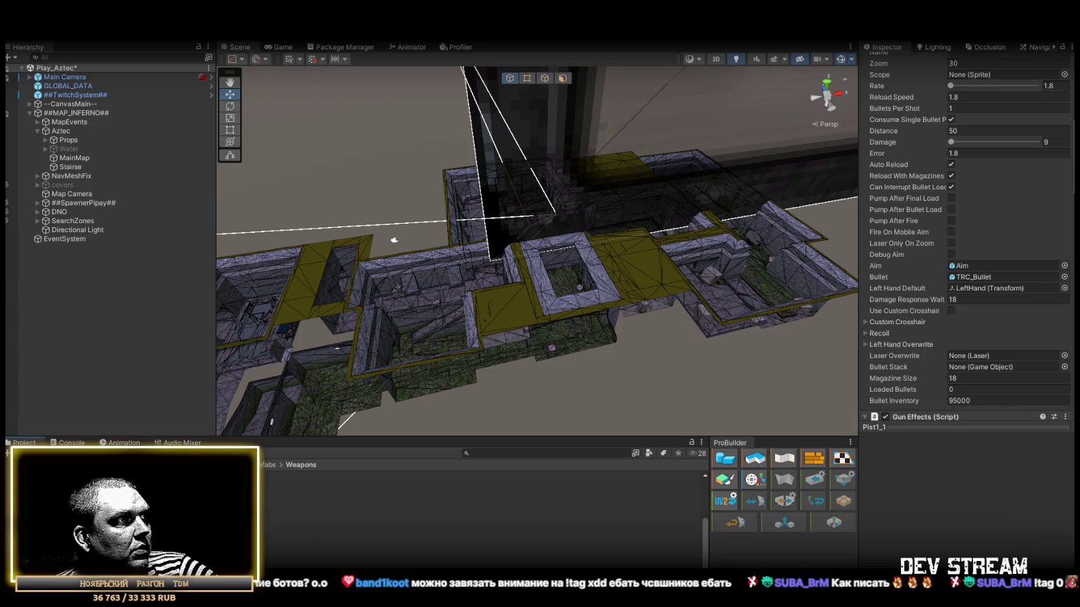
pyautogui.hotkey('ctrl', 'a')
pyautogui.scroll(-5, 960, 293)
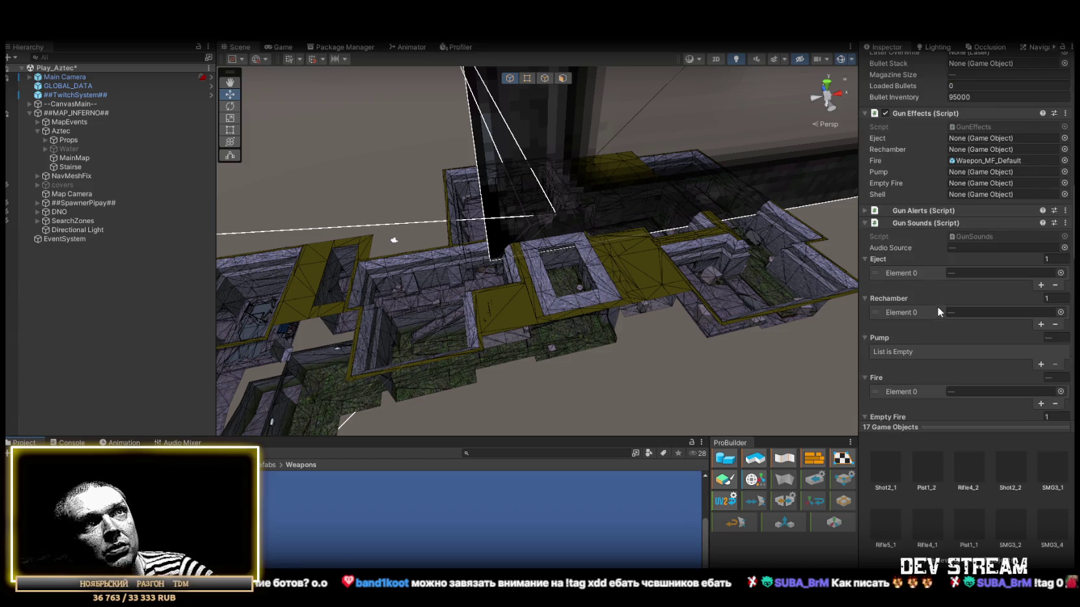
pyautogui.click(873, 212)
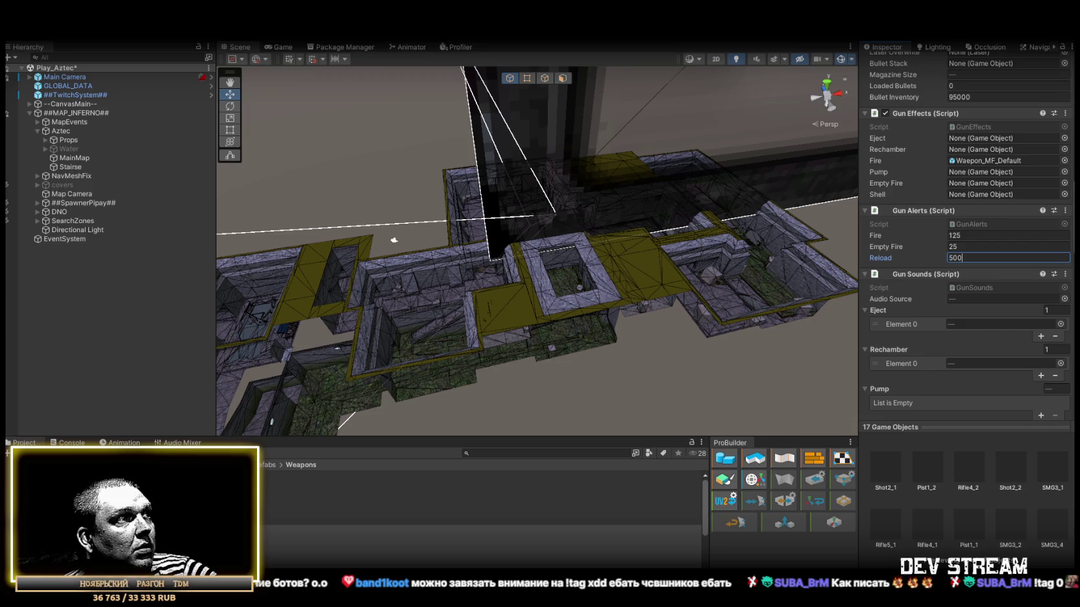
pyautogui.moveTo(535, 175); pyautogui.dragTo(512, 152)
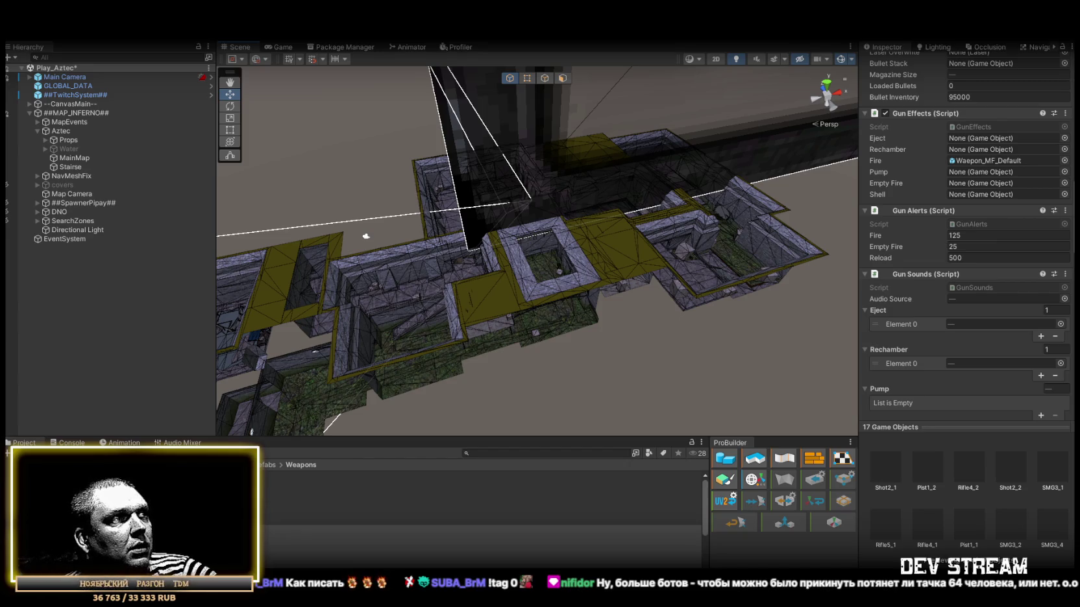
pyautogui.click(280, 494)
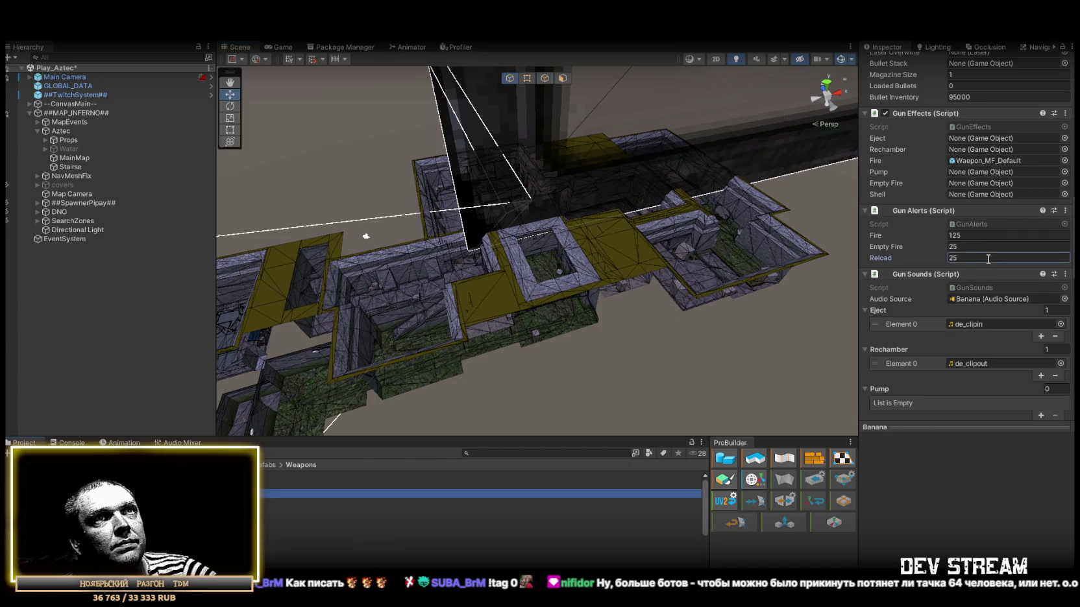